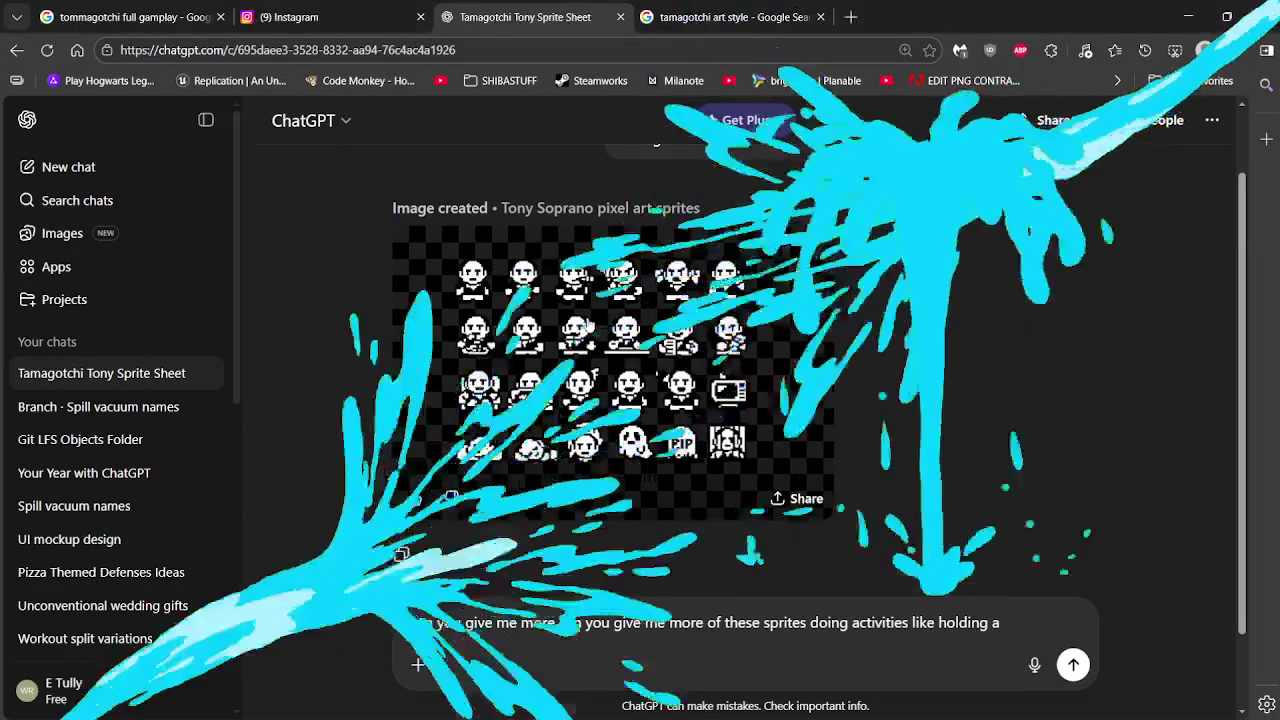
# Step: Enlarge the Tony Soprano pixel-art sprite sheet in ChatGPT's full-screen image viewer
pyautogui.click(505, 291)
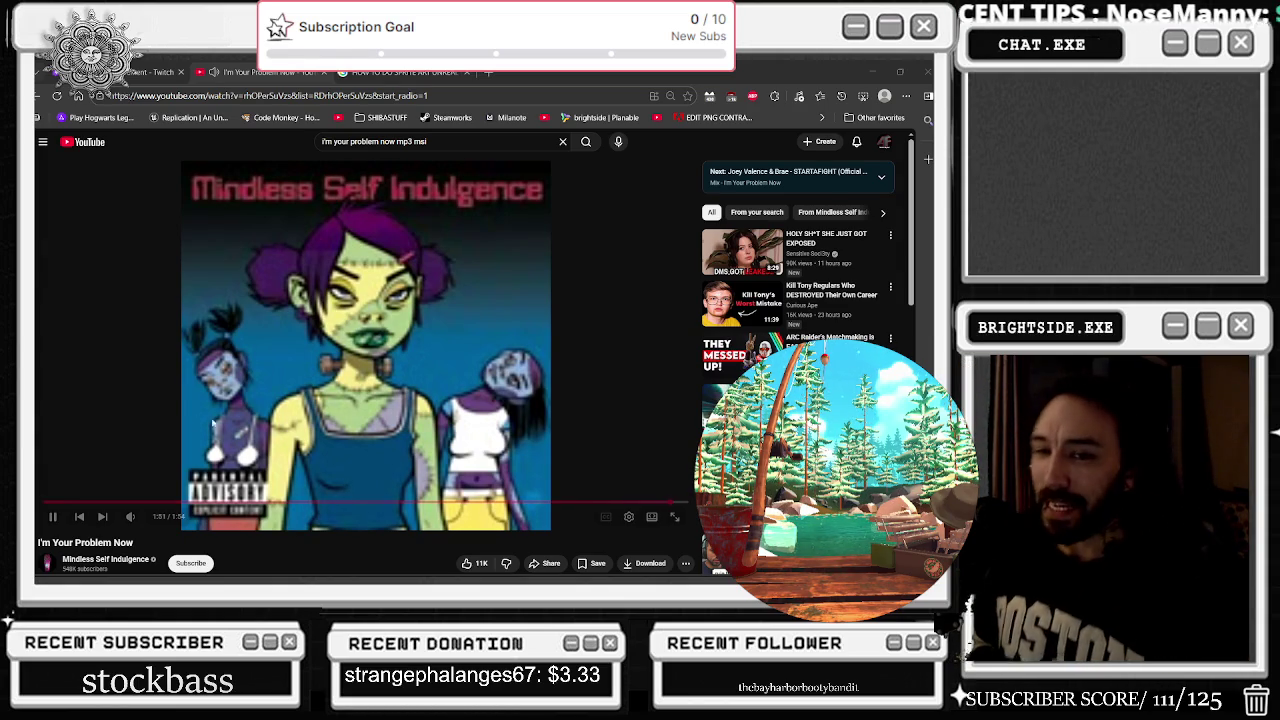
# Step: Pause and then resume the STARTAFIGHT video
pyautogui.moveTo(257, 421)
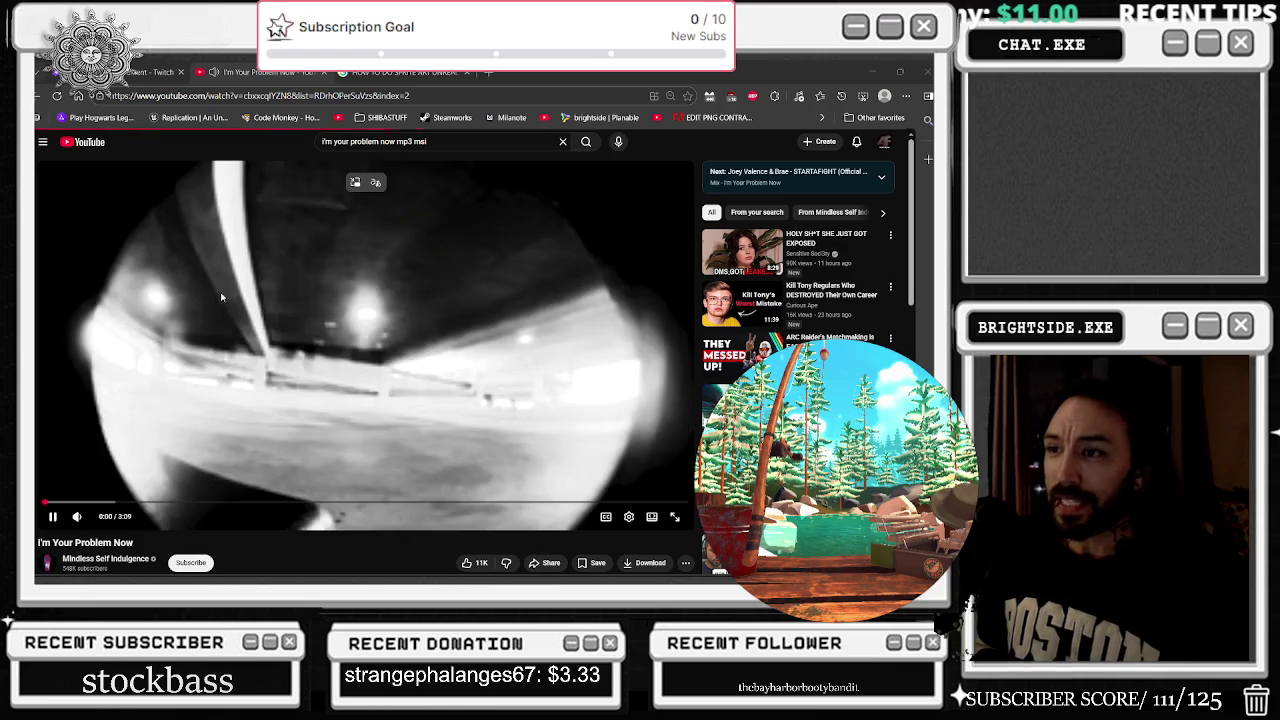
pyautogui.click(209, 278)
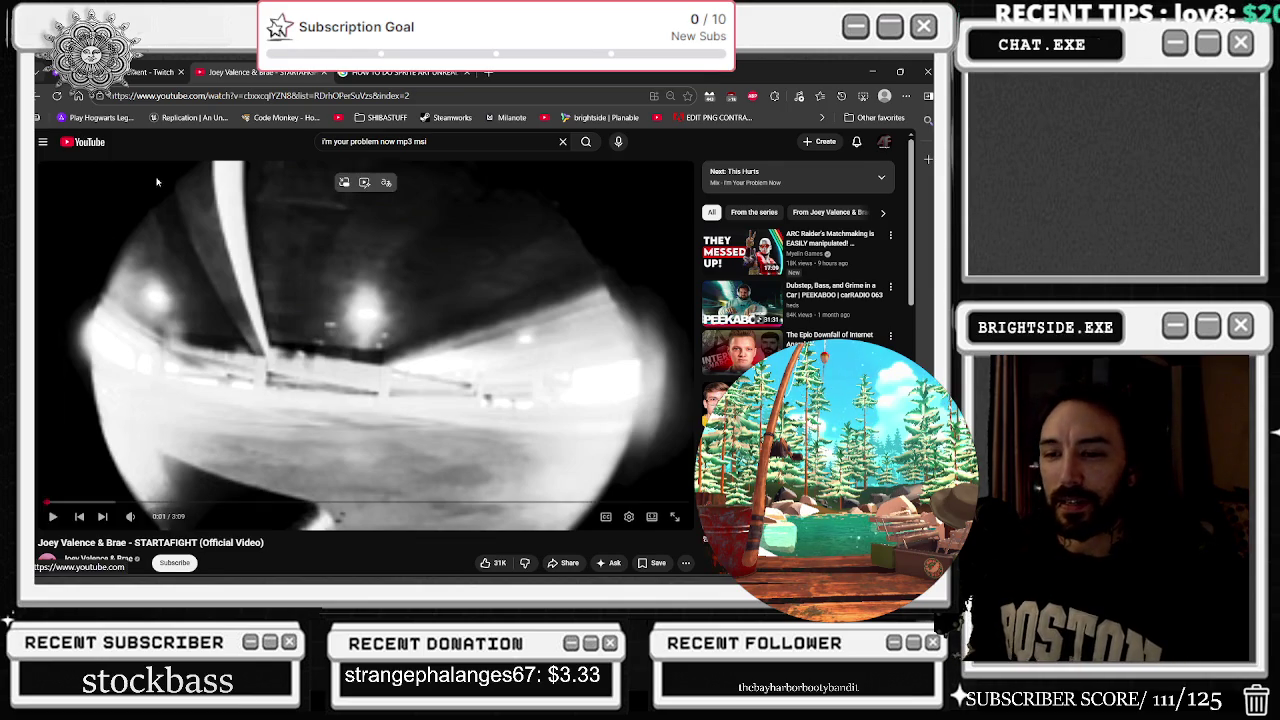
pyautogui.click(204, 246)
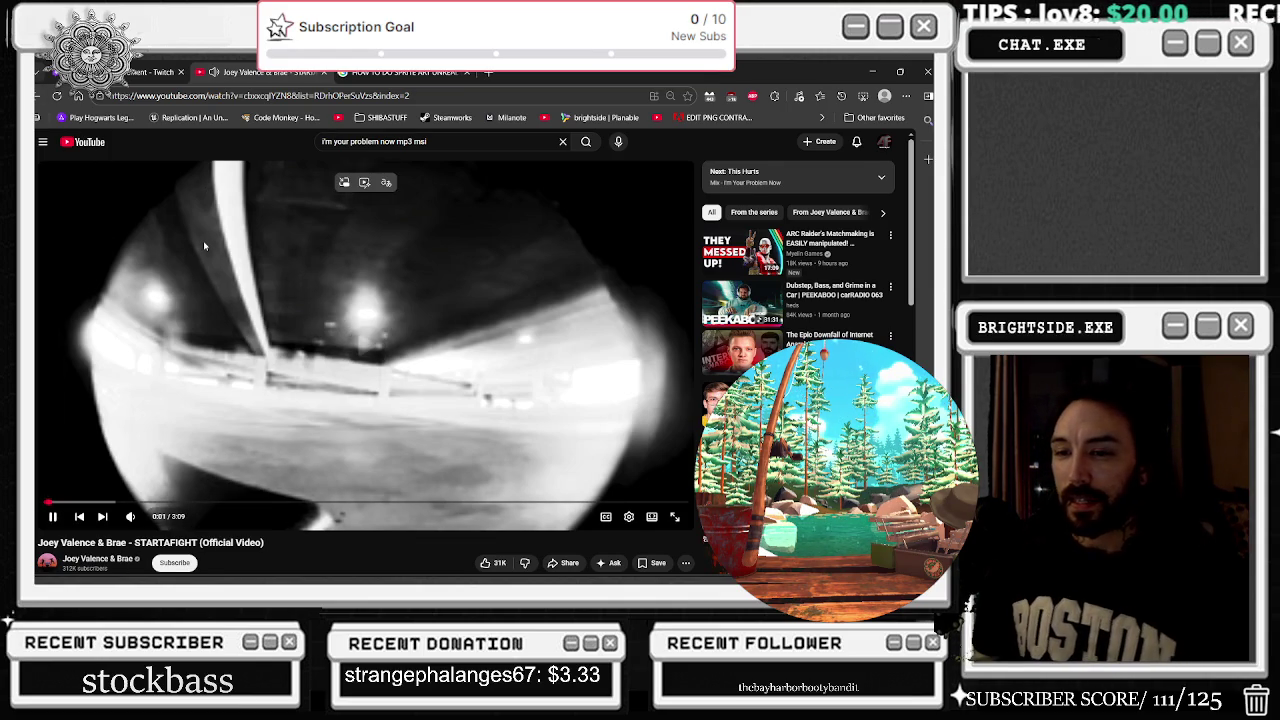
# Step: Search YouTube for 'msi bed of roses' and play the Bed of Roses video
pyautogui.hotkey('alt', 'Left')
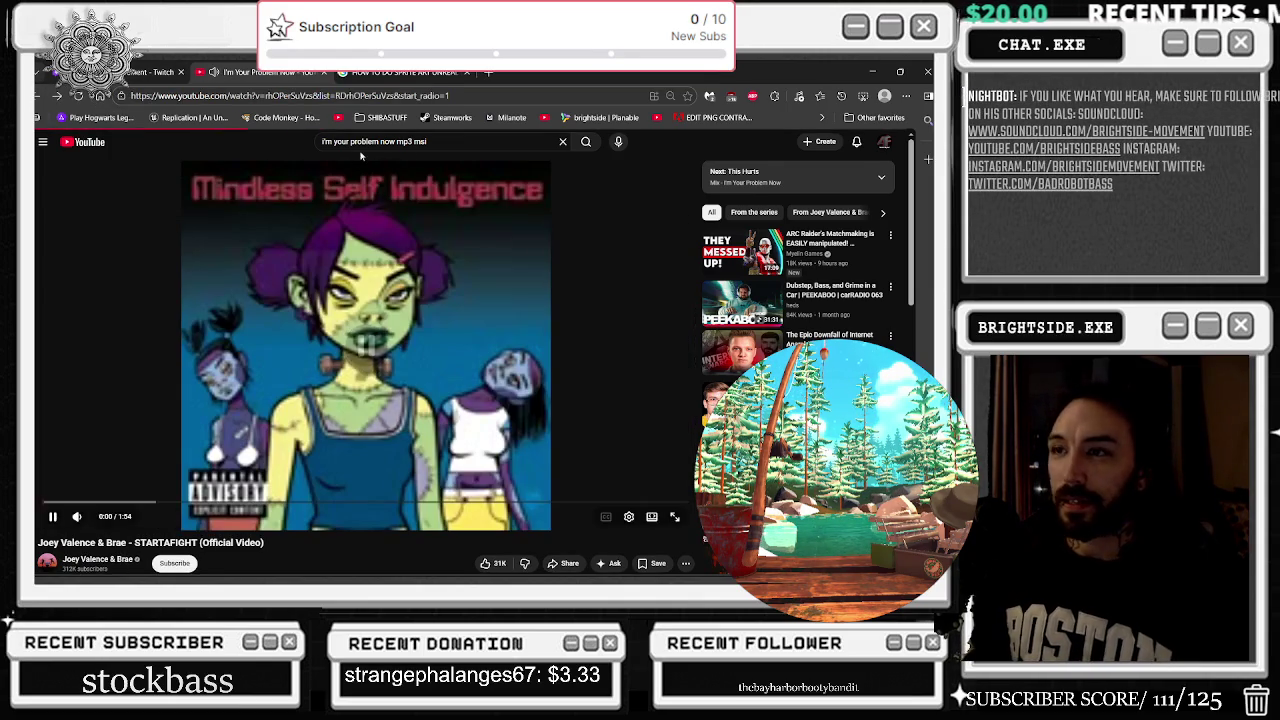
pyautogui.write('msi bed')
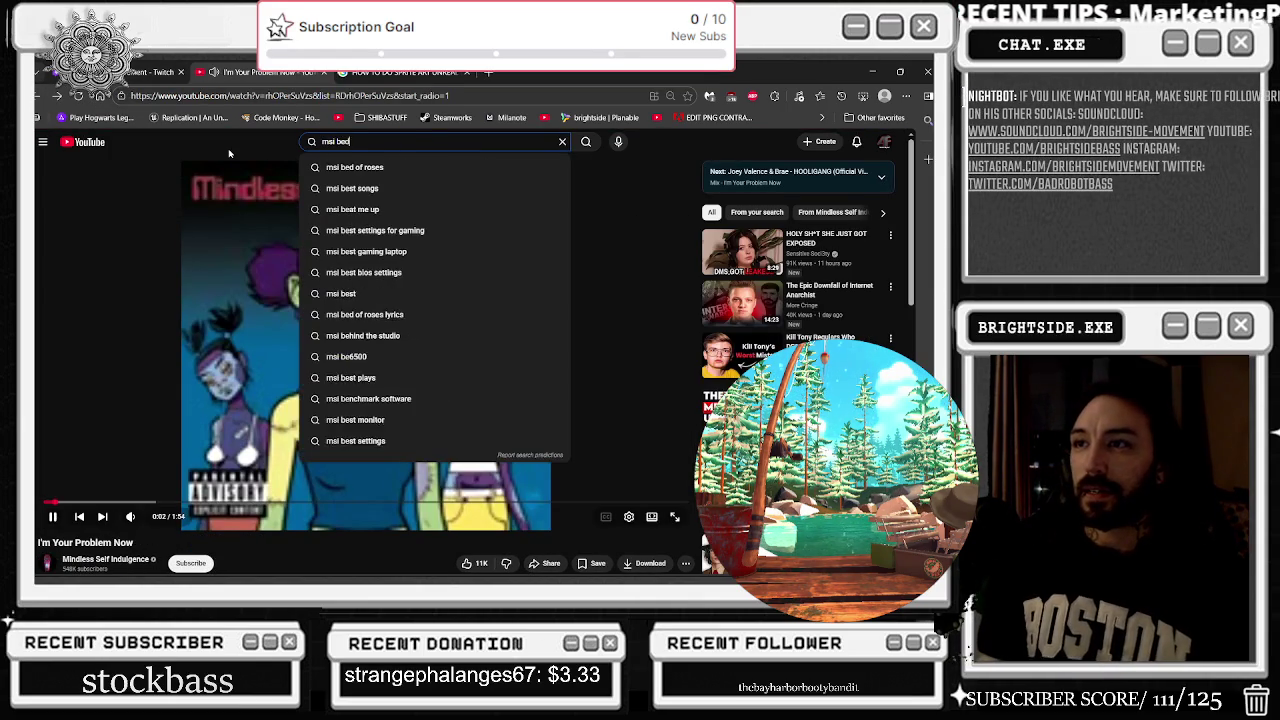
pyautogui.write(' of roses')
pyautogui.press('Return')
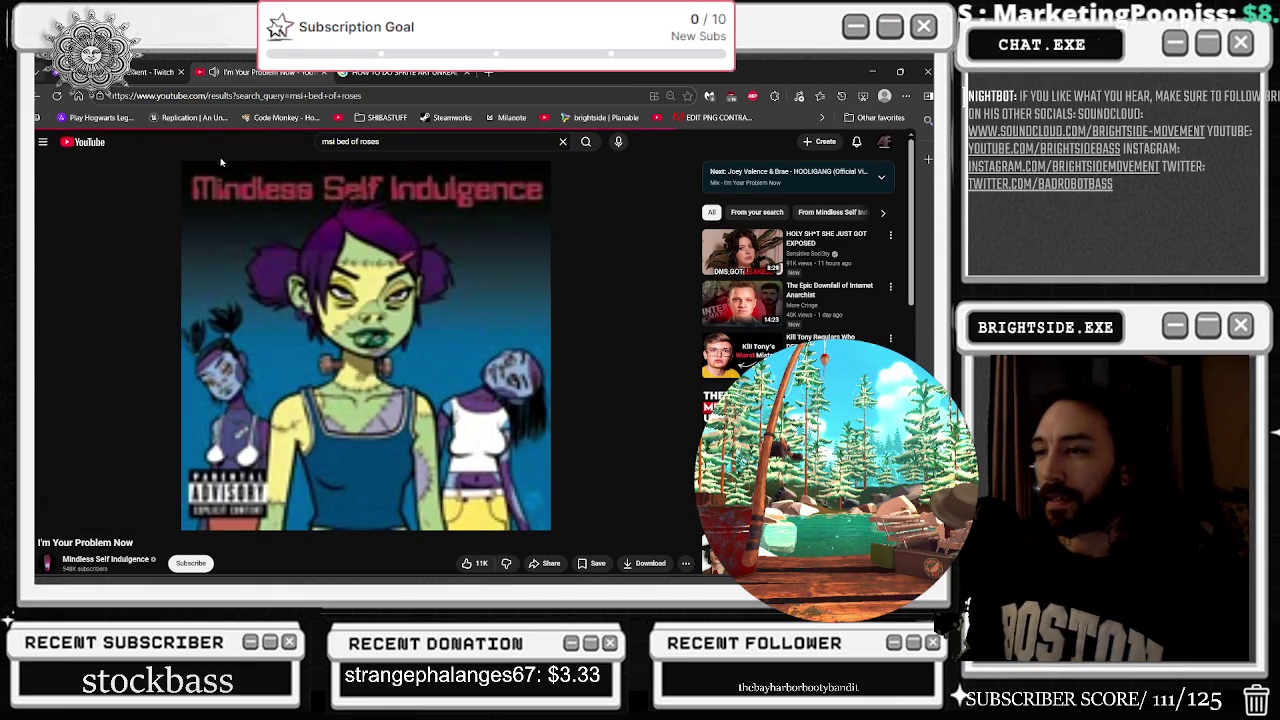
pyautogui.click(400, 244)
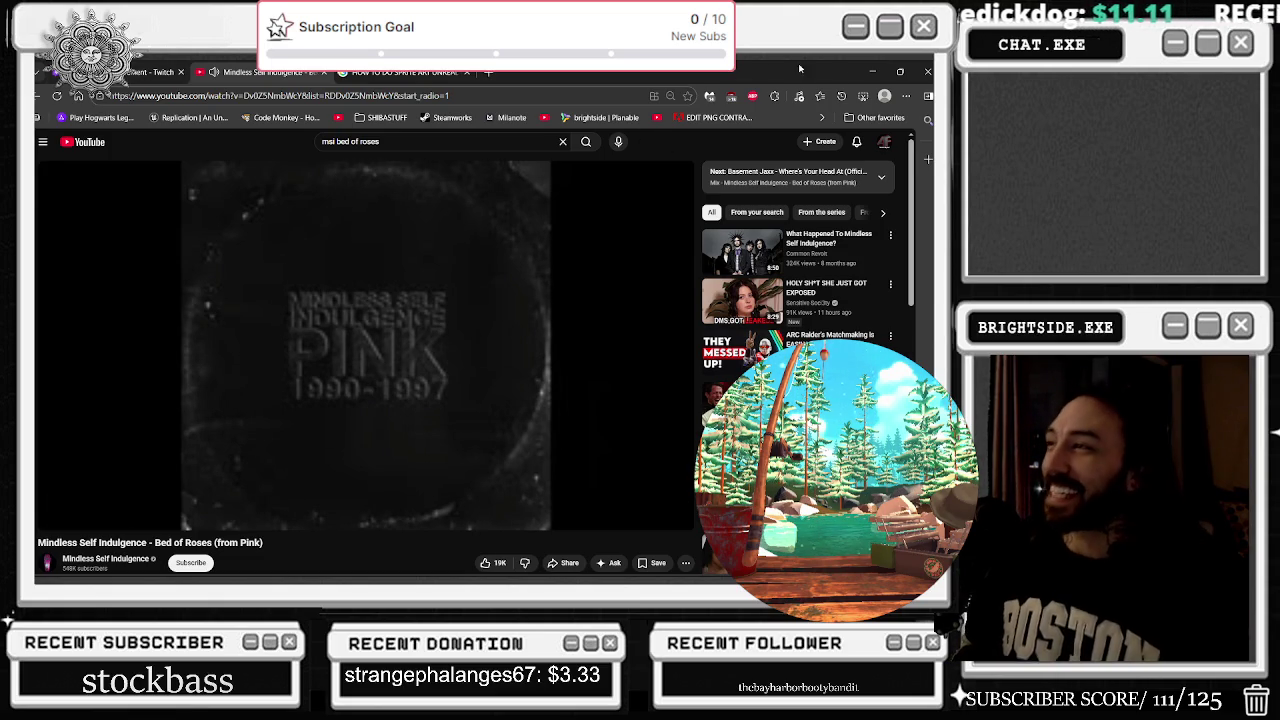
pyautogui.click(872, 72)
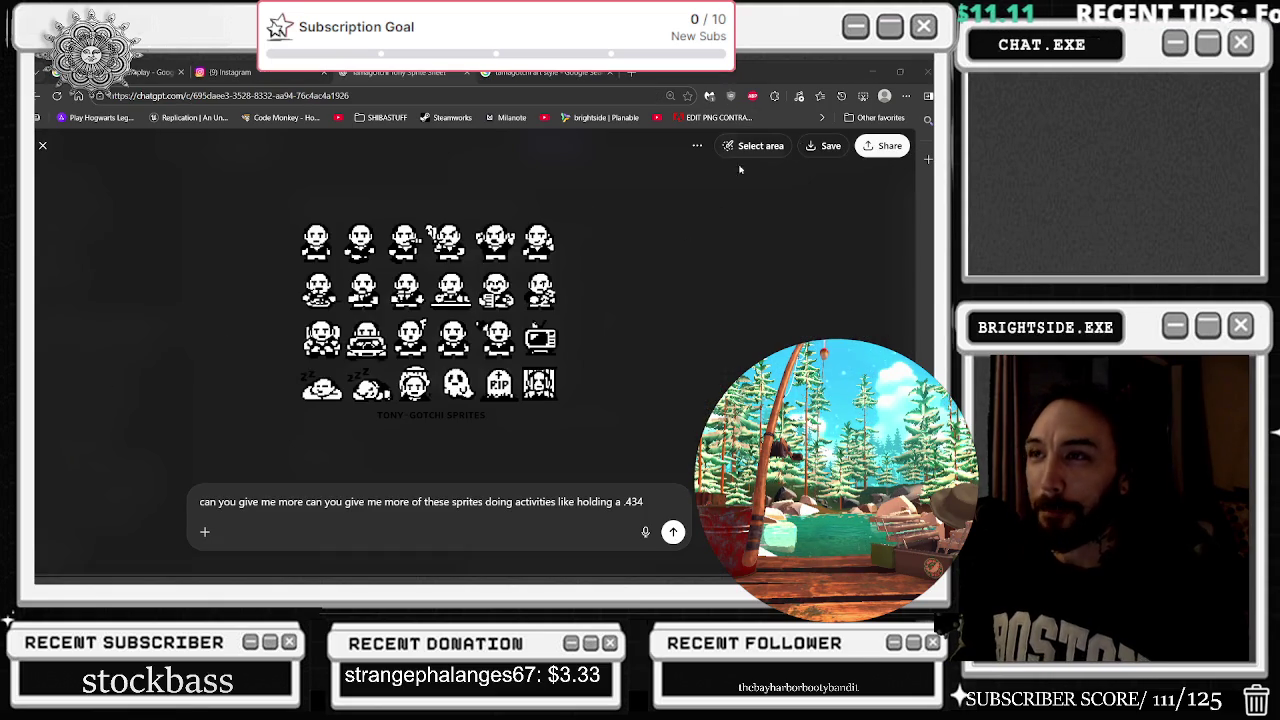
# Step: Switch to the Instagram browser window and return to its home feed
pyautogui.click(871, 72)
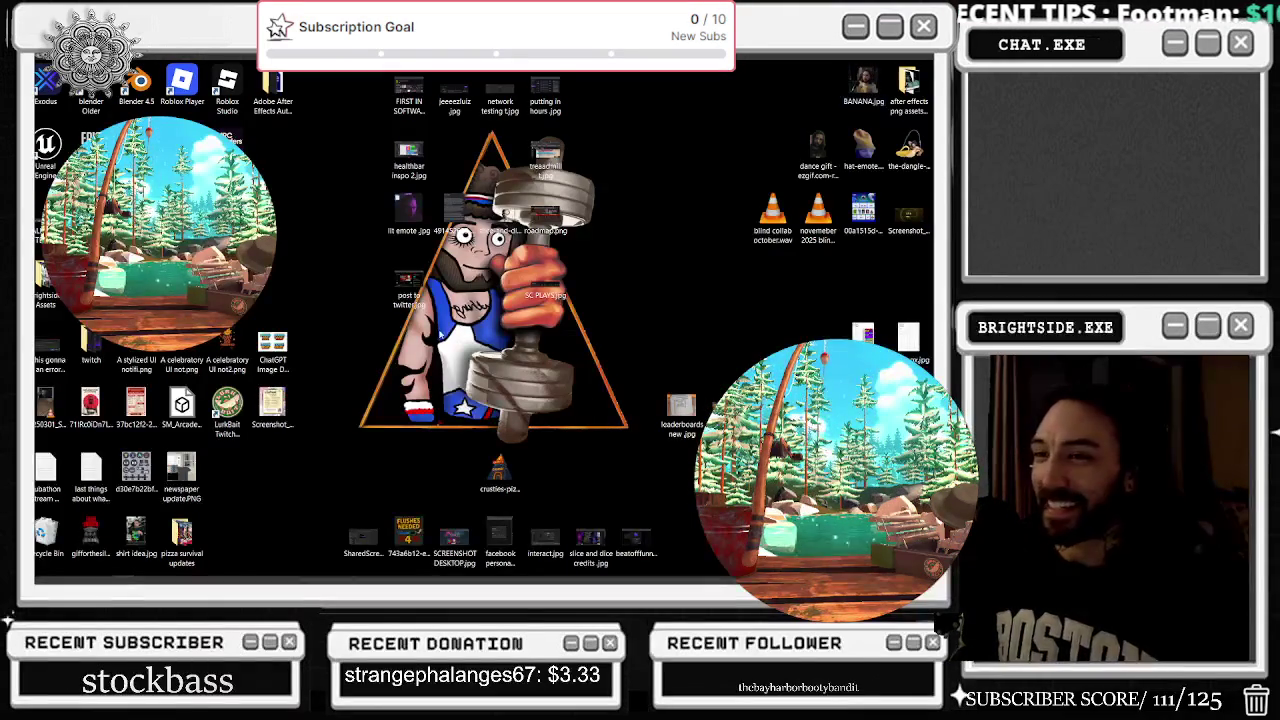
pyautogui.hotkey('alt', 'Tab')
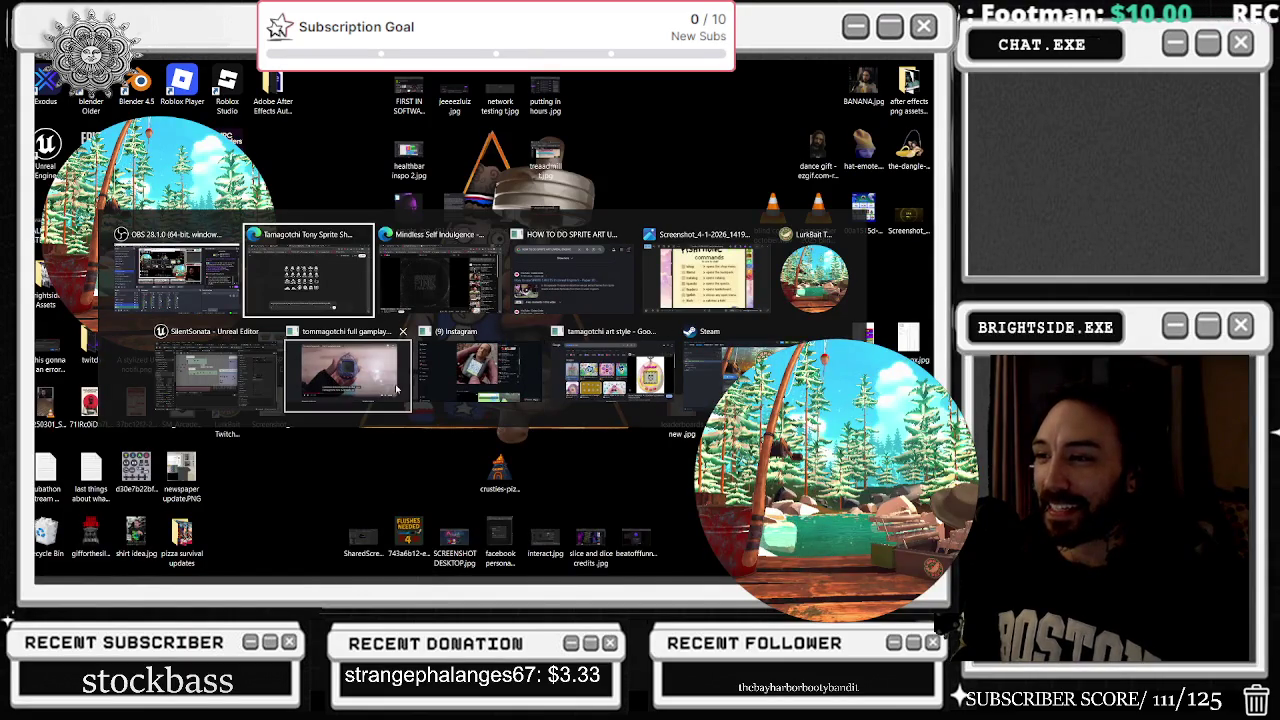
pyautogui.click(480, 370)
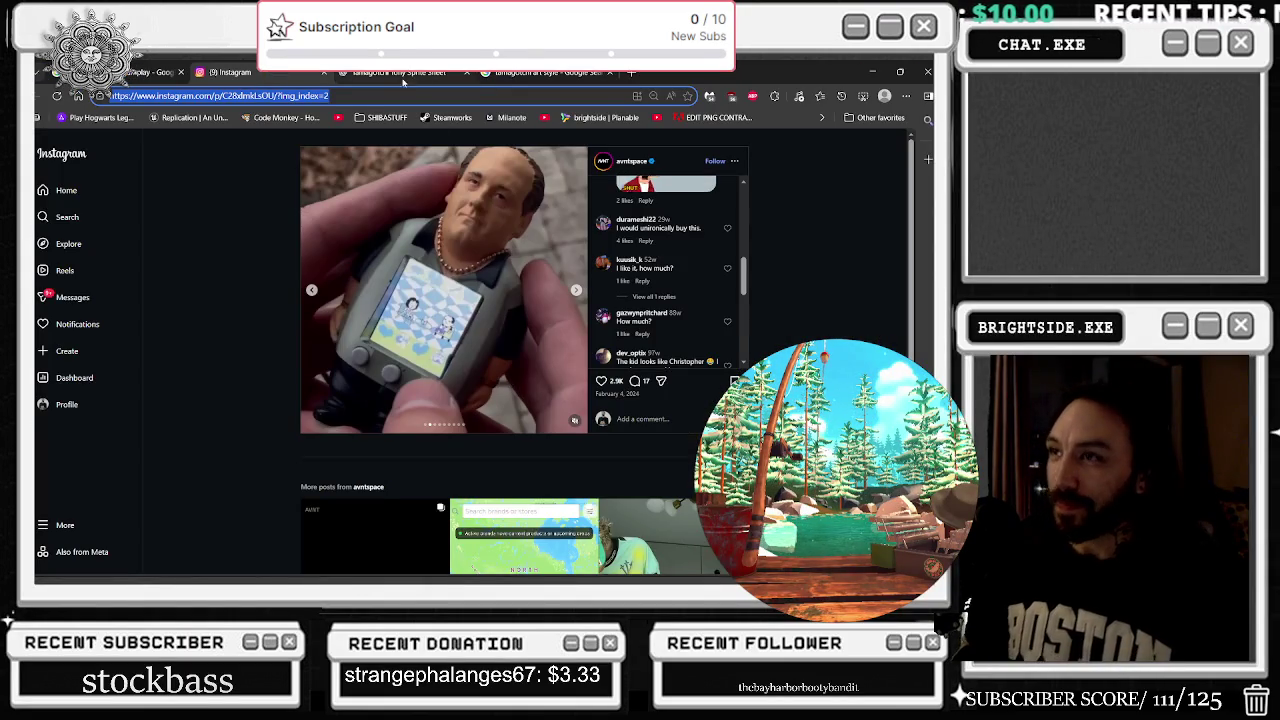
pyautogui.click(590, 74)
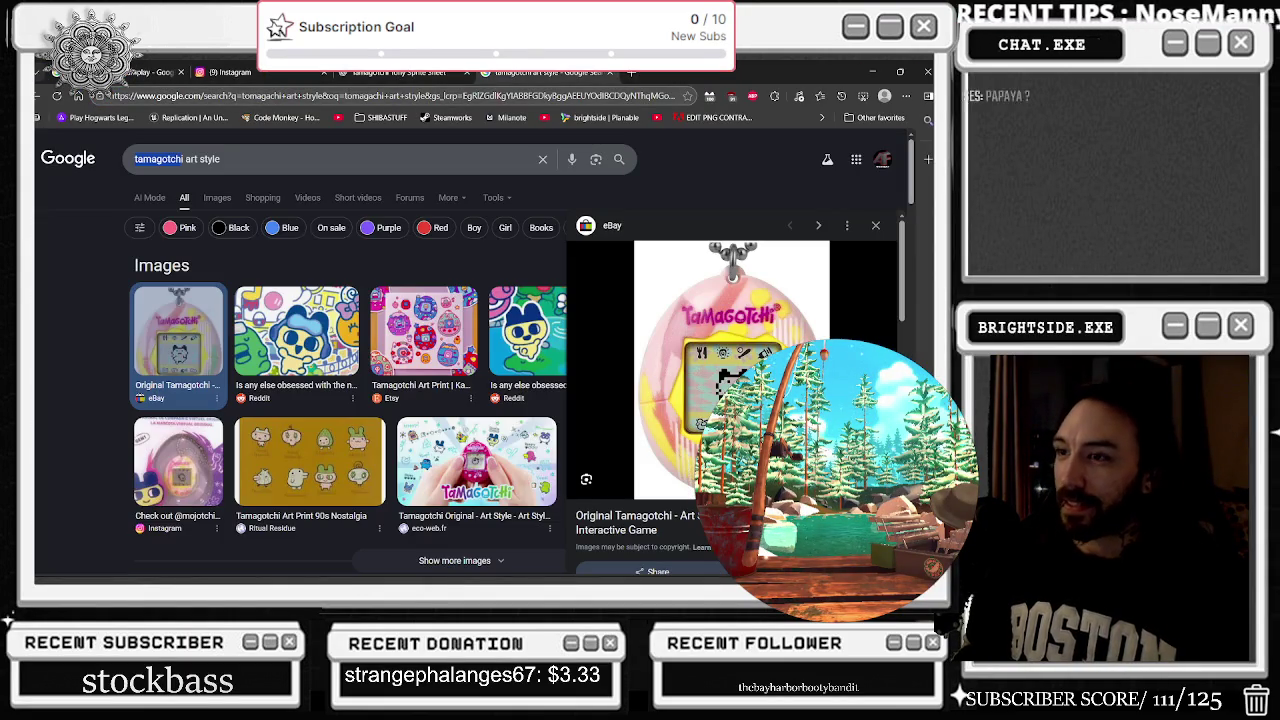
pyautogui.hotkey('ctrl', 'shift', 't')
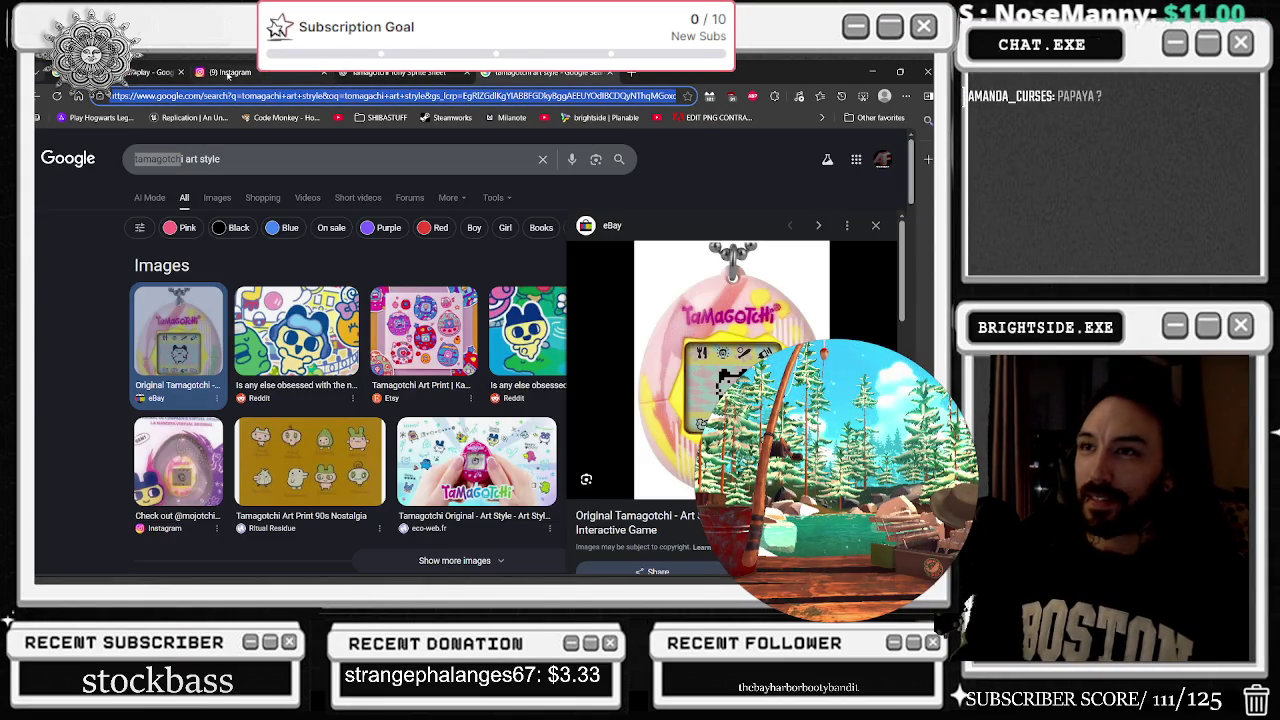
pyautogui.hotkey('alt', 'Left')
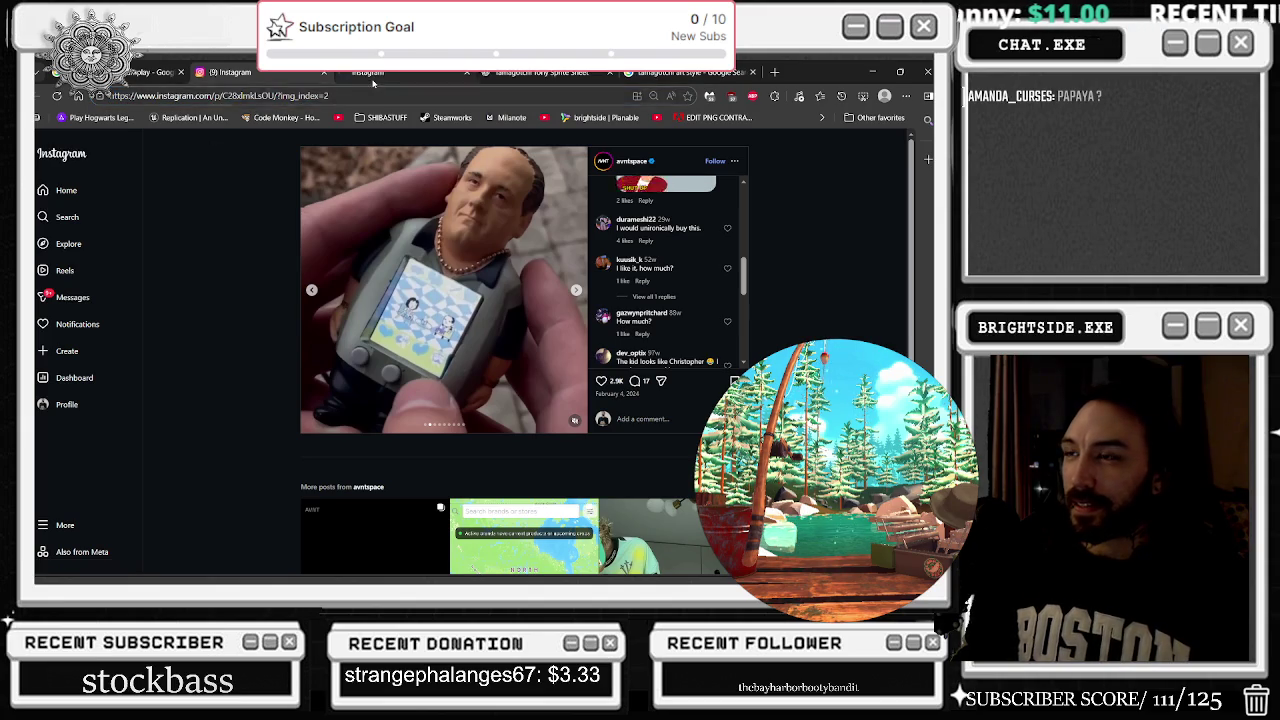
# Step: Search Instagram for the artist's name and open their profile from the results
pyautogui.click(67, 217)
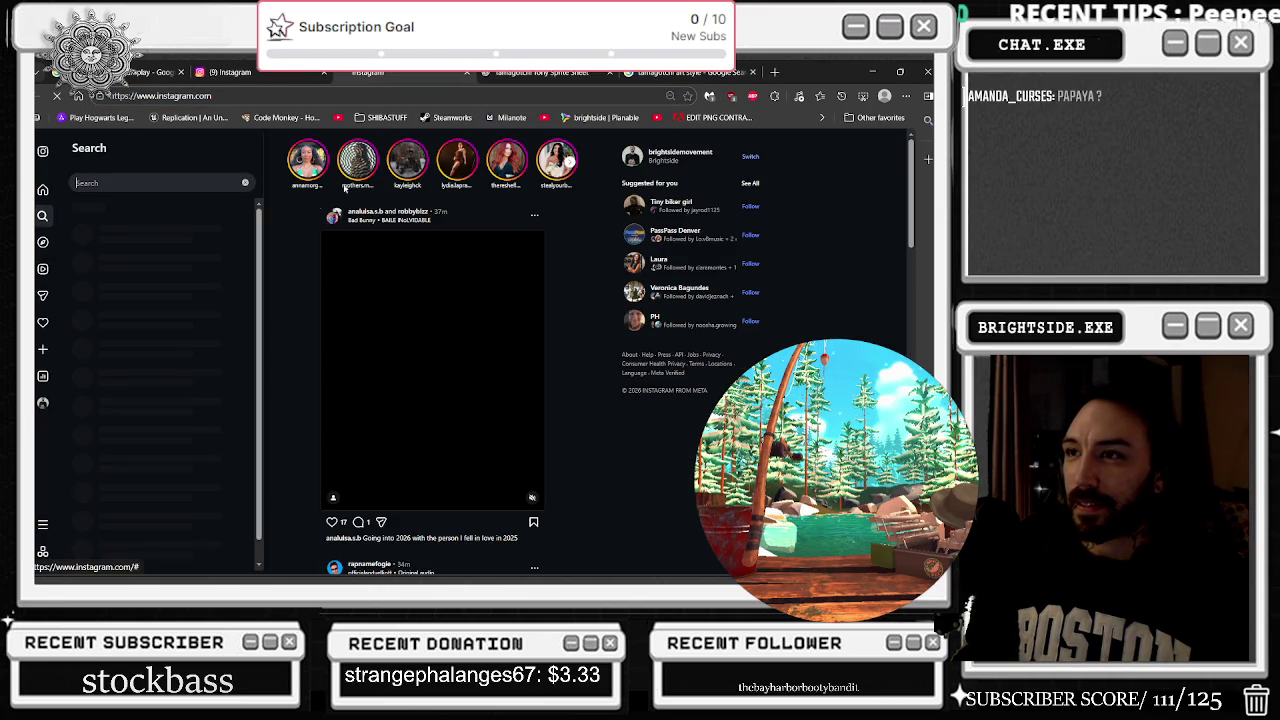
pyautogui.write('ottto von s')
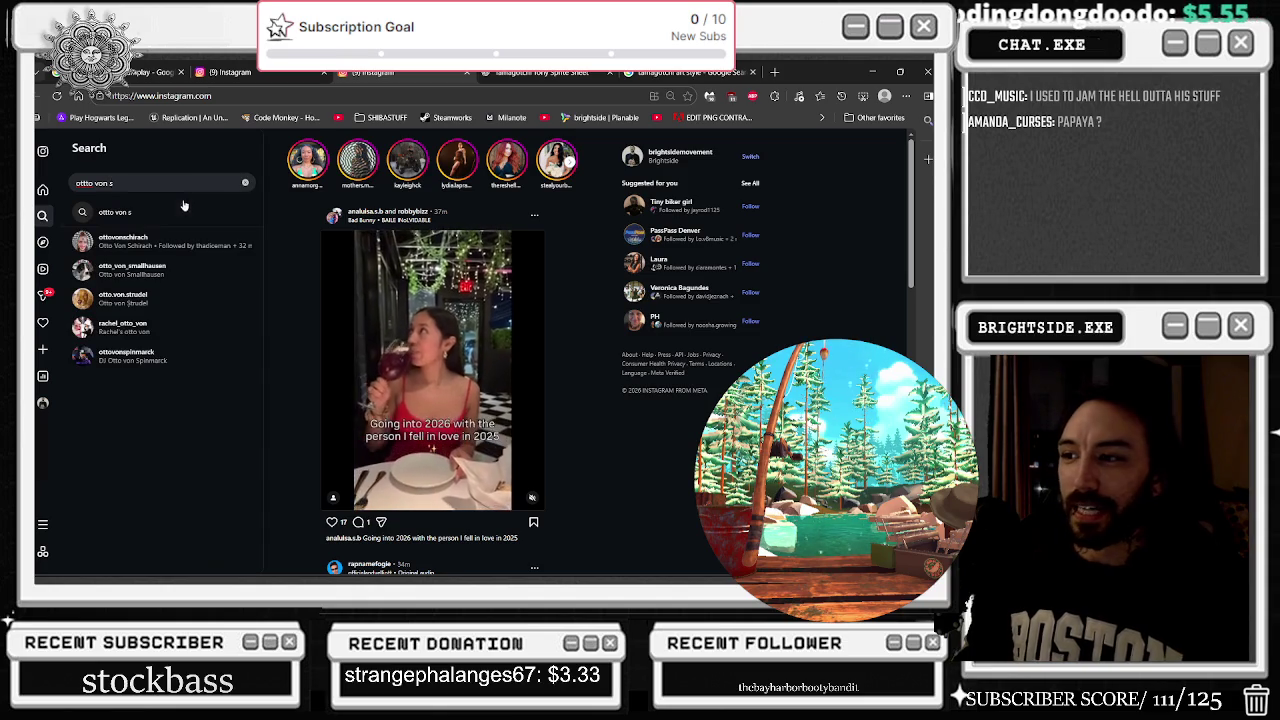
pyautogui.click(125, 241)
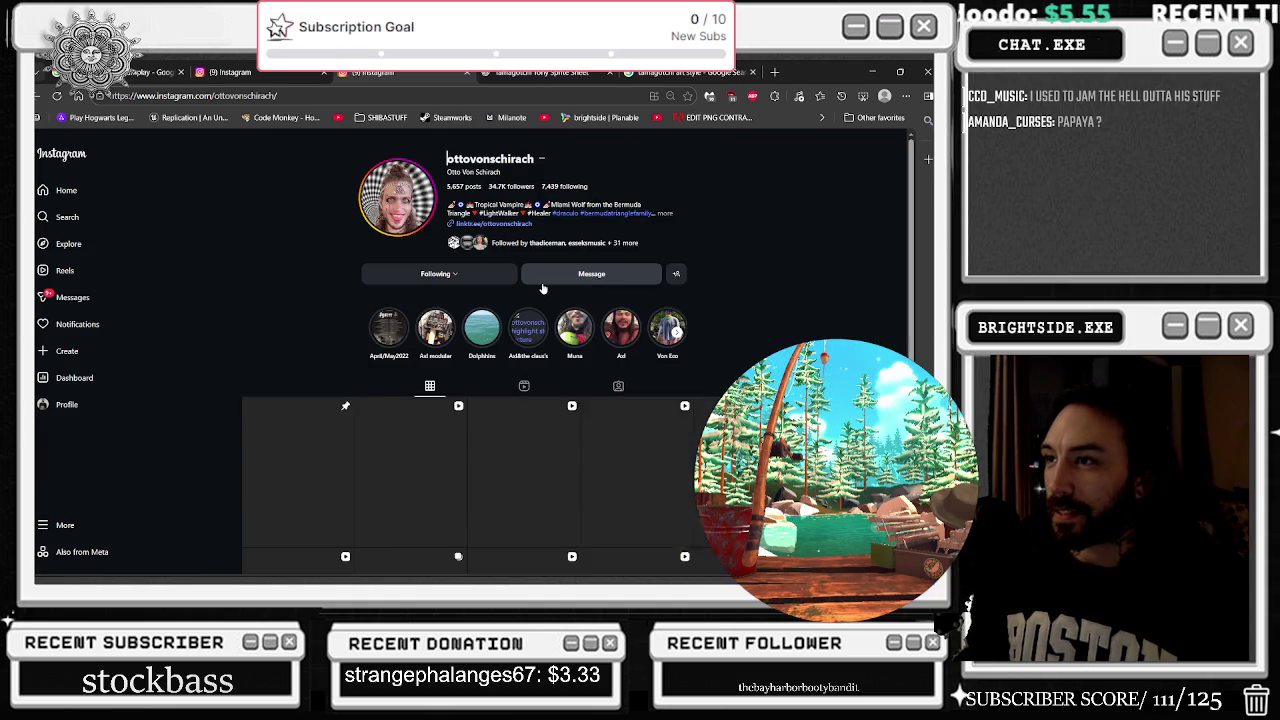
# Step: Scroll down the profile grid and briefly view the man-kissing-a-papaya post
pyautogui.scroll(-5, 533, 284)
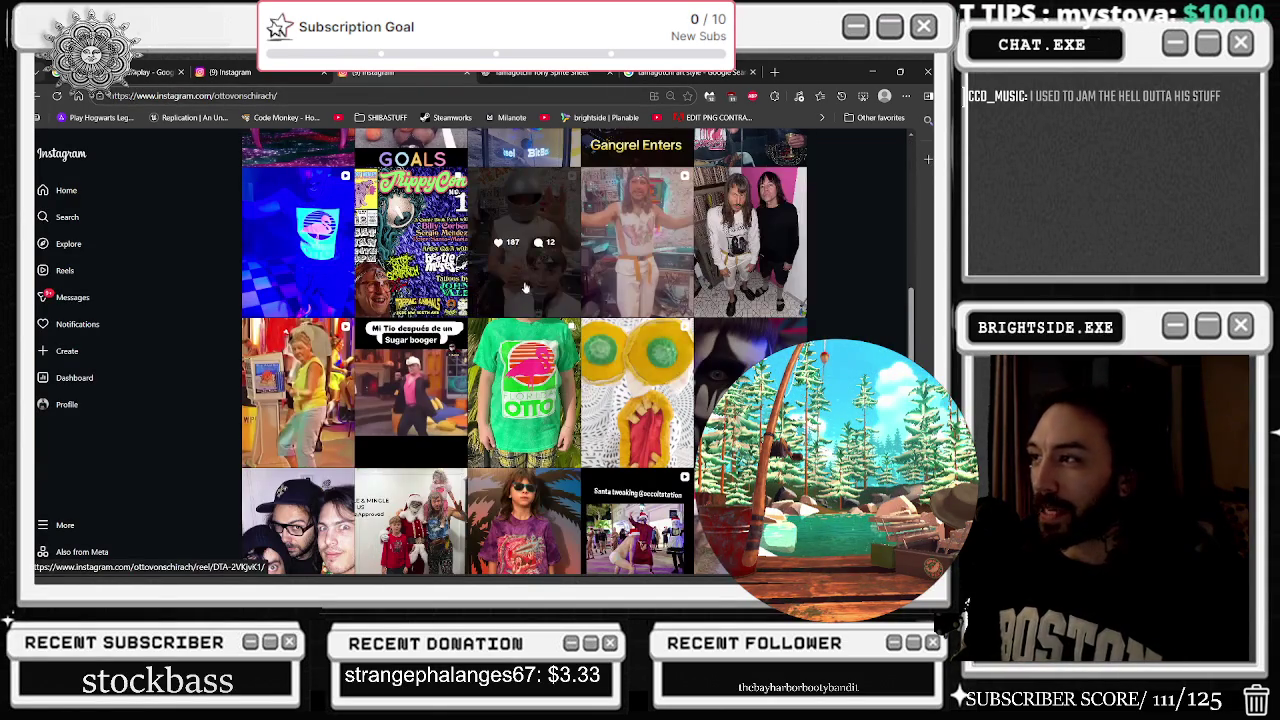
pyautogui.scroll(-3, 590, 275)
pyautogui.scroll(-5, 600, 282)
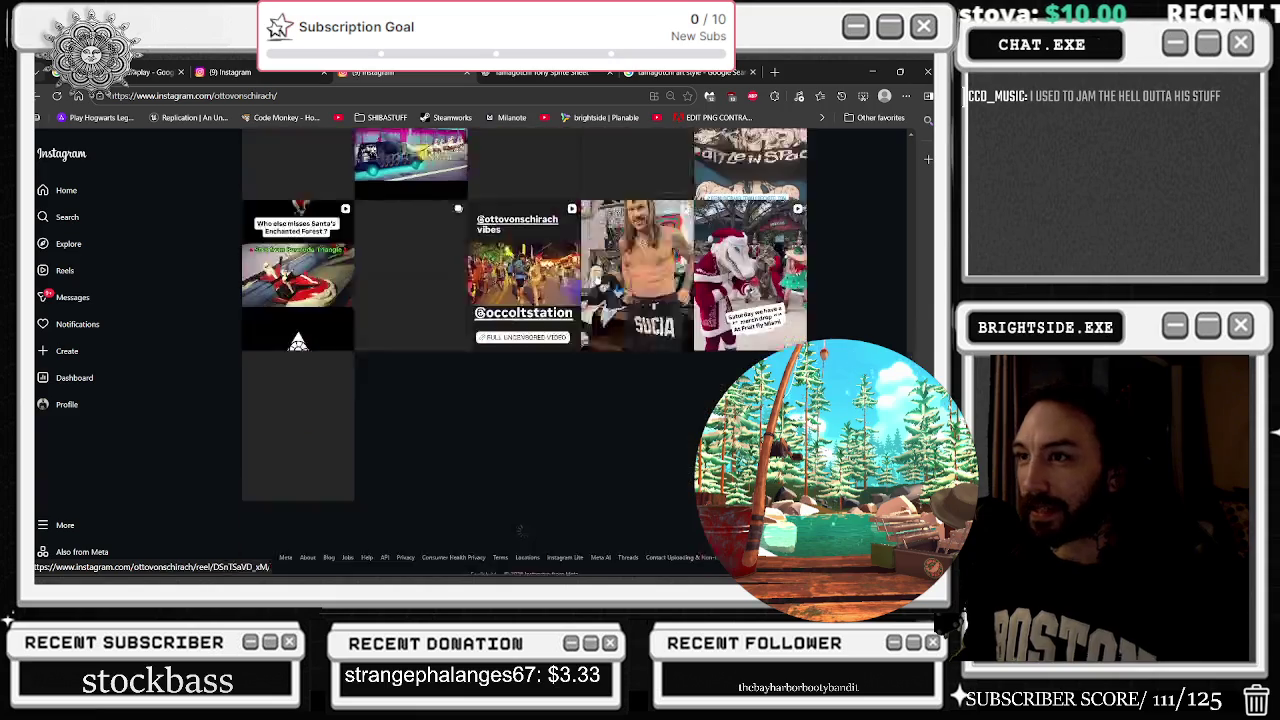
pyautogui.scroll(-3, 500, 300)
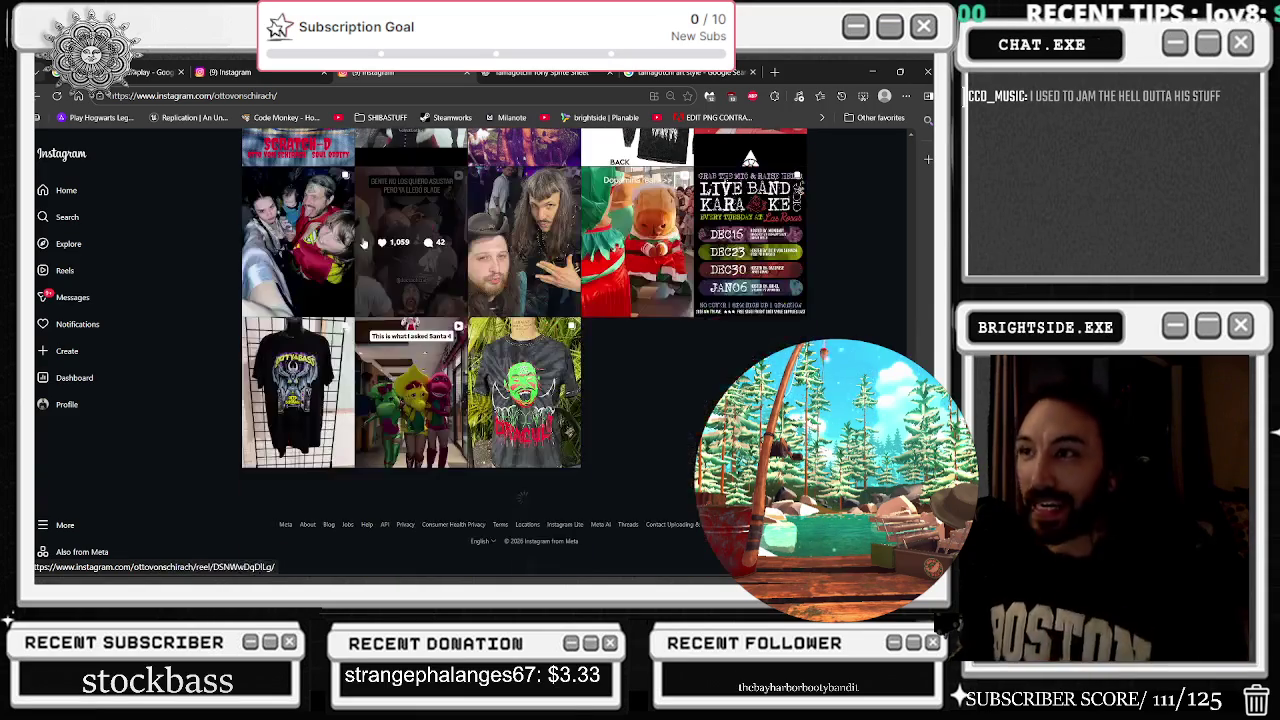
pyautogui.scroll(-3, 554, 225)
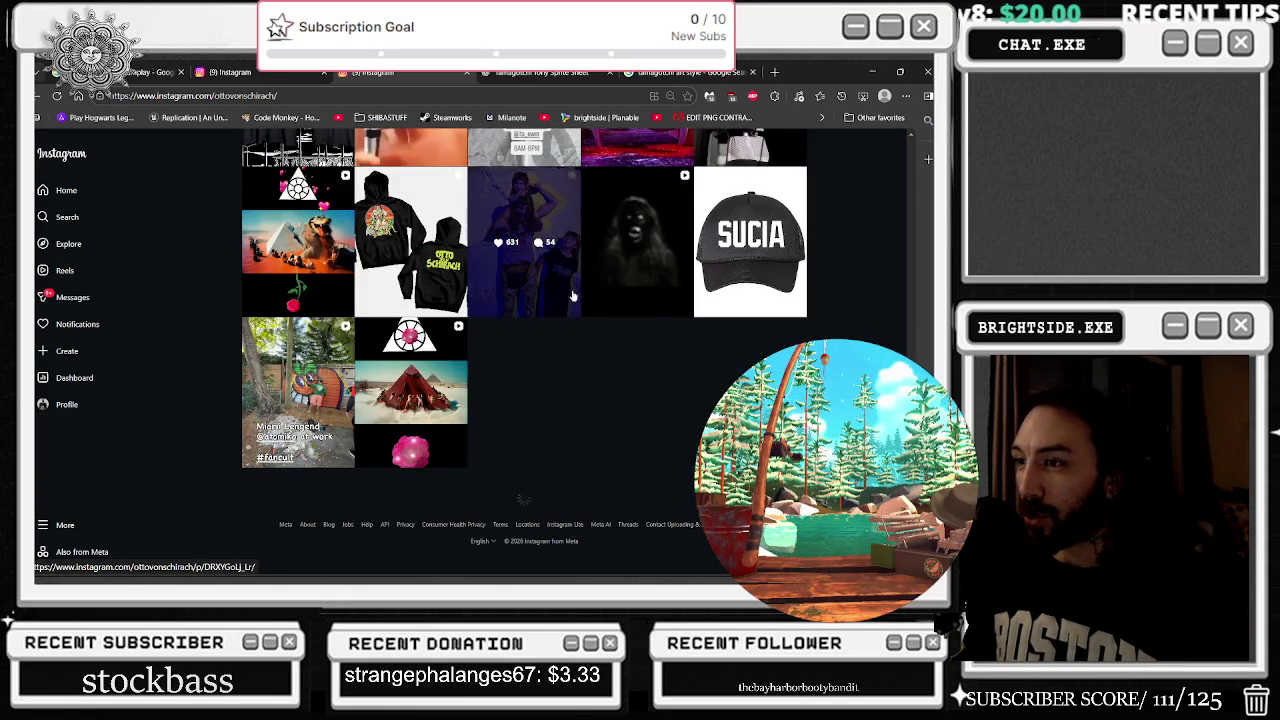
pyautogui.scroll(-3, 590, 285)
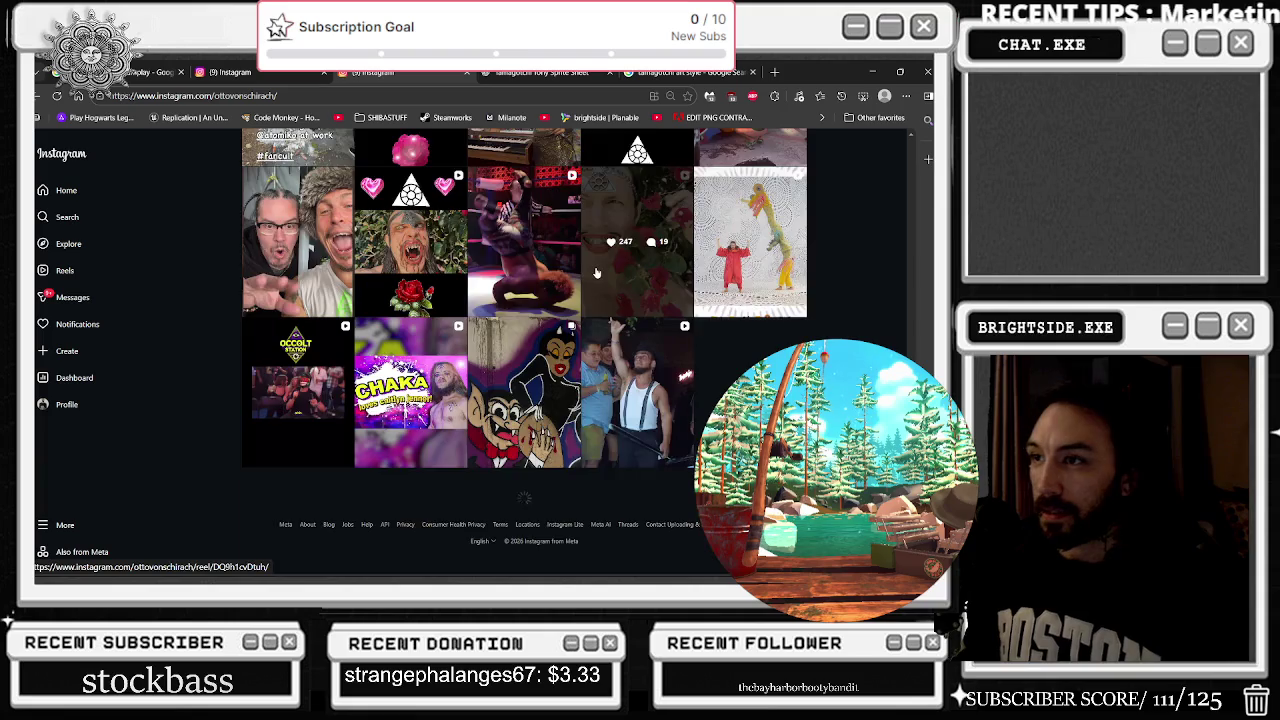
pyautogui.scroll(-3, 596, 272)
pyautogui.scroll(-3, 590, 287)
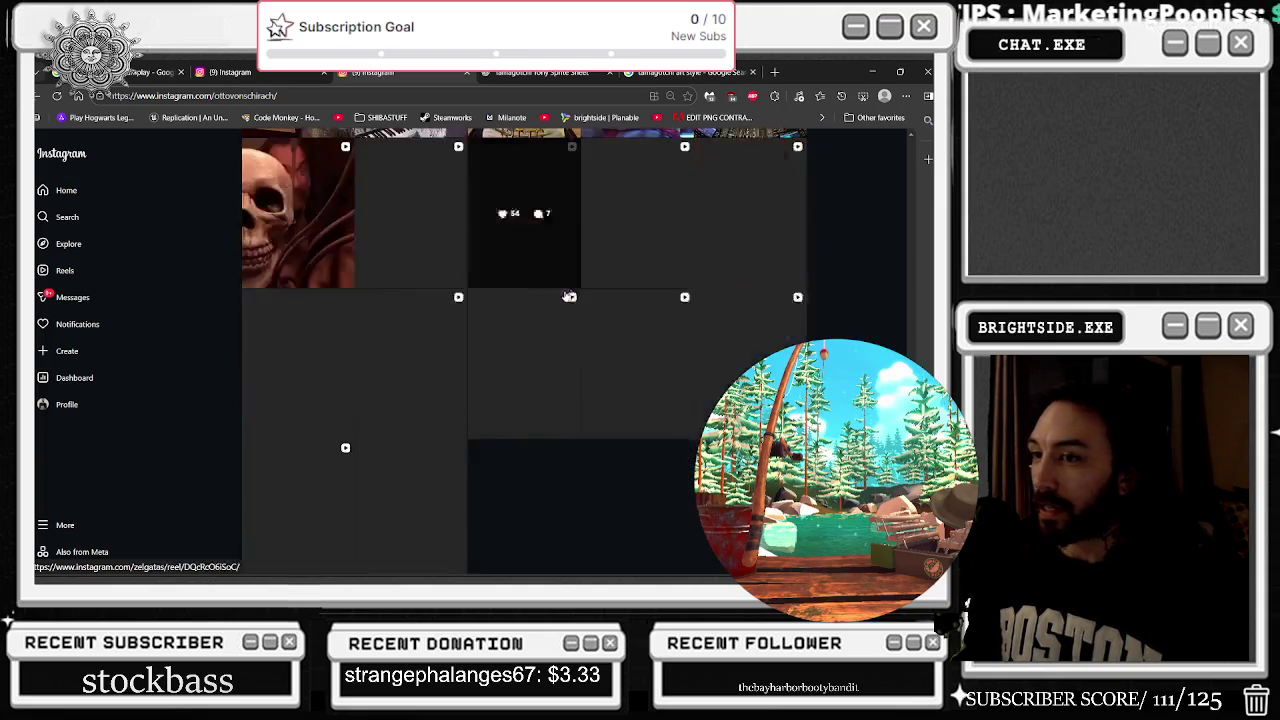
pyautogui.scroll(-3, 474, 278)
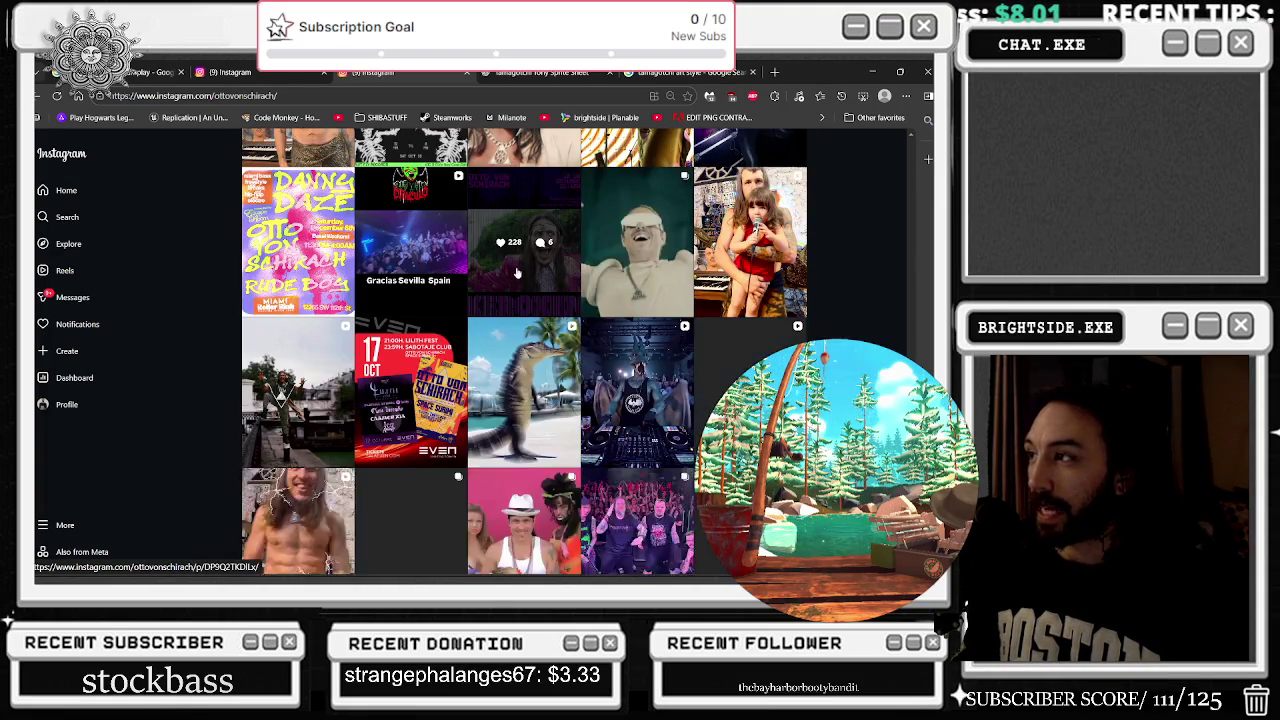
pyautogui.scroll(-1, 515, 277)
pyautogui.scroll(3, 520, 272)
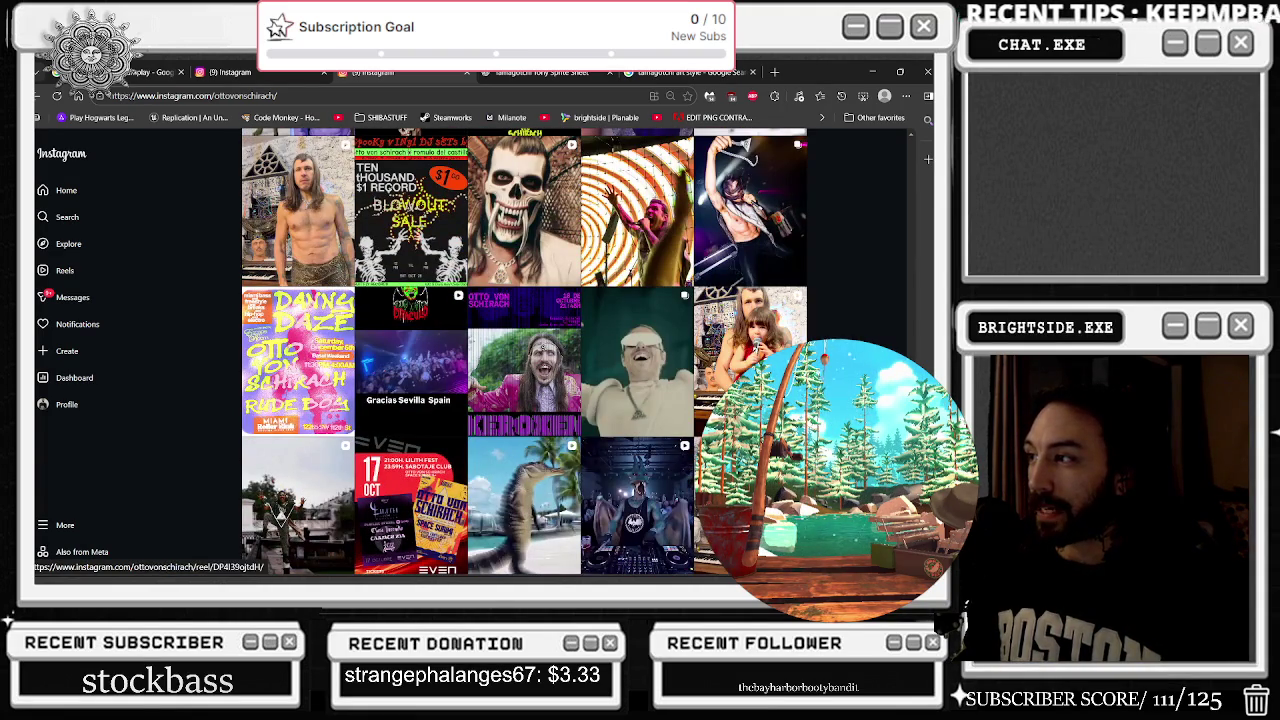
pyautogui.scroll(-5, 765, 350)
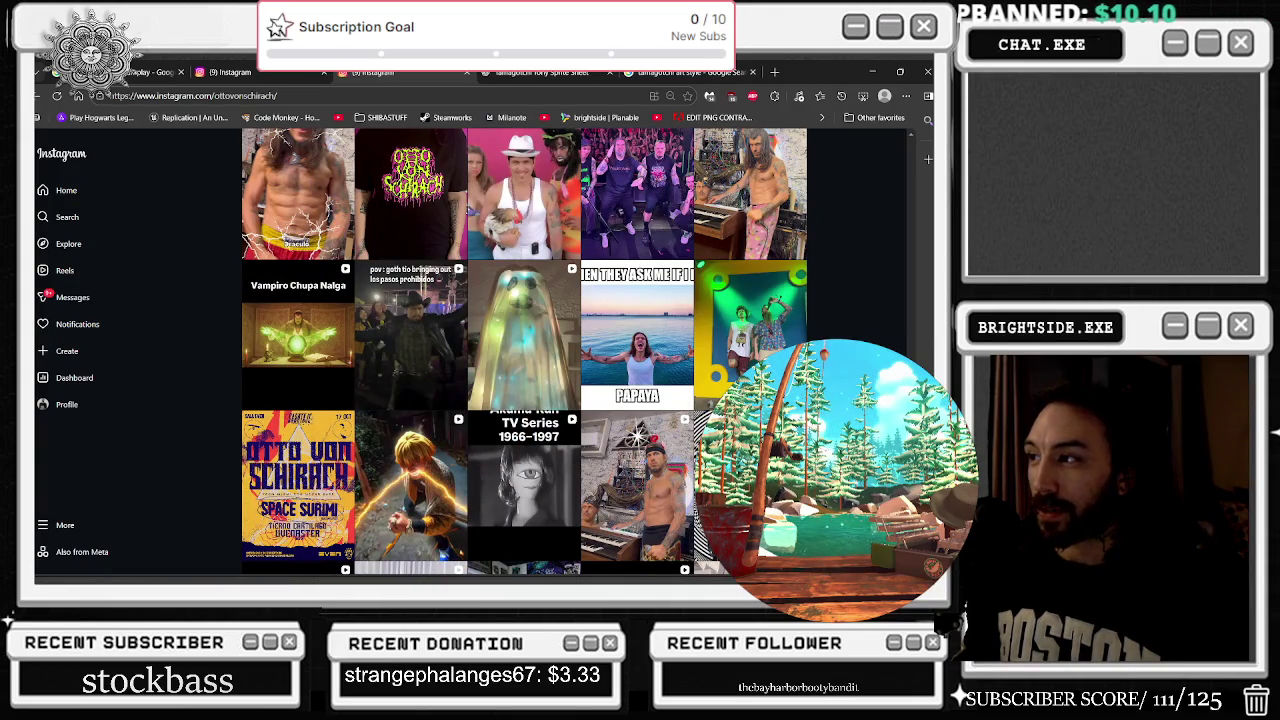
pyautogui.scroll(-10, 360, 375)
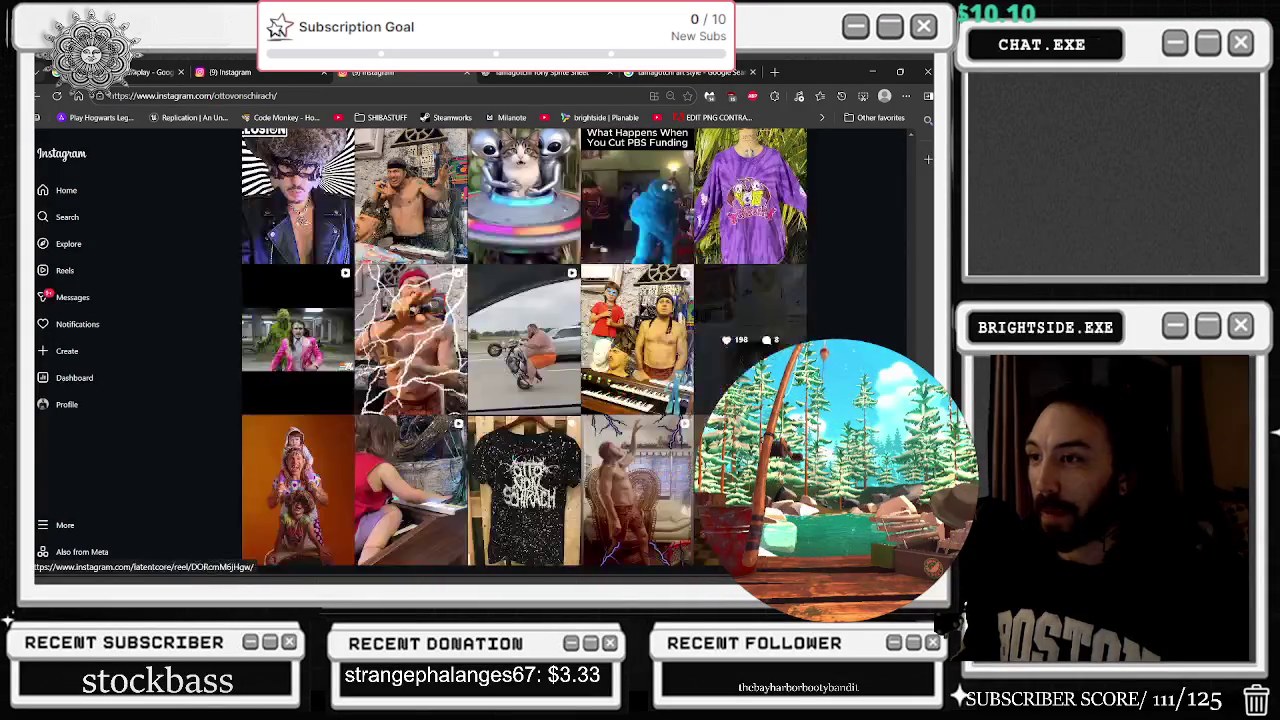
pyautogui.scroll(-10, 737, 370)
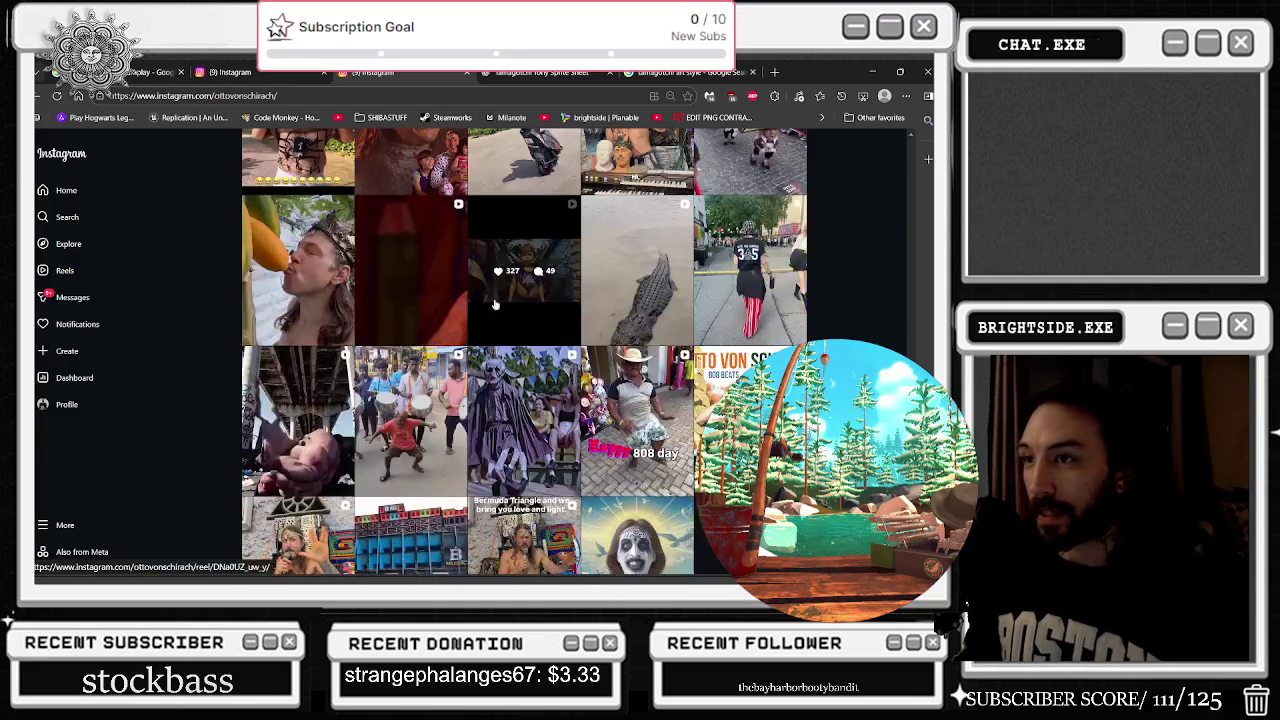
pyautogui.click(298, 270)
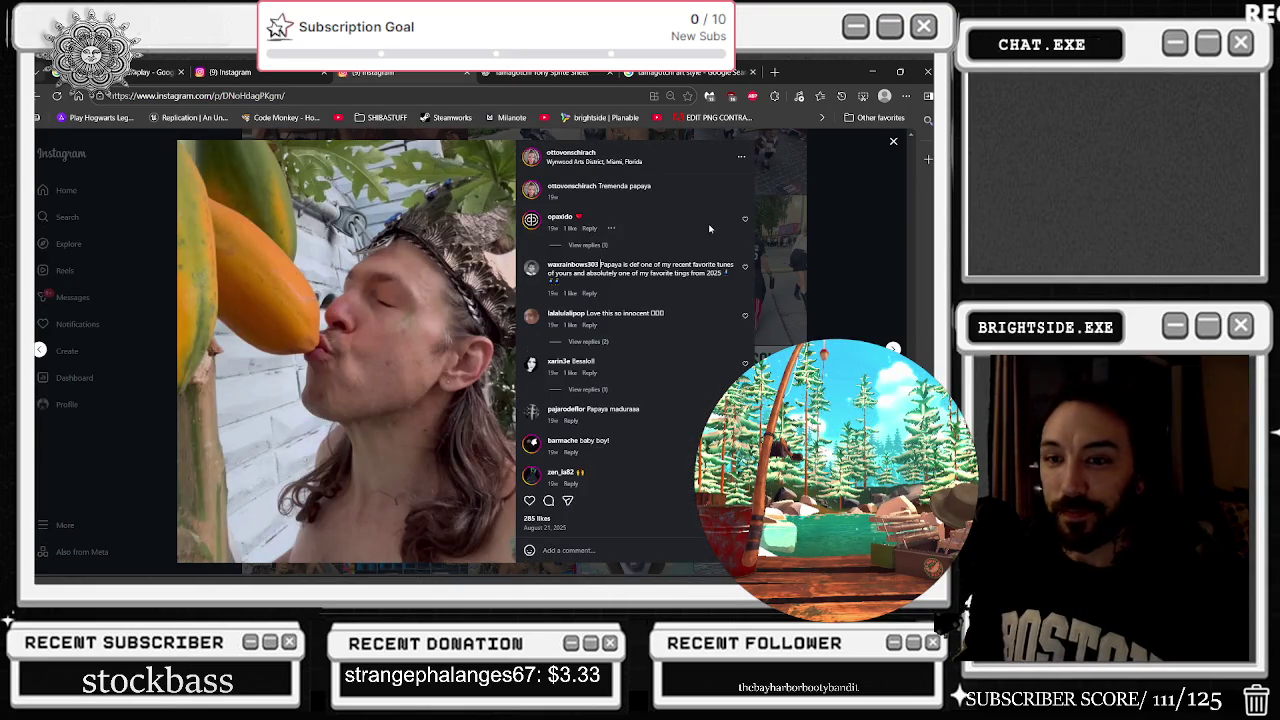
pyautogui.click(757, 232)
# Step: Scroll further and open the seaside 'Sprinklers On!! Papaya is Out!!!' video post
pyautogui.scroll(-2, 751, 247)
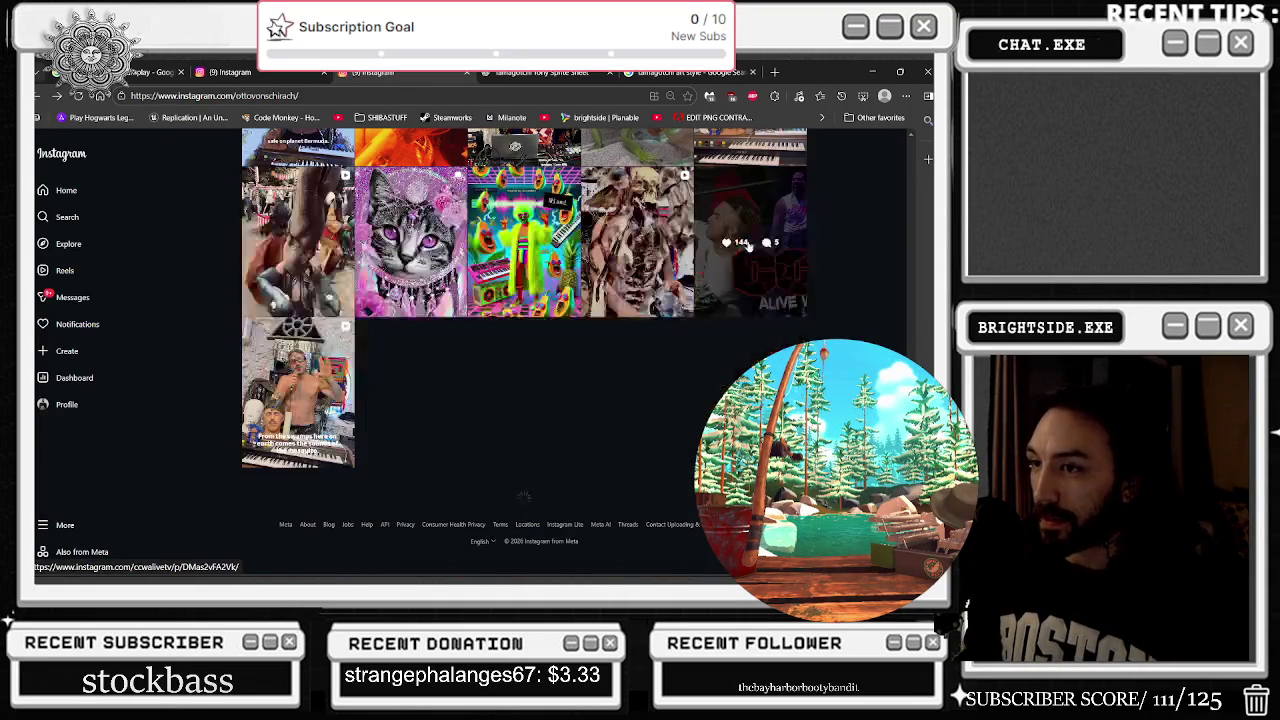
pyautogui.scroll(-3, 724, 262)
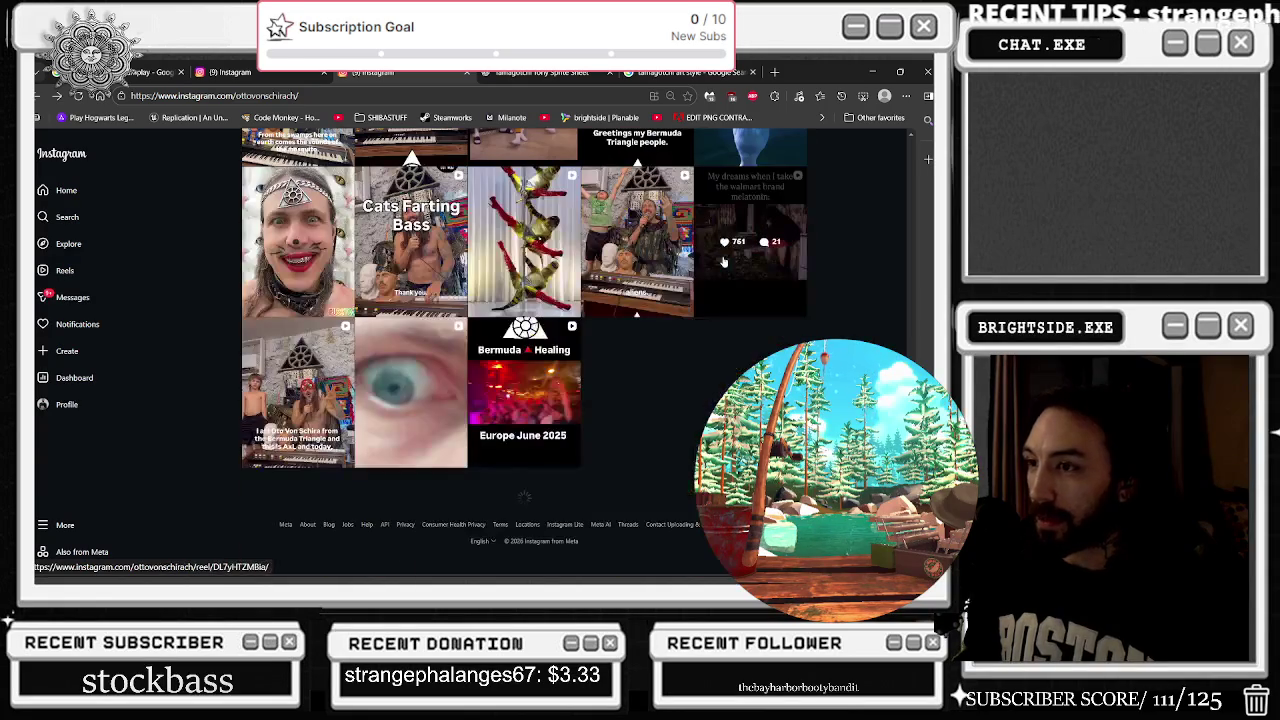
pyautogui.scroll(-3, 600, 290)
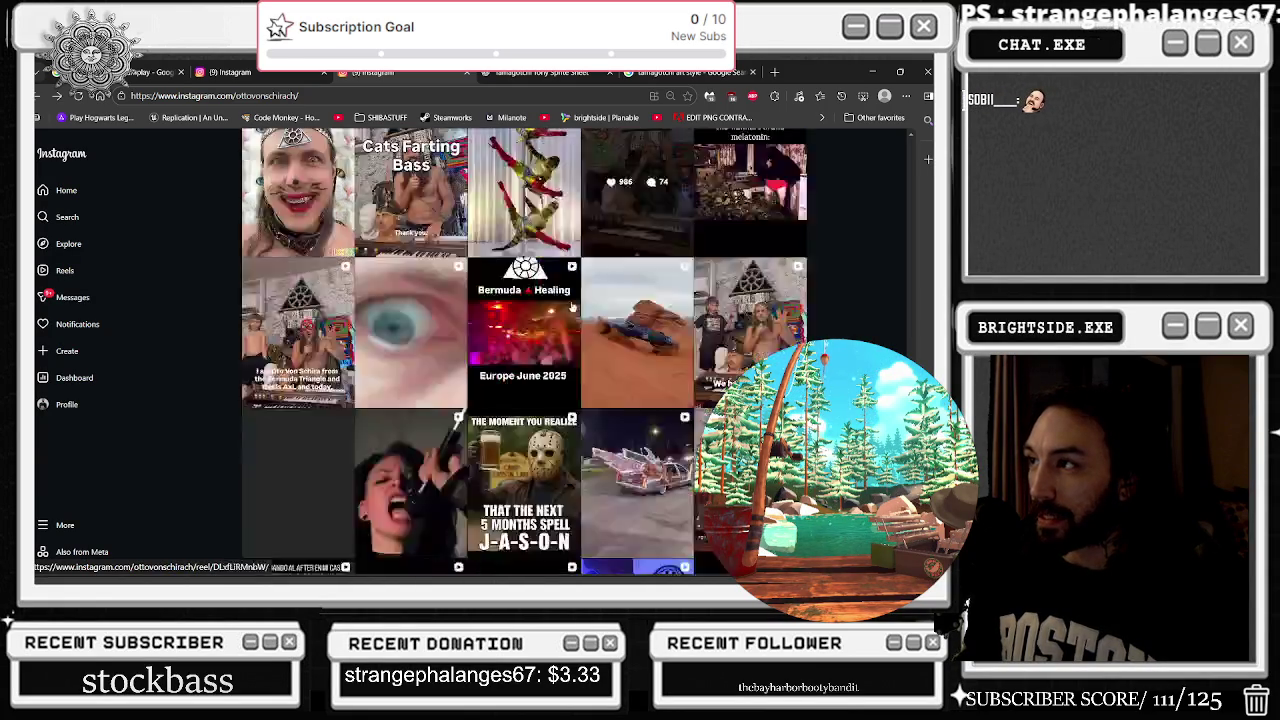
pyautogui.scroll(-3, 704, 284)
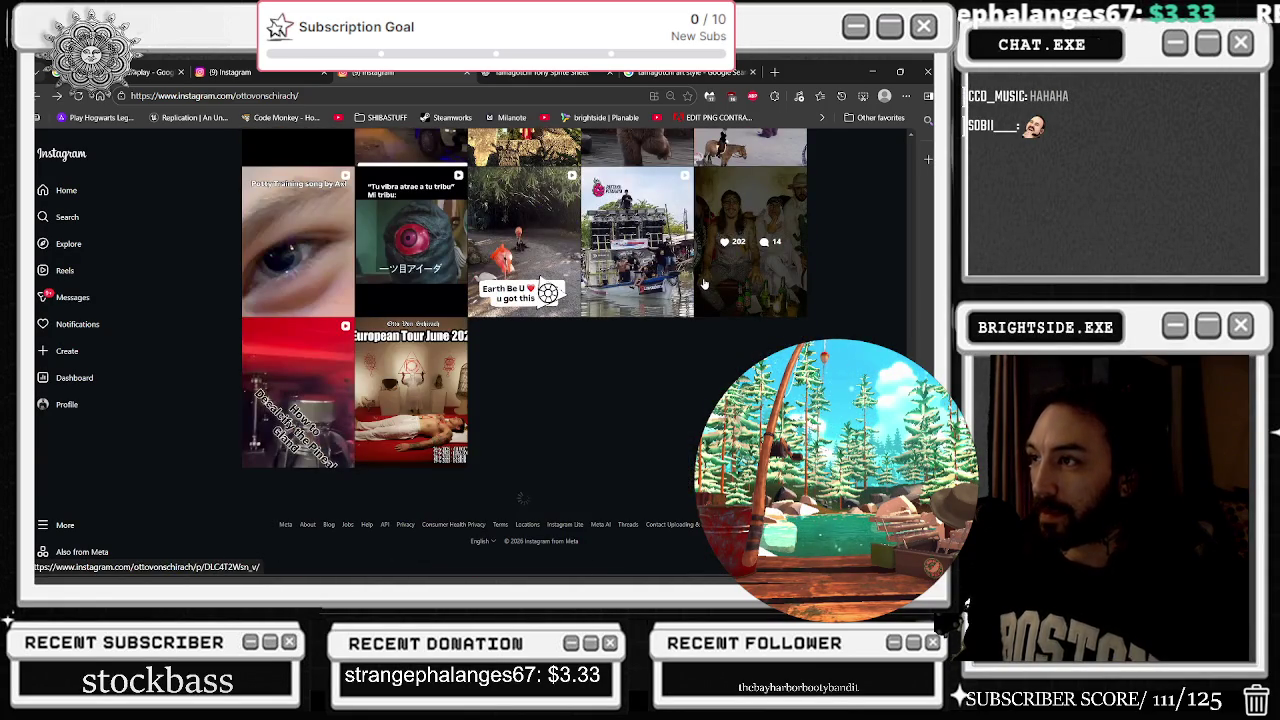
pyautogui.scroll(-3, 680, 281)
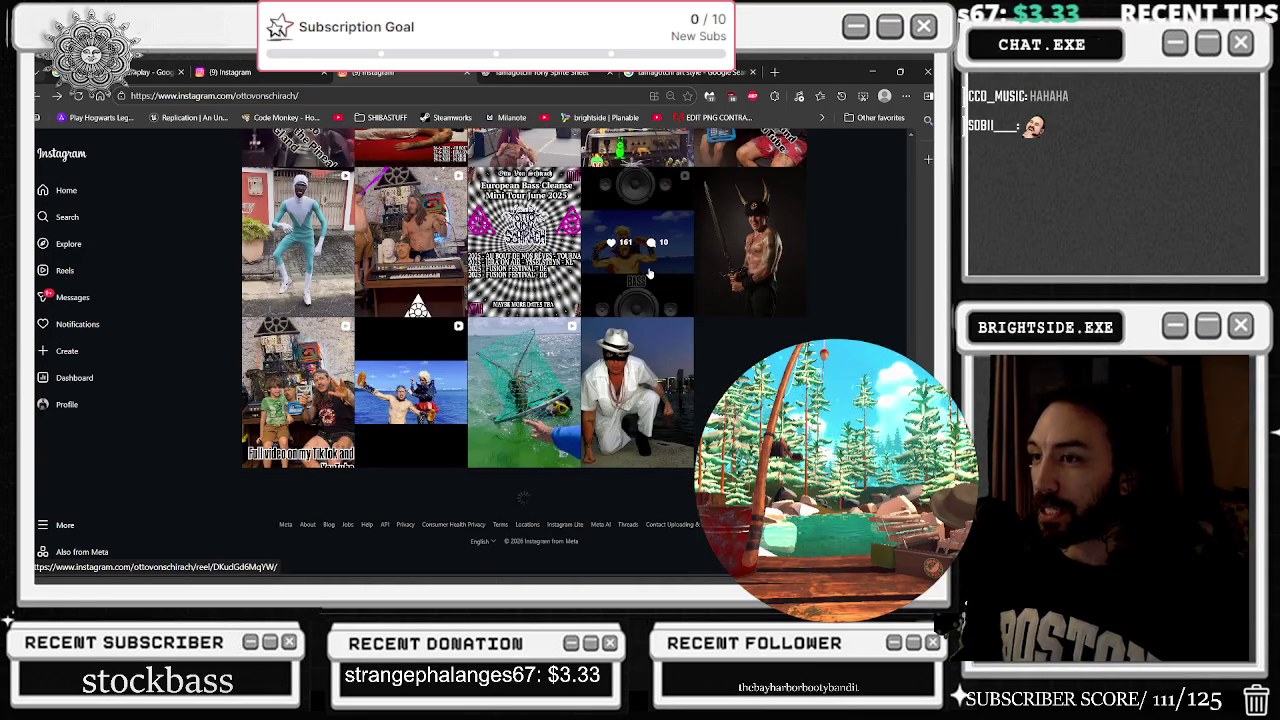
pyautogui.scroll(-3, 560, 275)
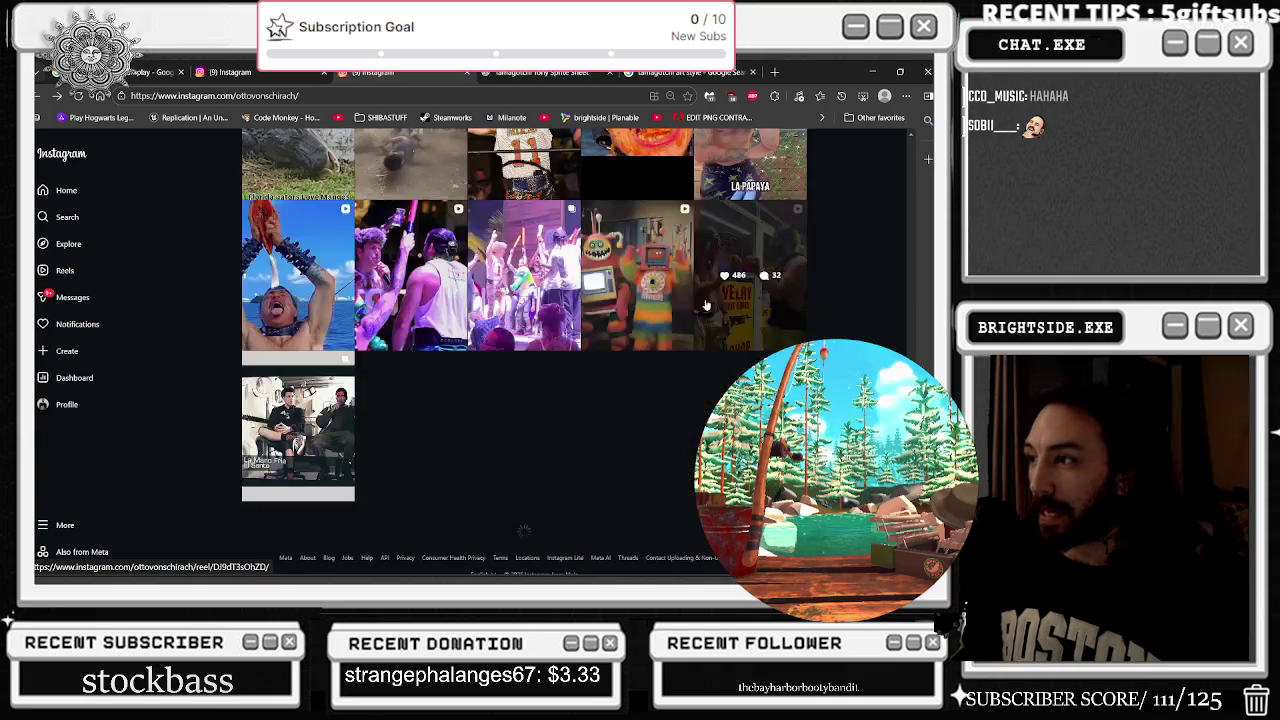
pyautogui.click(530, 263)
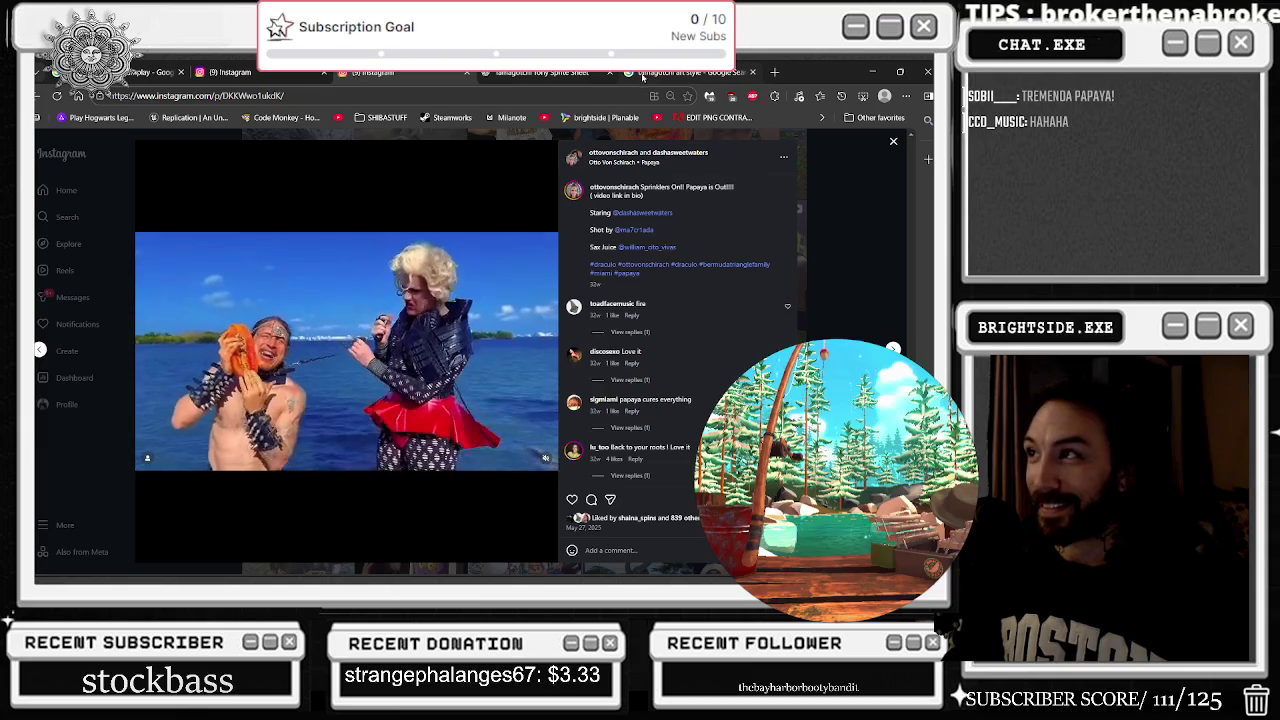
# Step: Glance at the YouTube music video, then close the 'Sprinklers On!! Papaya is Out!!!' post
pyautogui.hotkey('alt', 'Tab')
pyautogui.hotkey('alt', 'Tab')
pyautogui.hotkey('alt', 'Tab')
pyautogui.hotkey('alt', 'Tab')
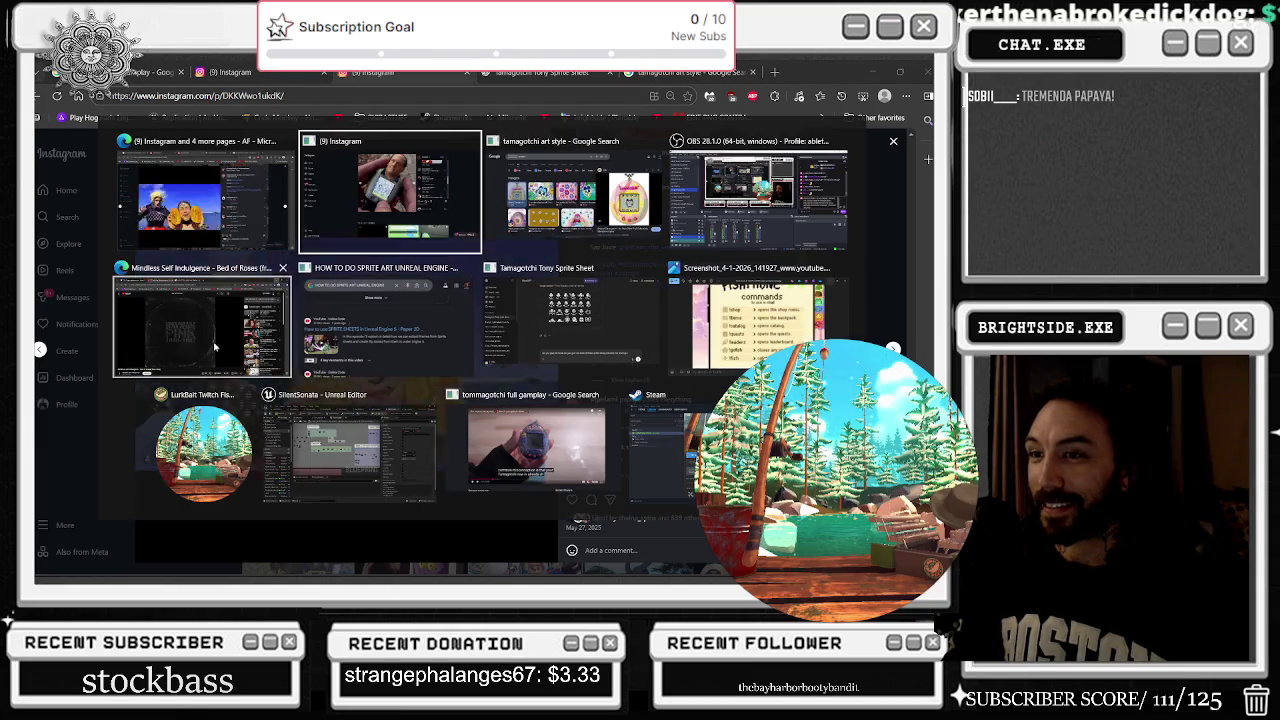
pyautogui.hotkey('alt', 'Tab')
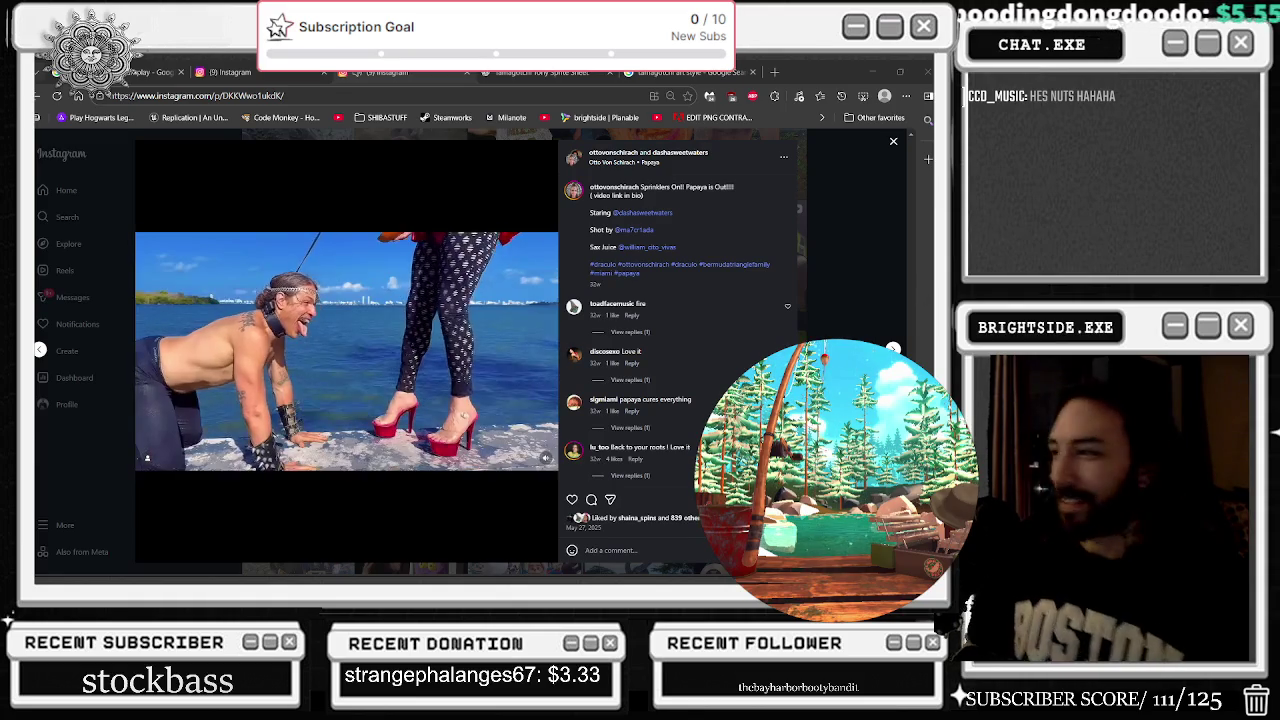
pyautogui.press('Escape')
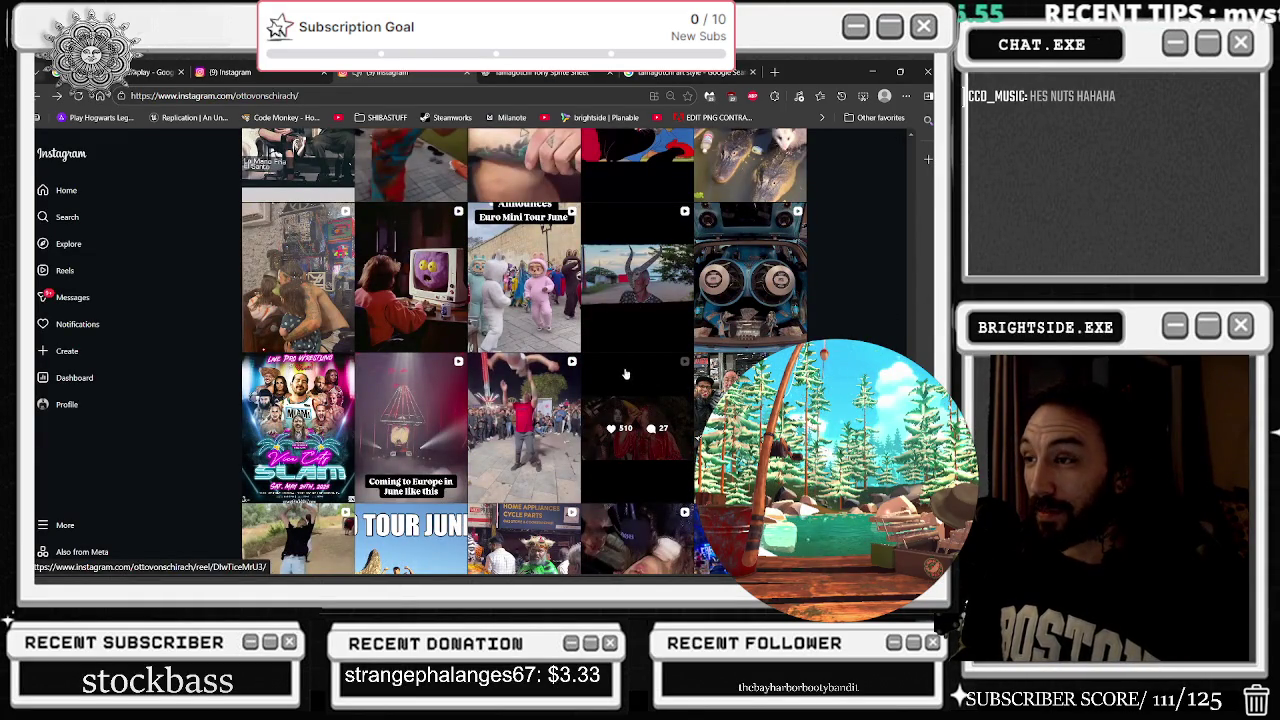
# Step: Scroll down the grid and open the dark video post beside the Draculo flyer
pyautogui.scroll(-3, 480, 362)
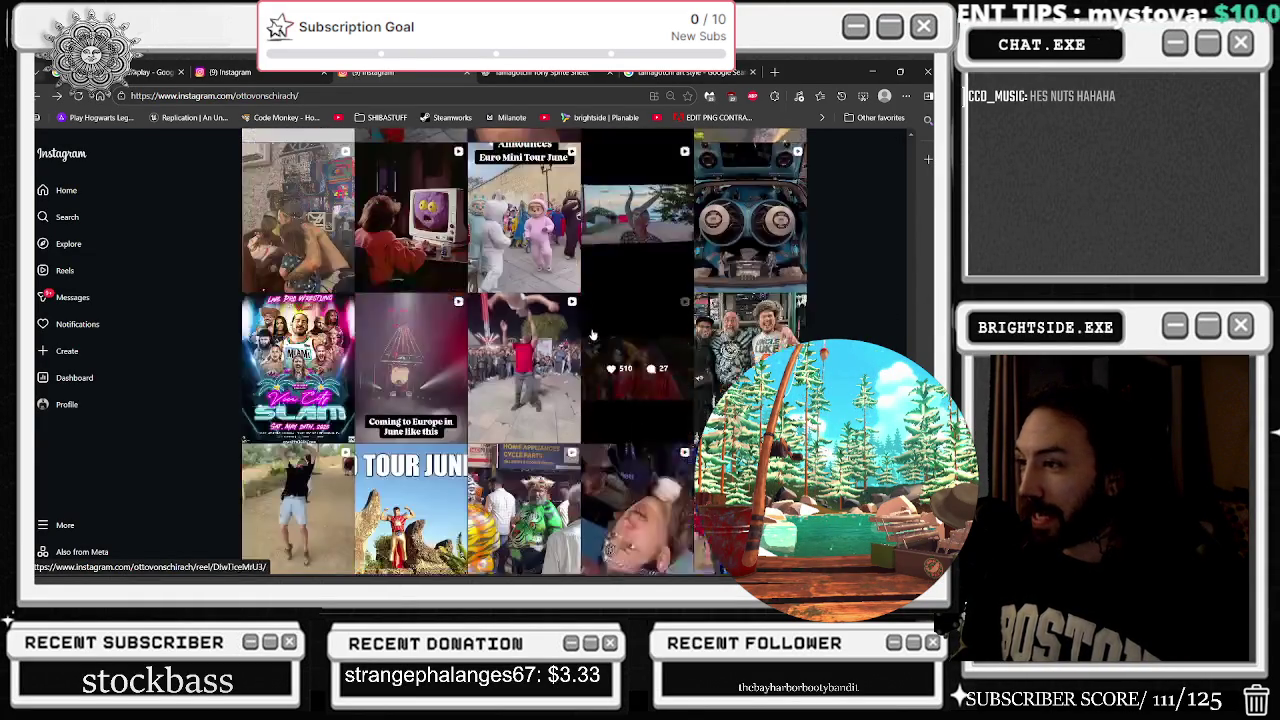
pyautogui.scroll(-3, 596, 331)
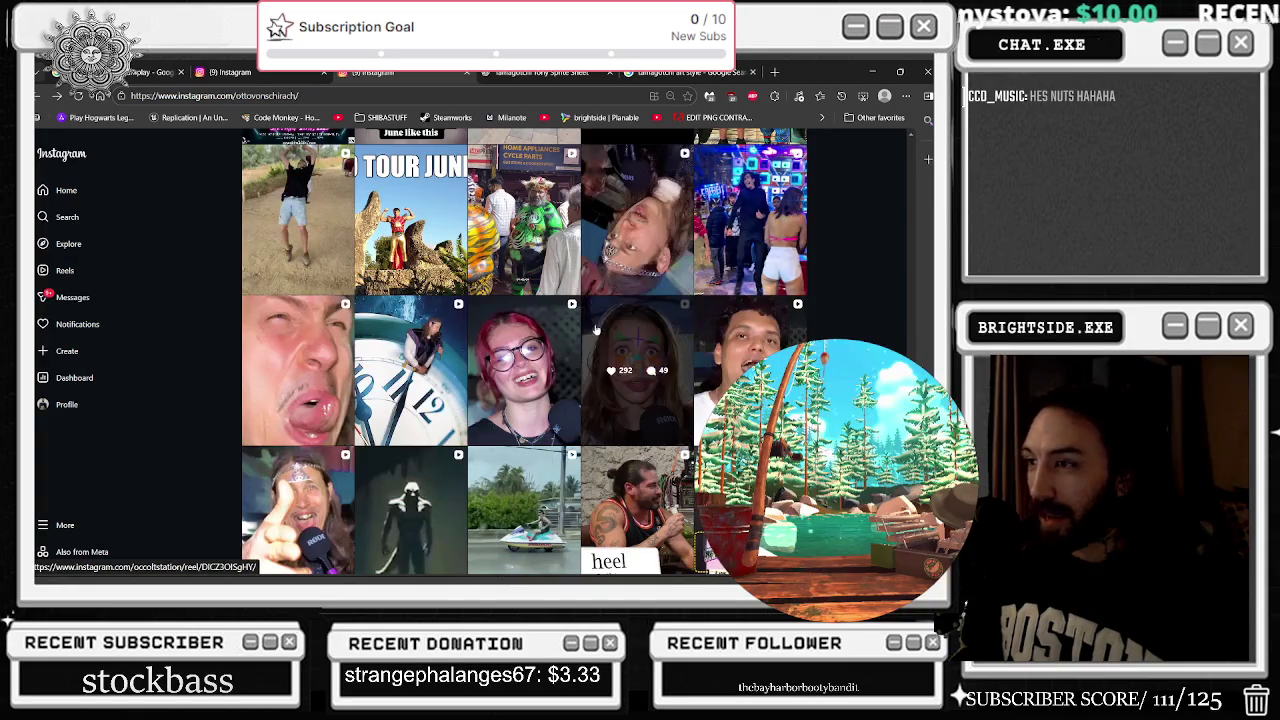
pyautogui.scroll(-3, 596, 331)
pyautogui.scroll(-1, 596, 331)
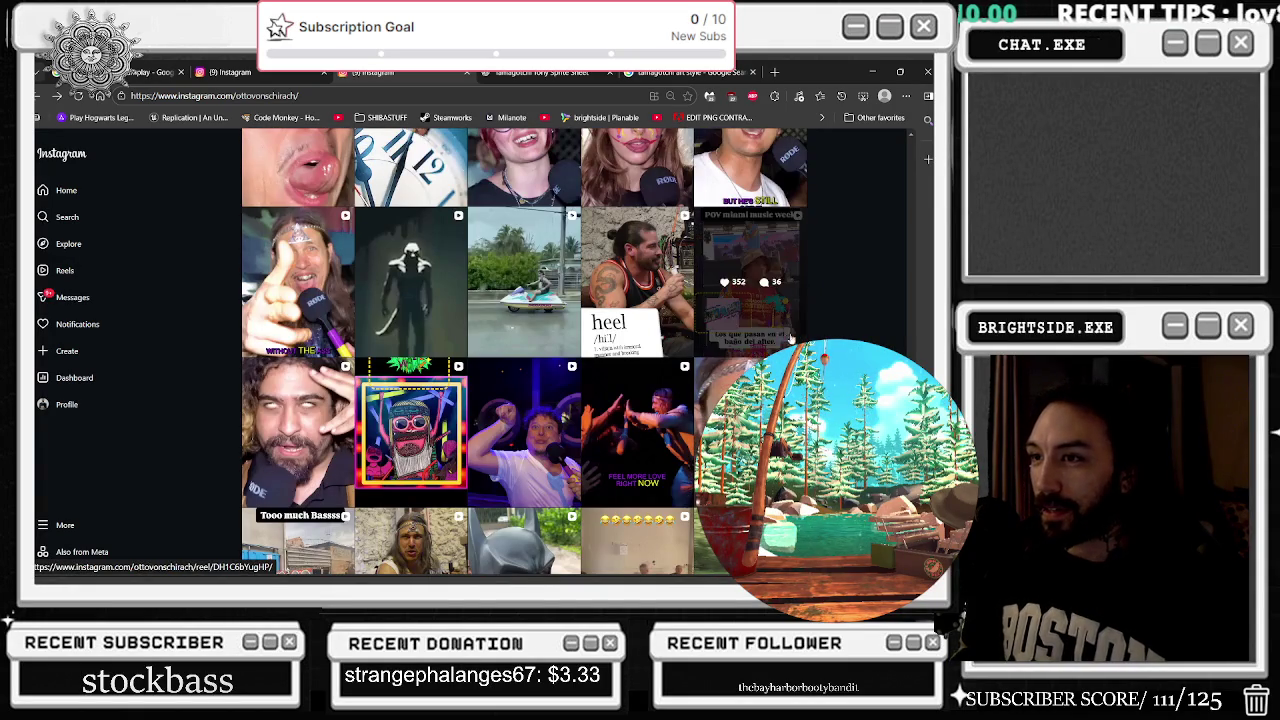
pyautogui.scroll(-4, 739, 318)
pyautogui.scroll(-5, 748, 316)
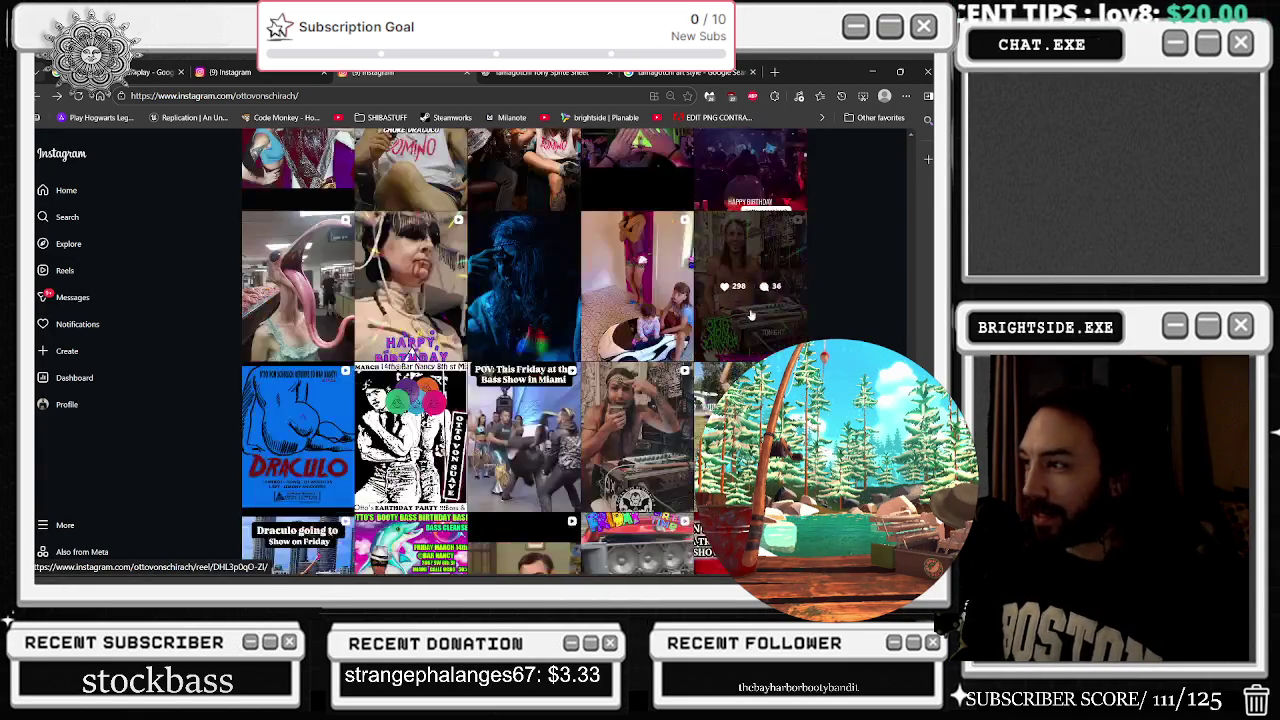
pyautogui.scroll(-1, 750, 318)
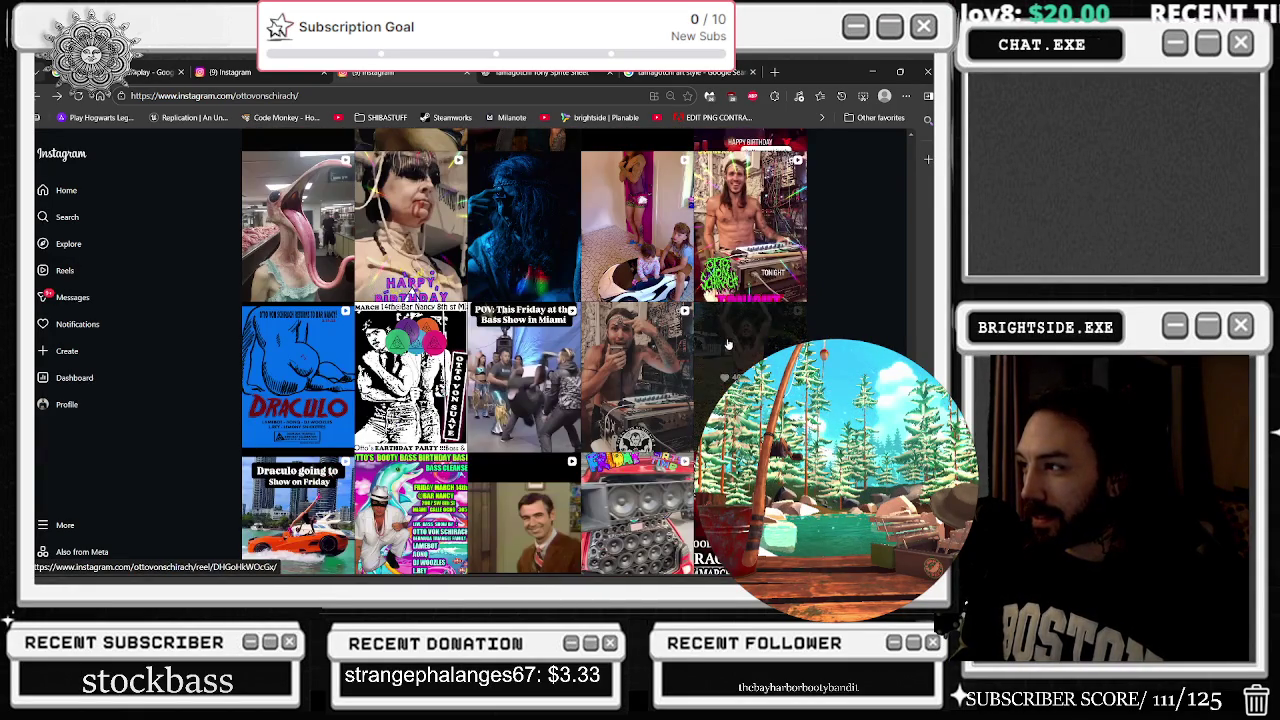
pyautogui.click(728, 344)
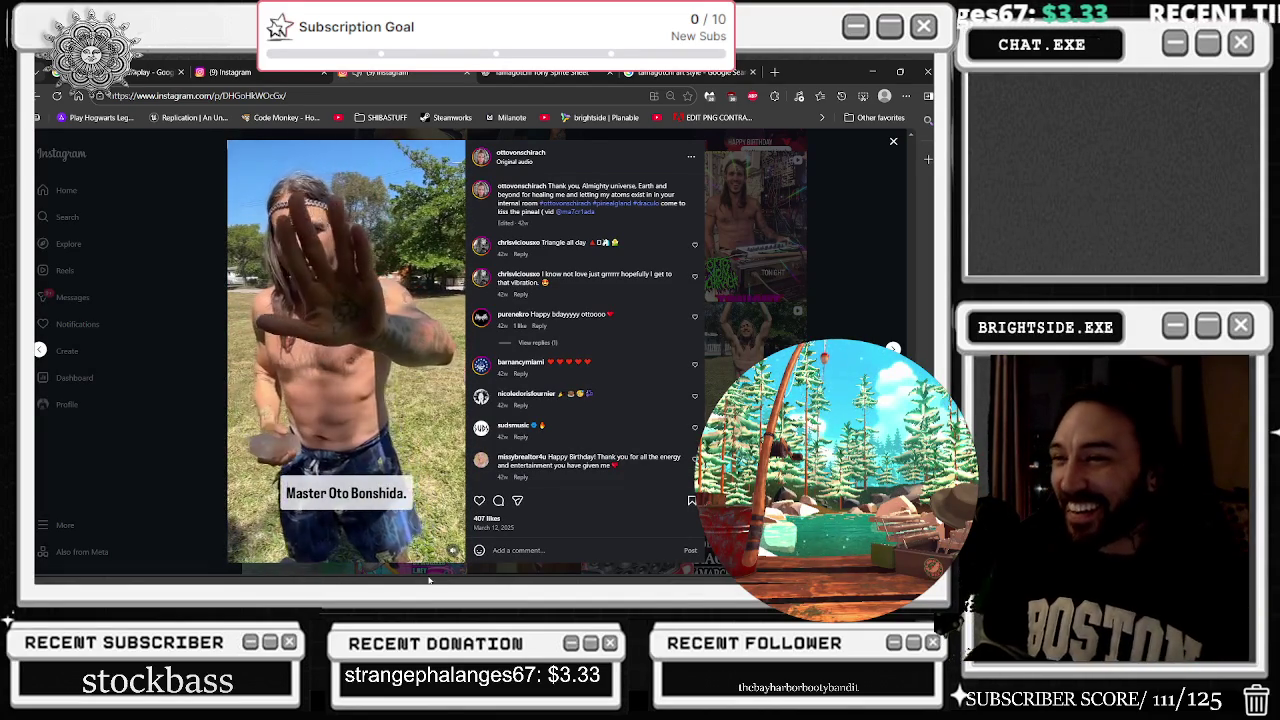
# Step: Close the grassy-field birthday video post after watching it
pyautogui.click(770, 328)
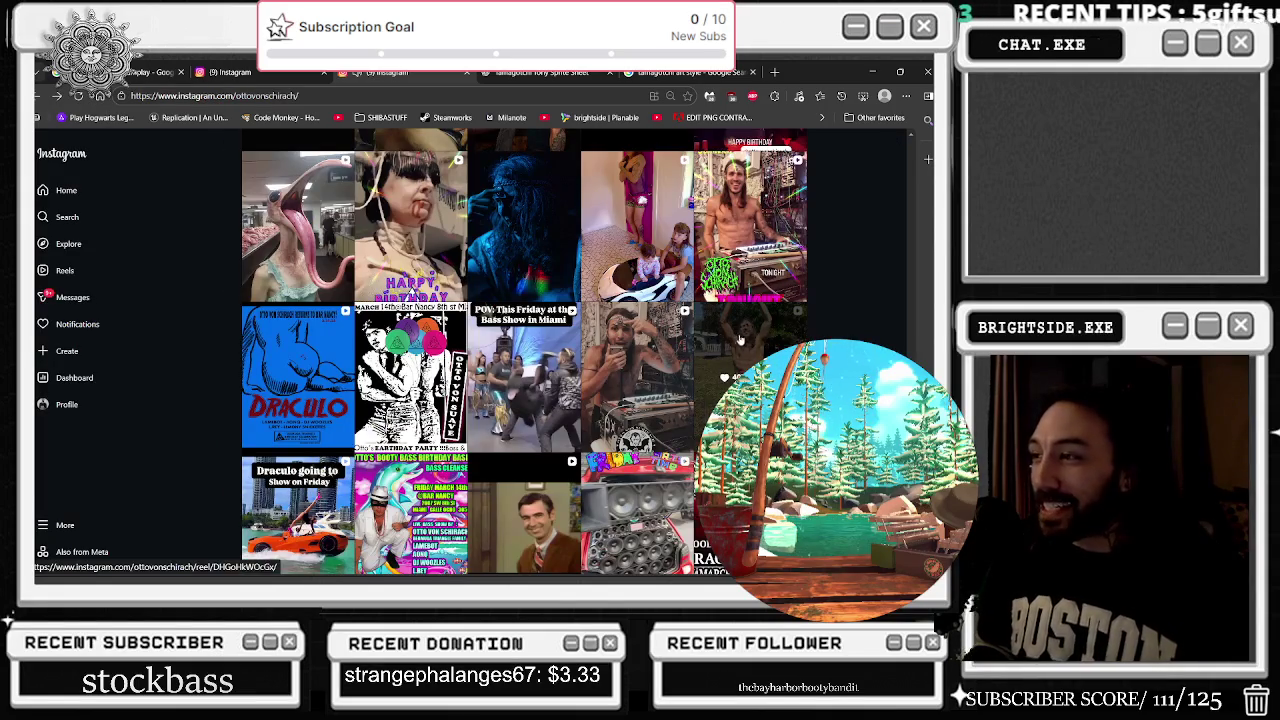
# Step: Scroll down the profile grid and briefly view the coconut portrait post
pyautogui.scroll(-3, 730, 340)
pyautogui.scroll(-2, 718, 346)
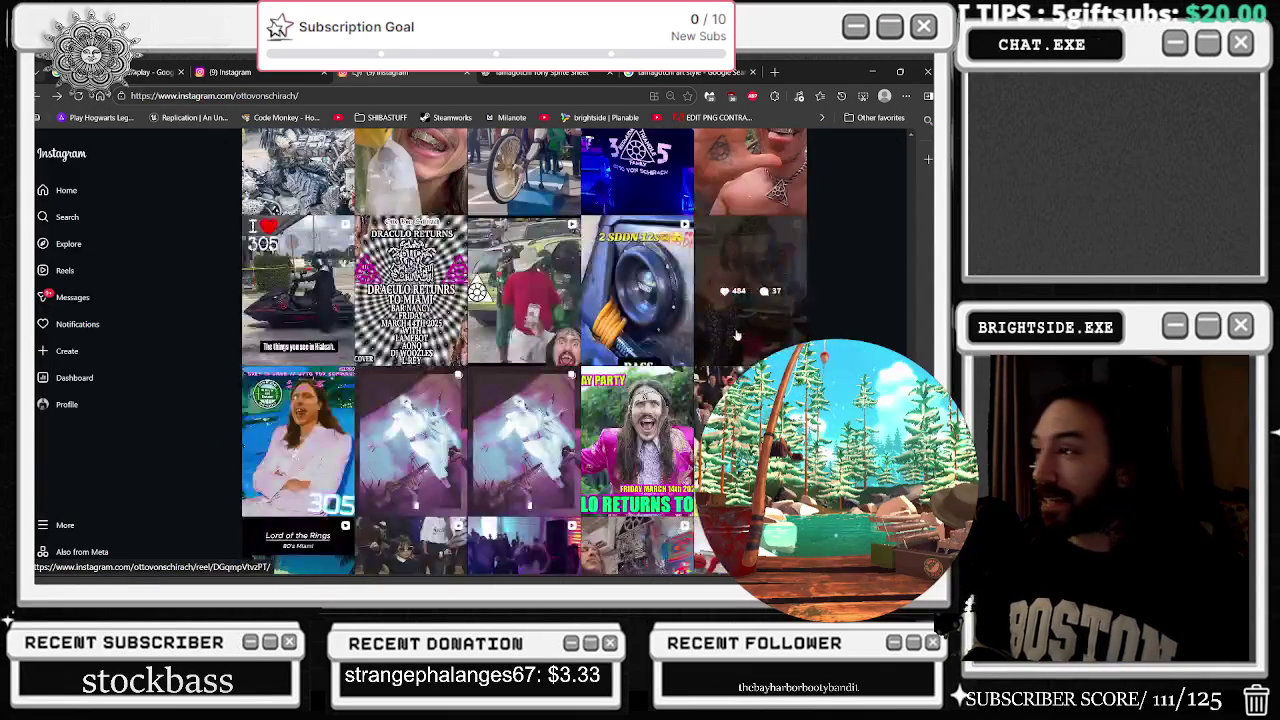
pyautogui.scroll(2, 740, 346)
pyautogui.scroll(-3, 779, 345)
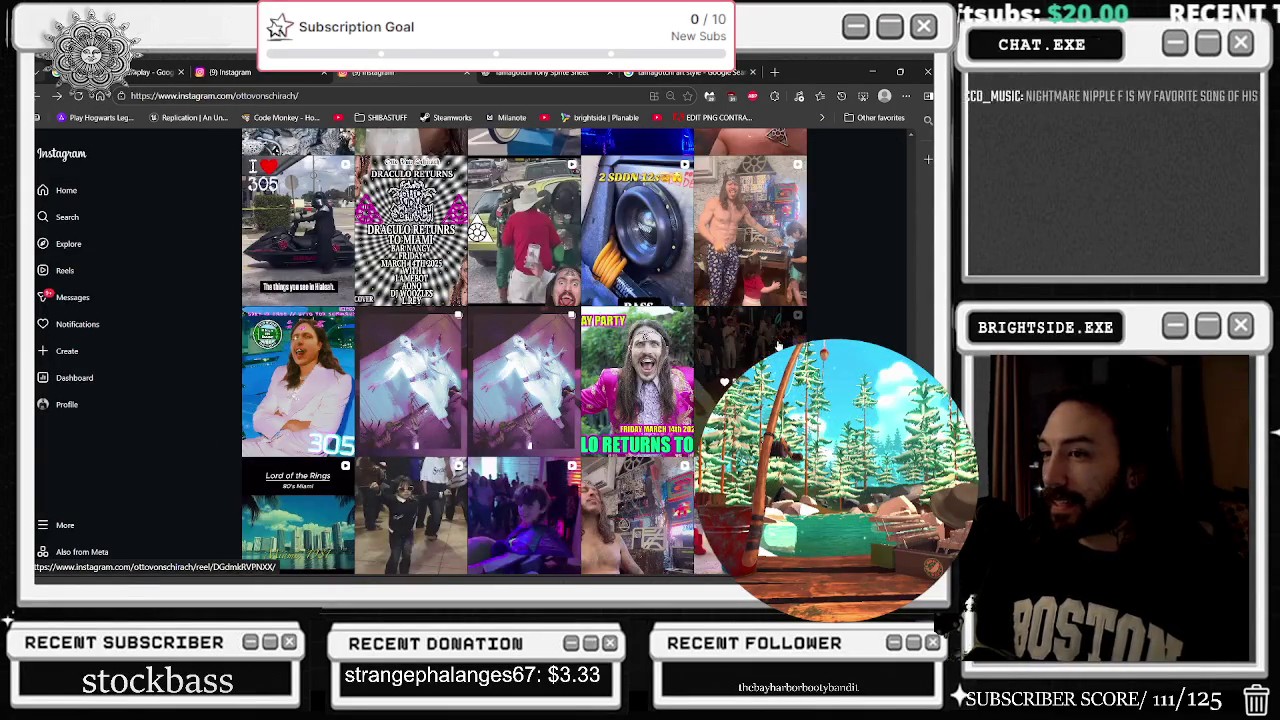
pyautogui.scroll(-2, 779, 345)
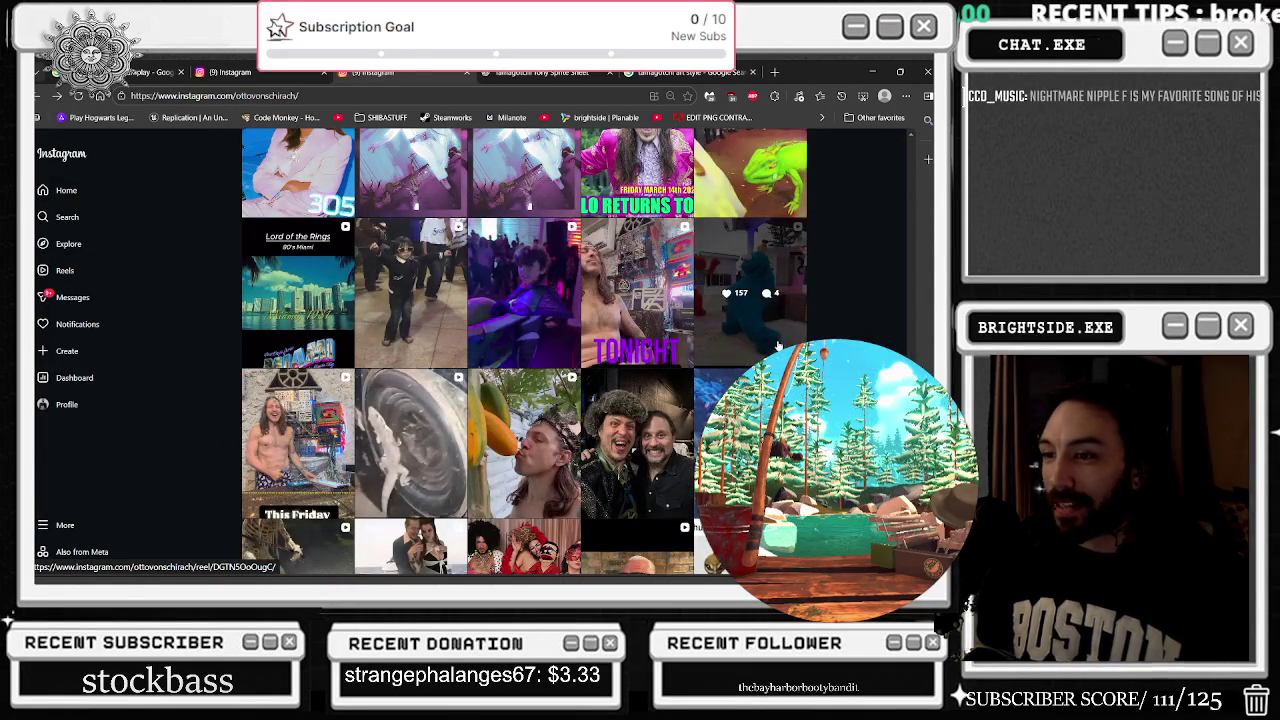
pyautogui.scroll(-3, 778, 345)
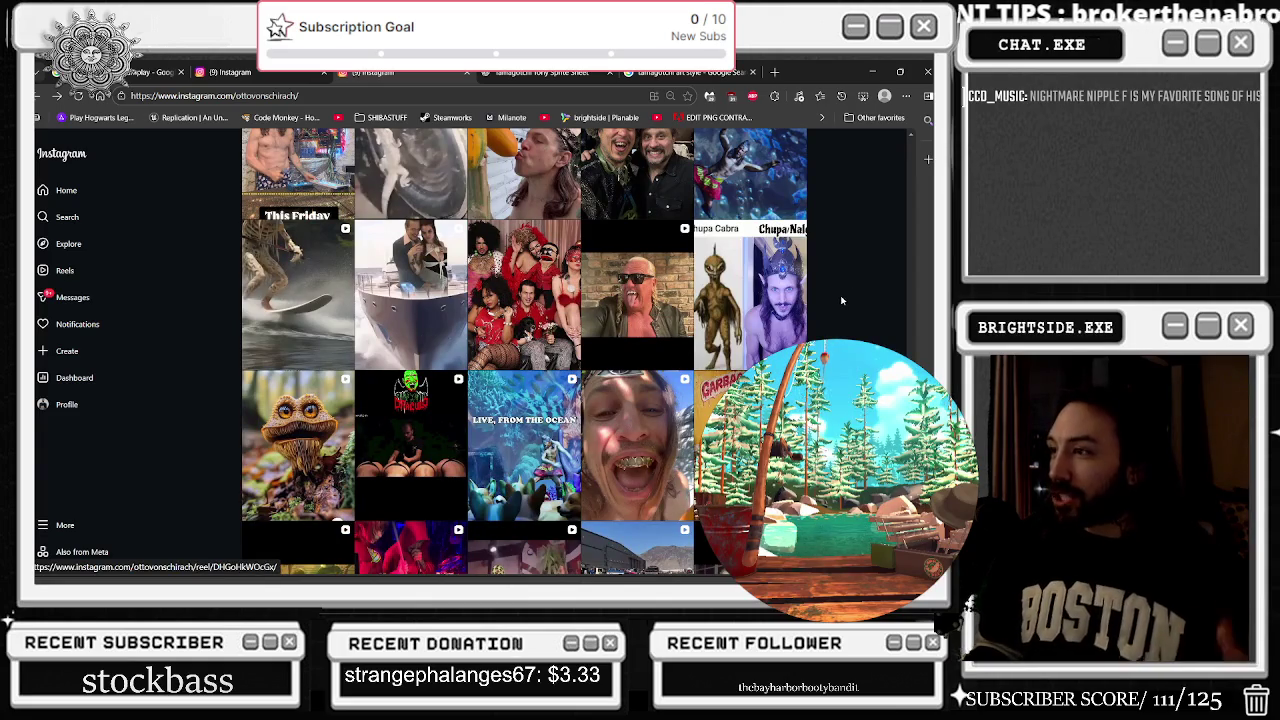
pyautogui.scroll(-3, 824, 349)
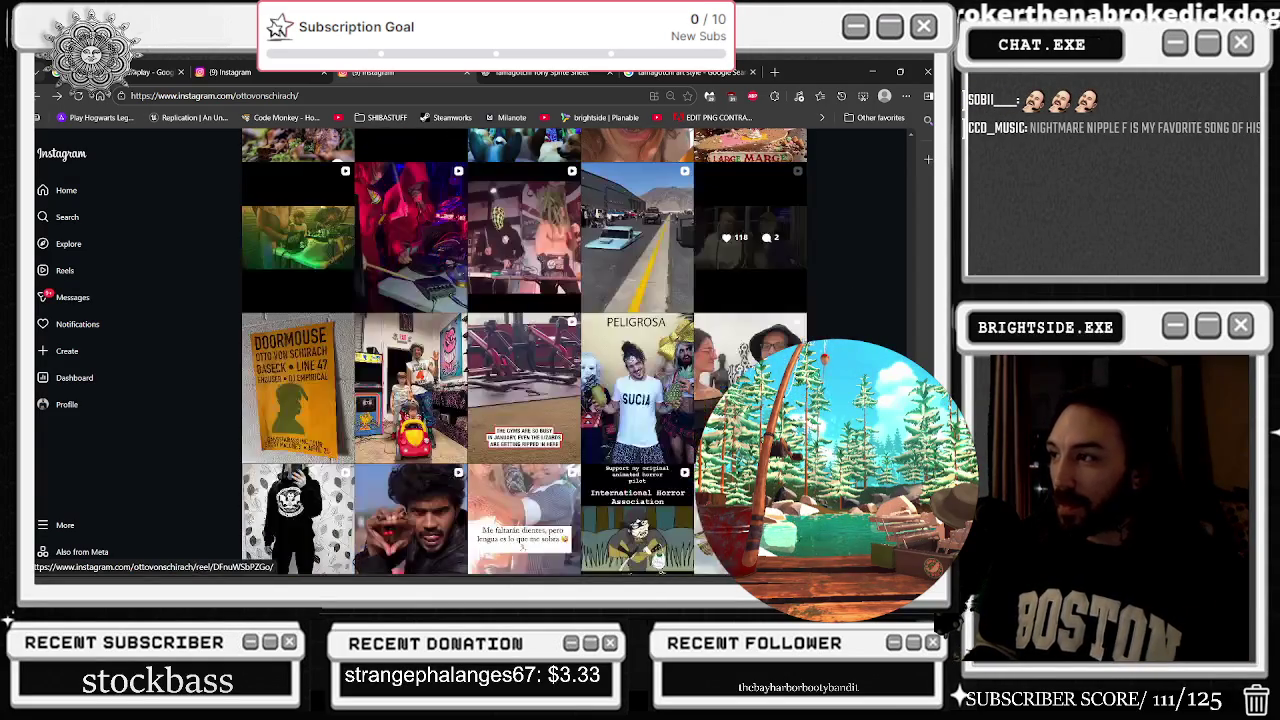
pyautogui.scroll(-5, 881, 325)
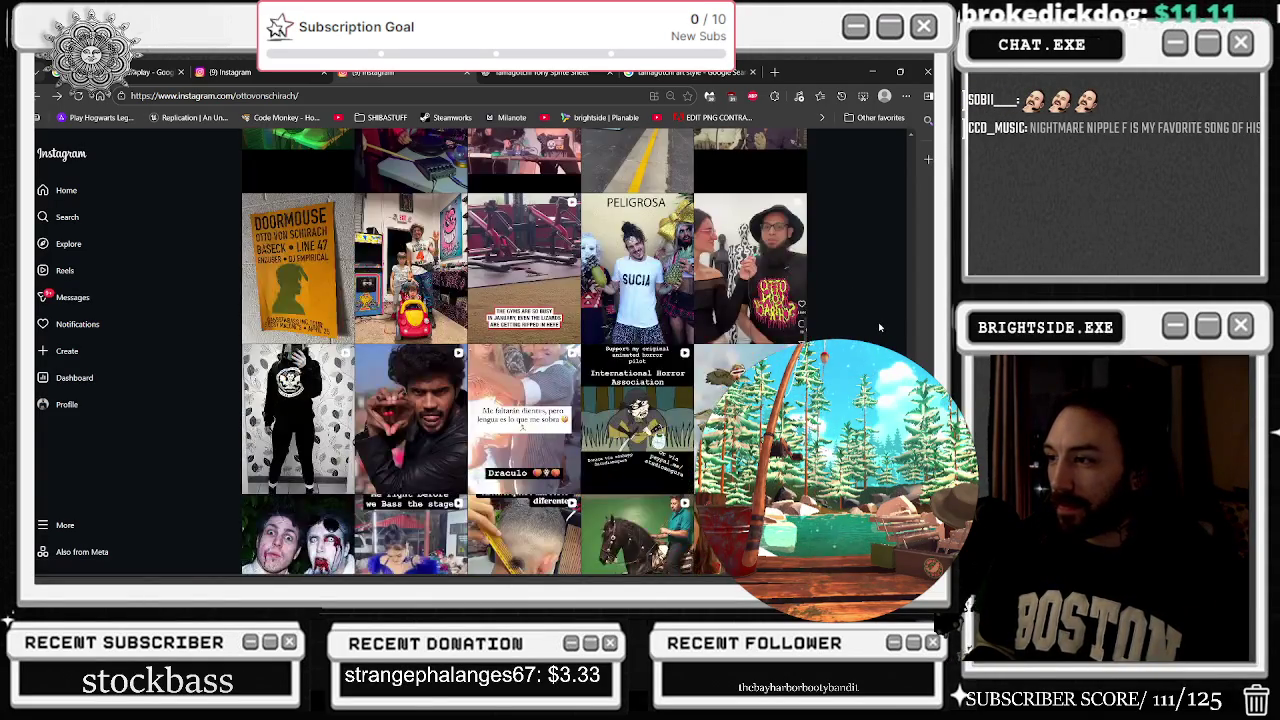
pyautogui.scroll(-2, 880, 327)
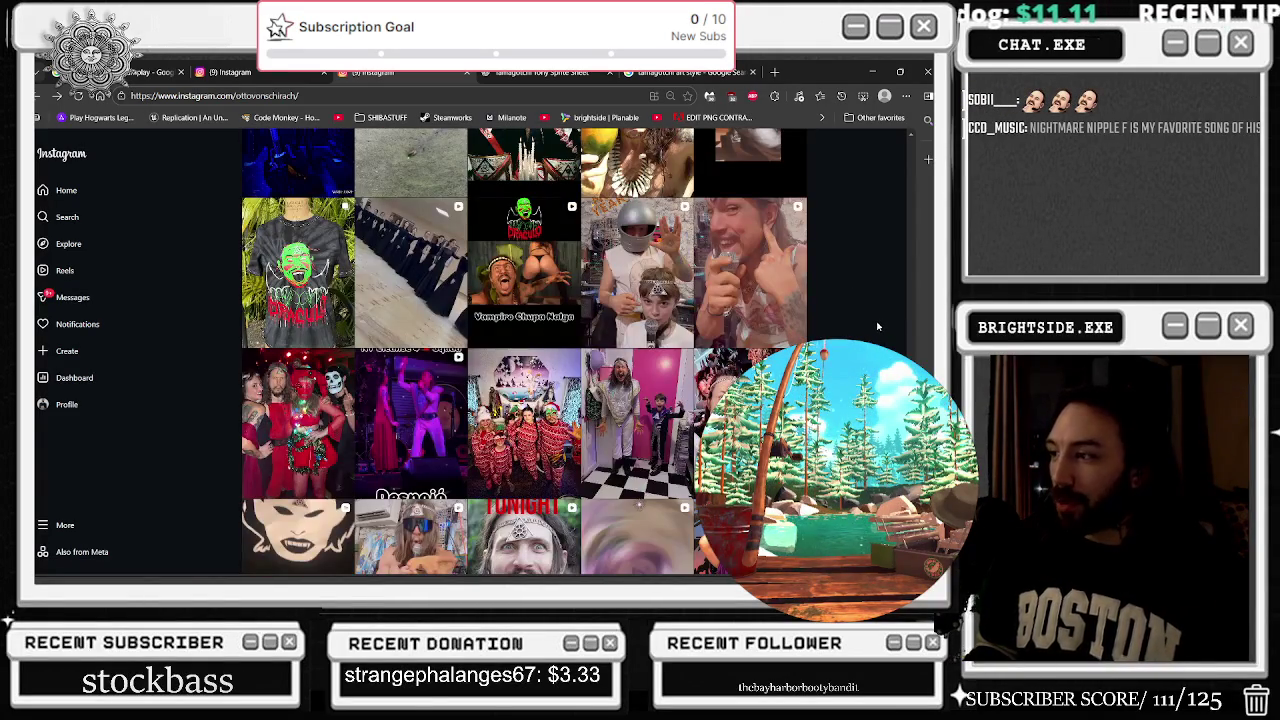
pyautogui.scroll(-3, 877, 325)
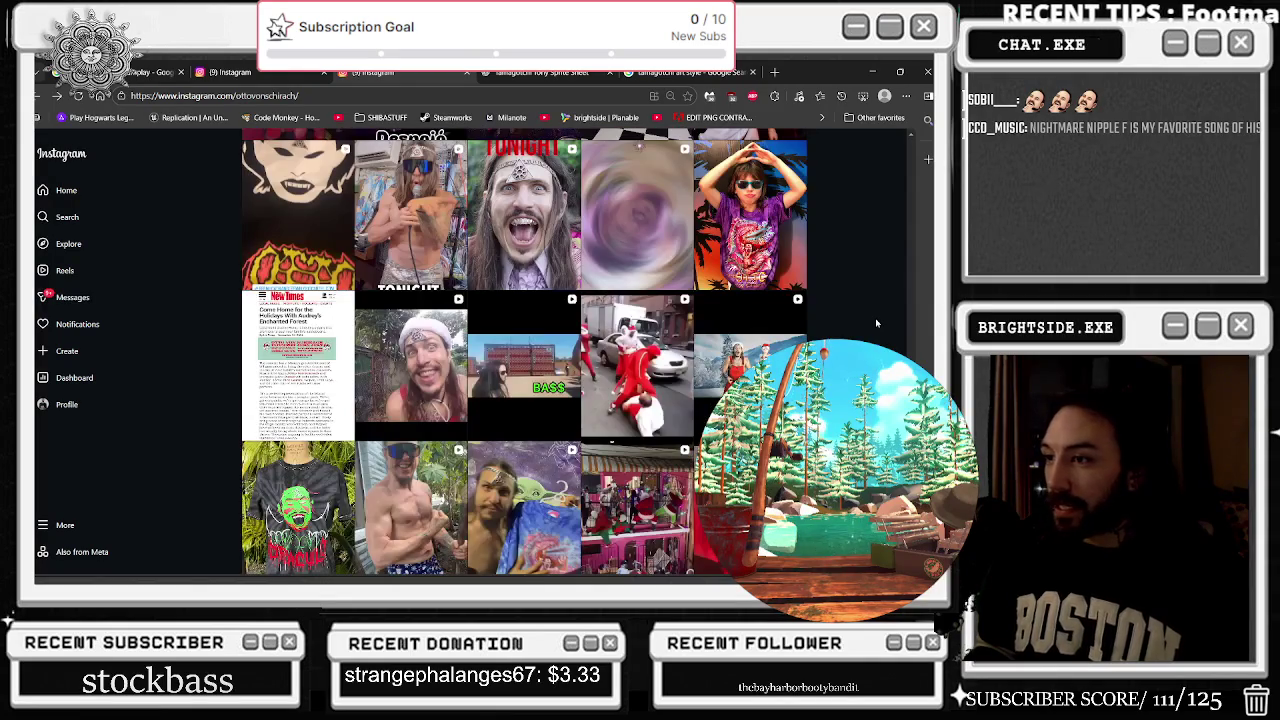
pyautogui.scroll(-10, 876, 323)
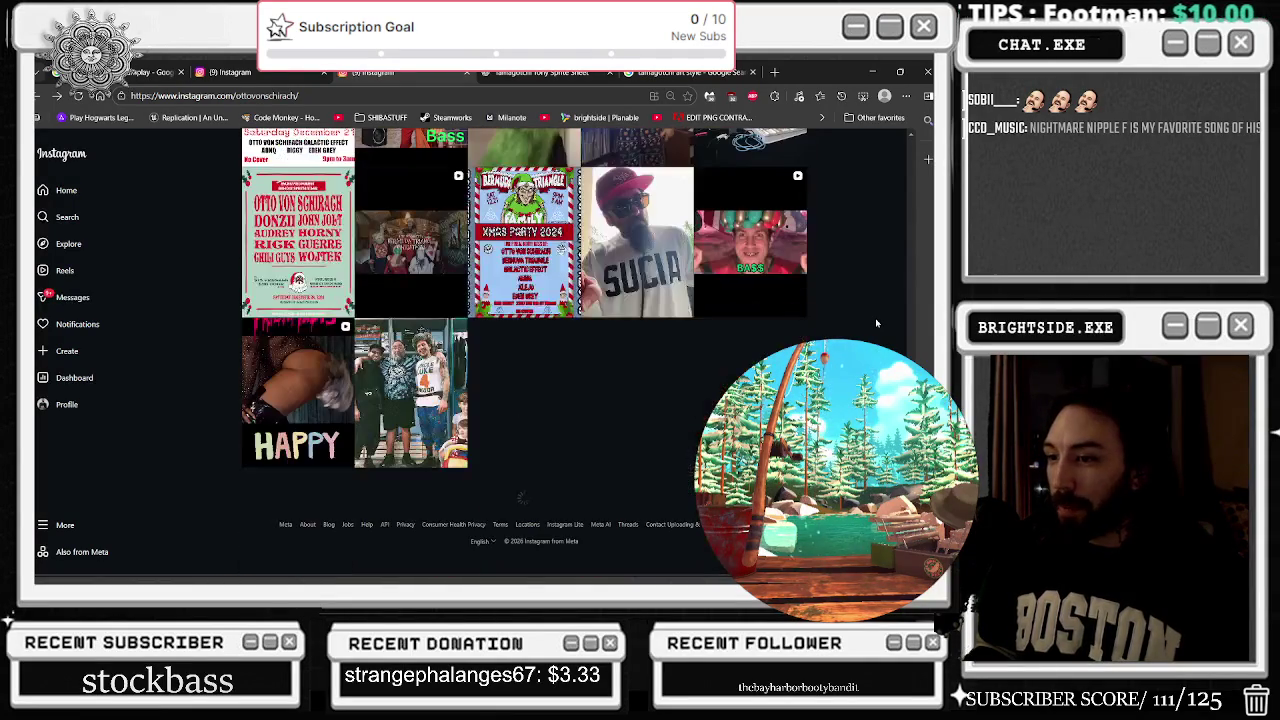
pyautogui.scroll(-5, 876, 323)
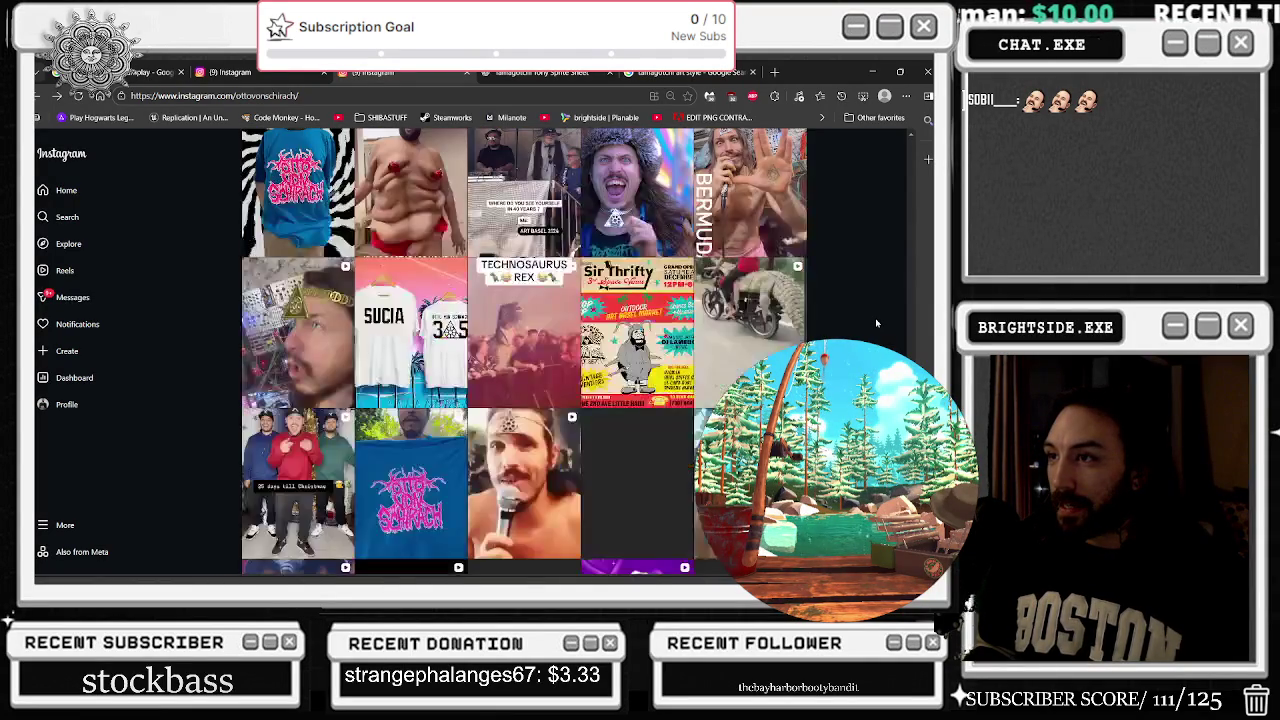
pyautogui.scroll(-3, 875, 318)
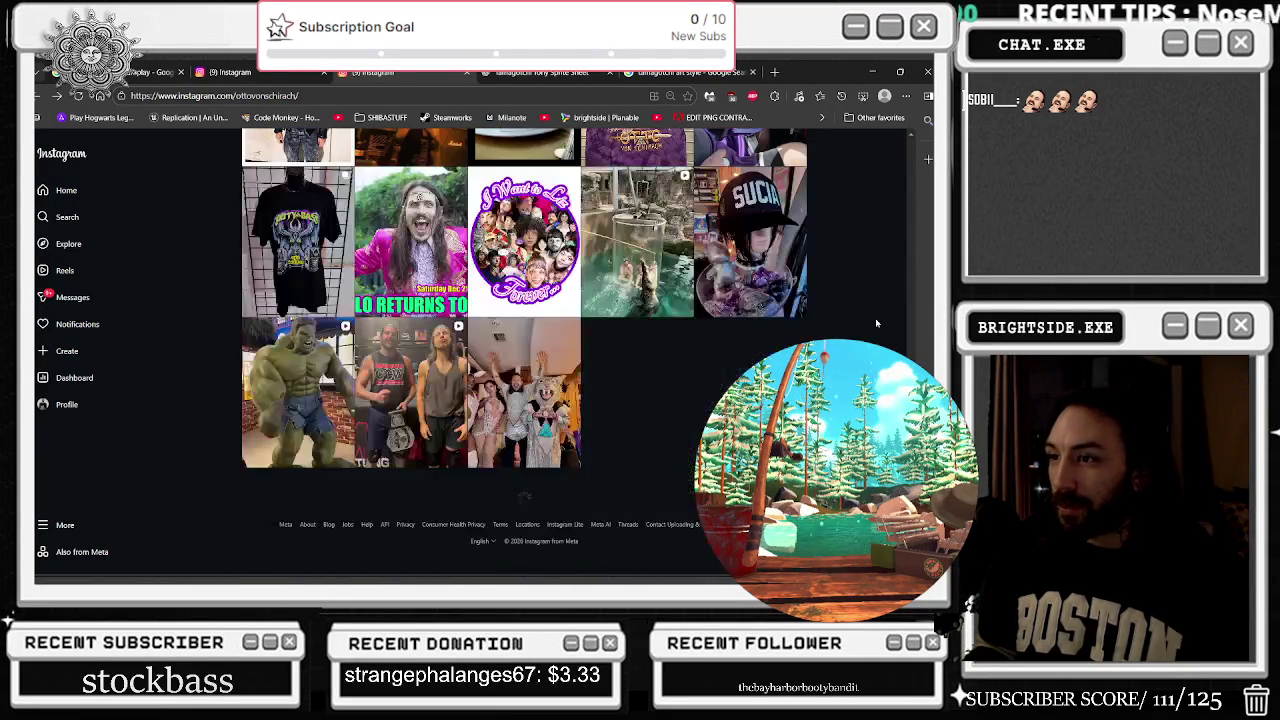
pyautogui.scroll(-5, 875, 323)
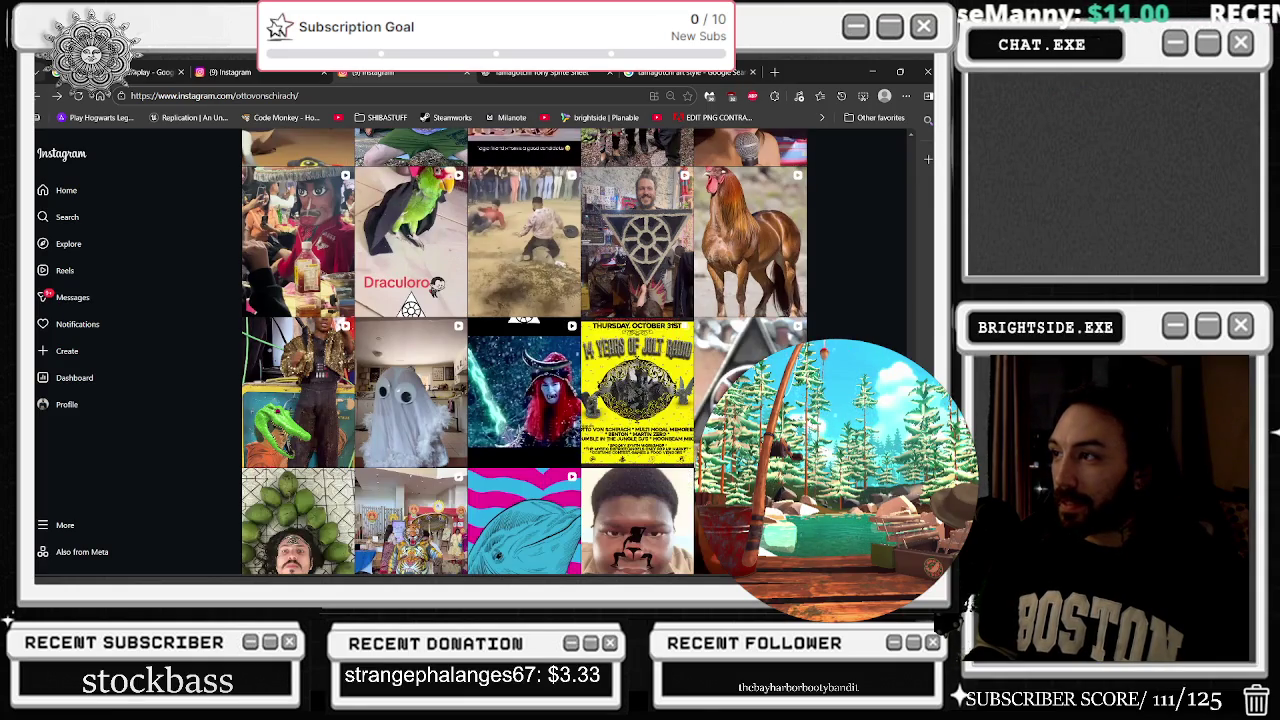
pyautogui.scroll(-3, 751, 309)
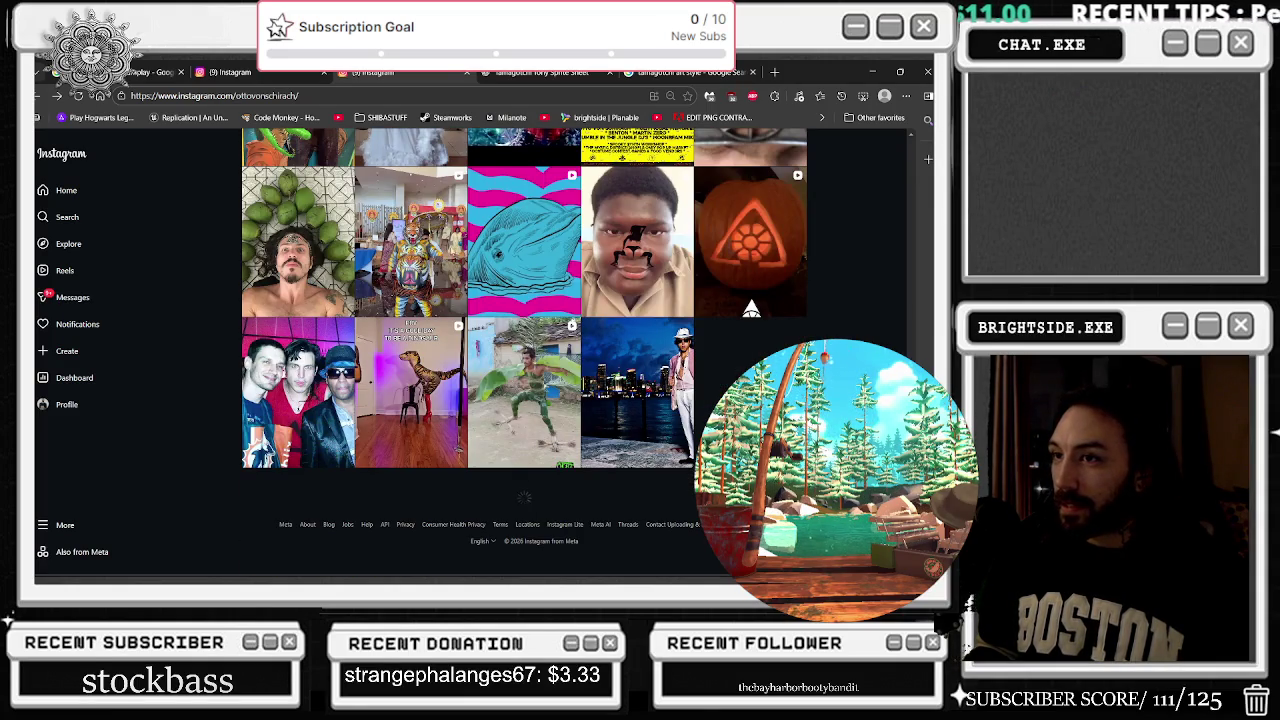
pyautogui.click(298, 240)
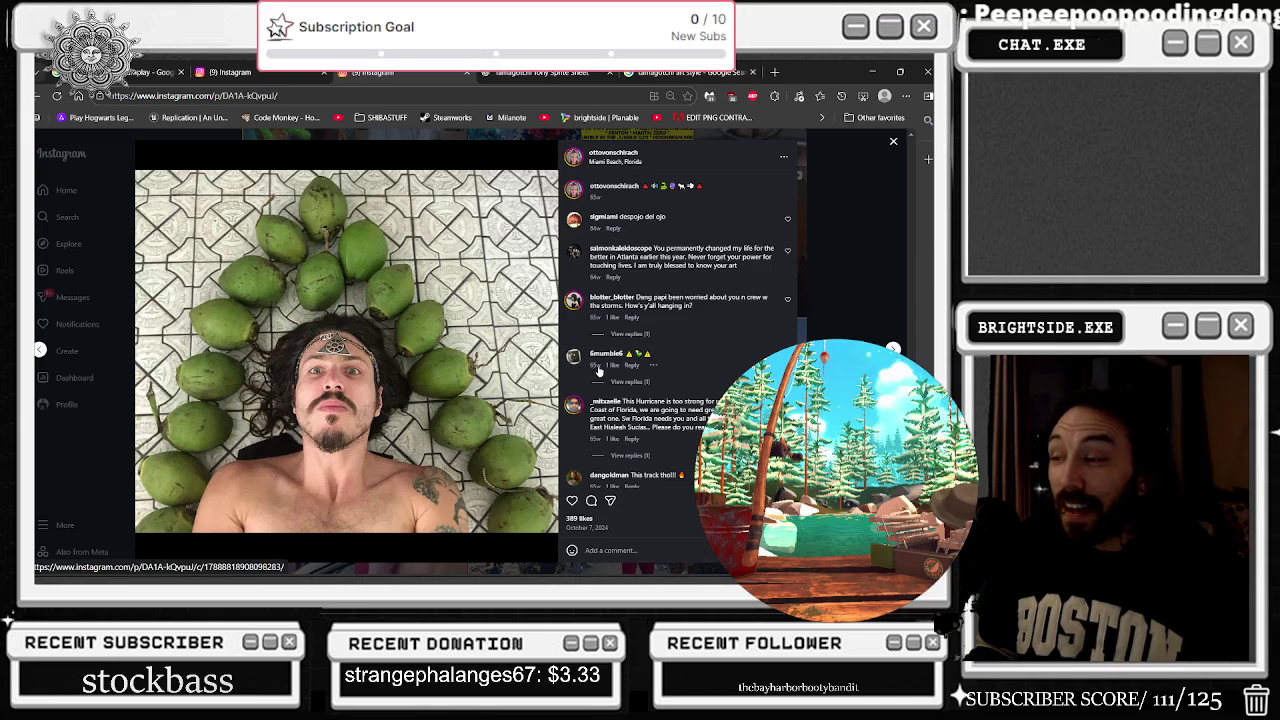
pyautogui.click(806, 250)
# Step: Scroll on to the Christmas posts and open the 'Que Bola Santa' Santa-outfit video
pyautogui.scroll(-10, 760, 300)
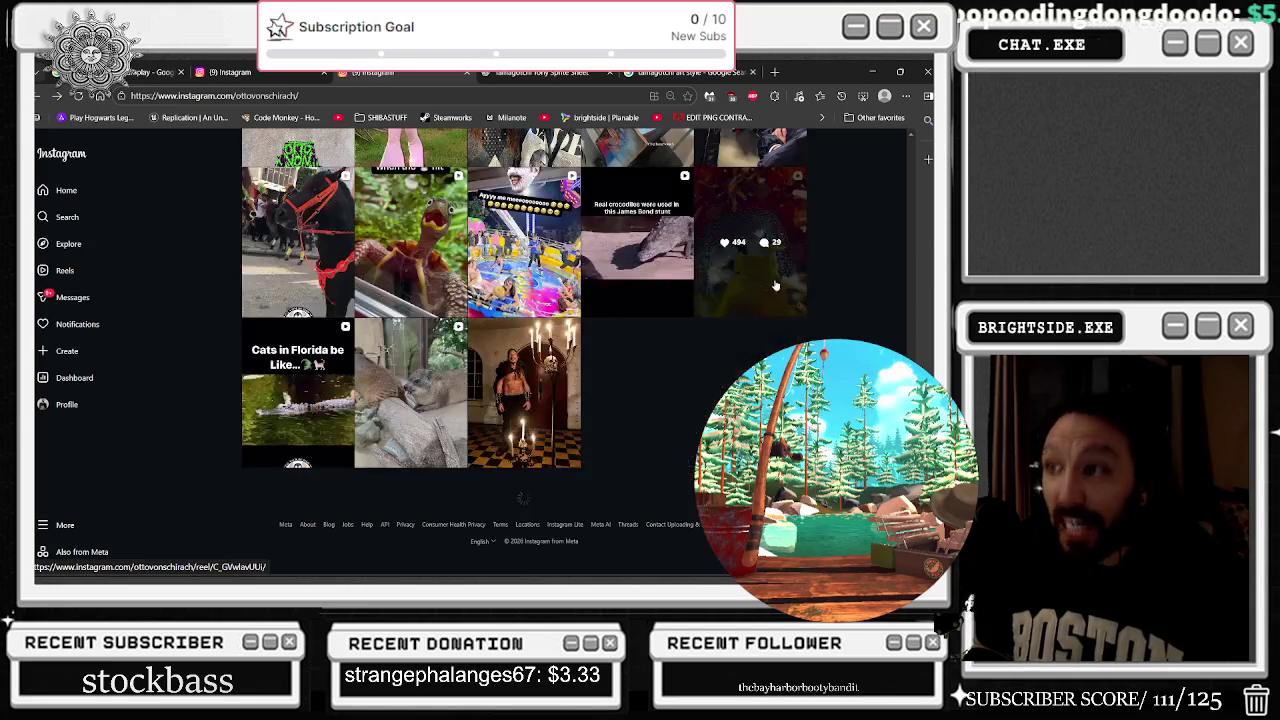
pyautogui.scroll(-5, 757, 317)
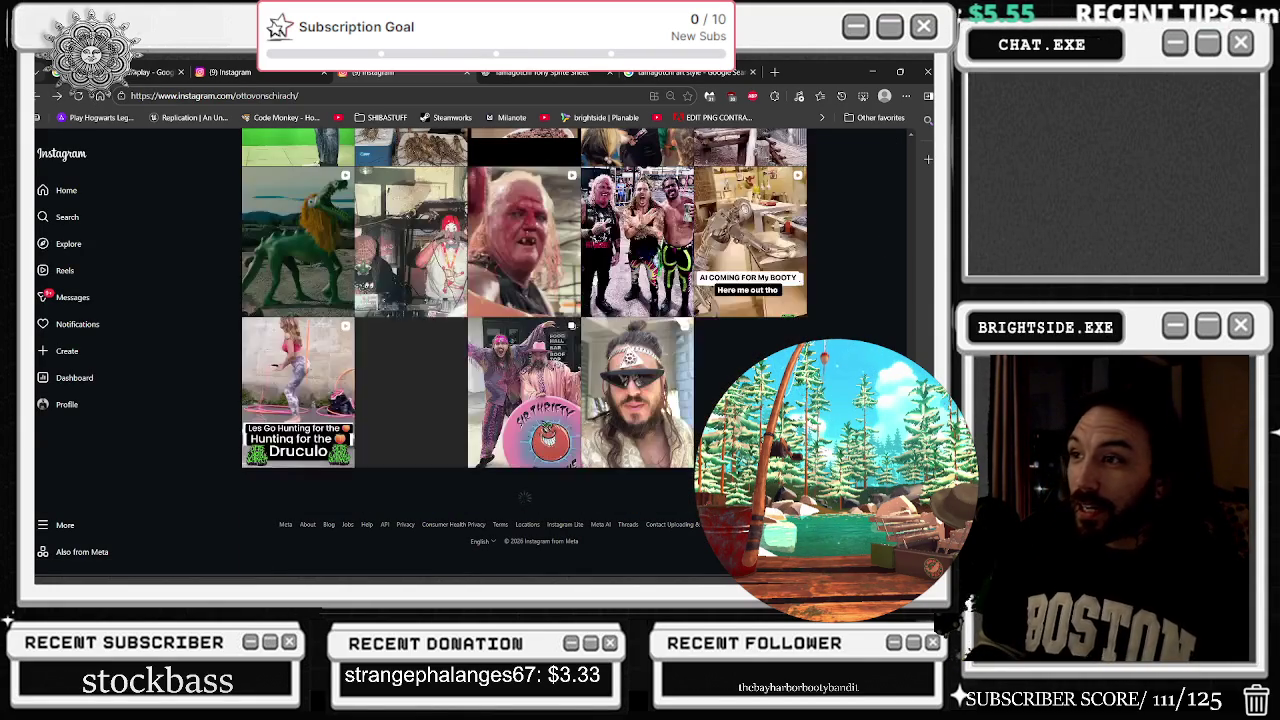
pyautogui.scroll(-10, 524, 298)
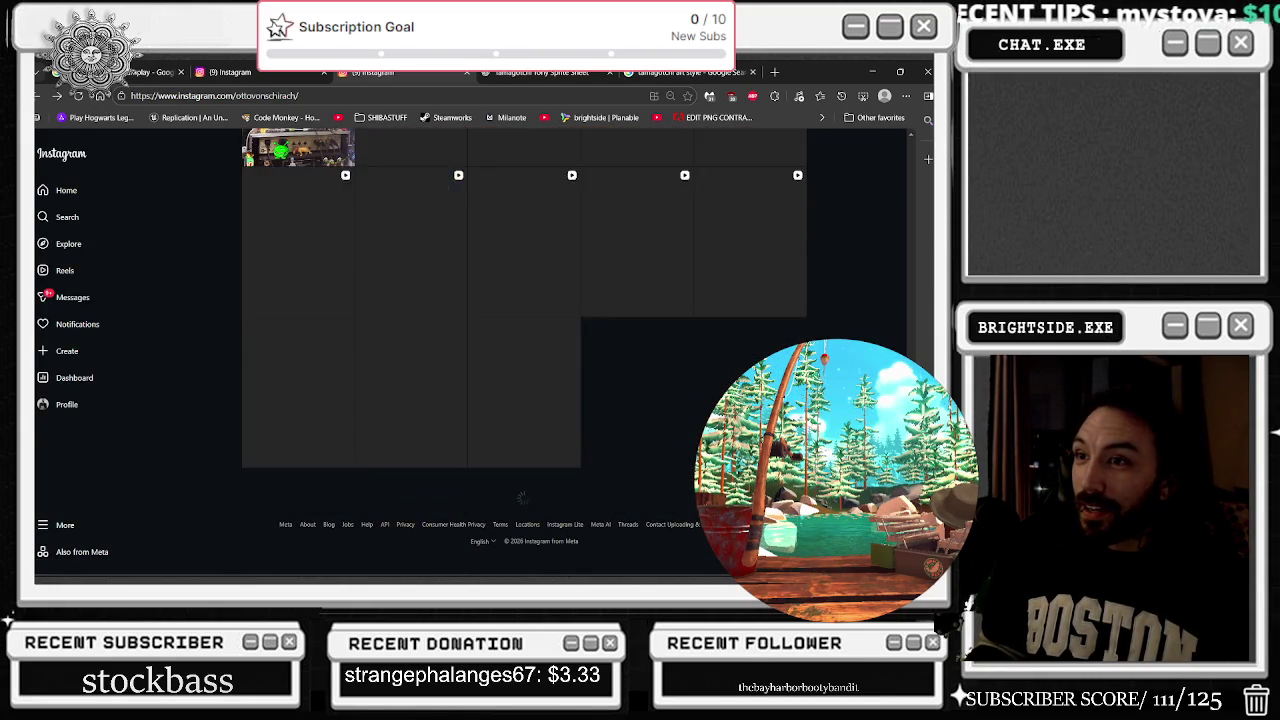
pyautogui.scroll(-10, 524, 298)
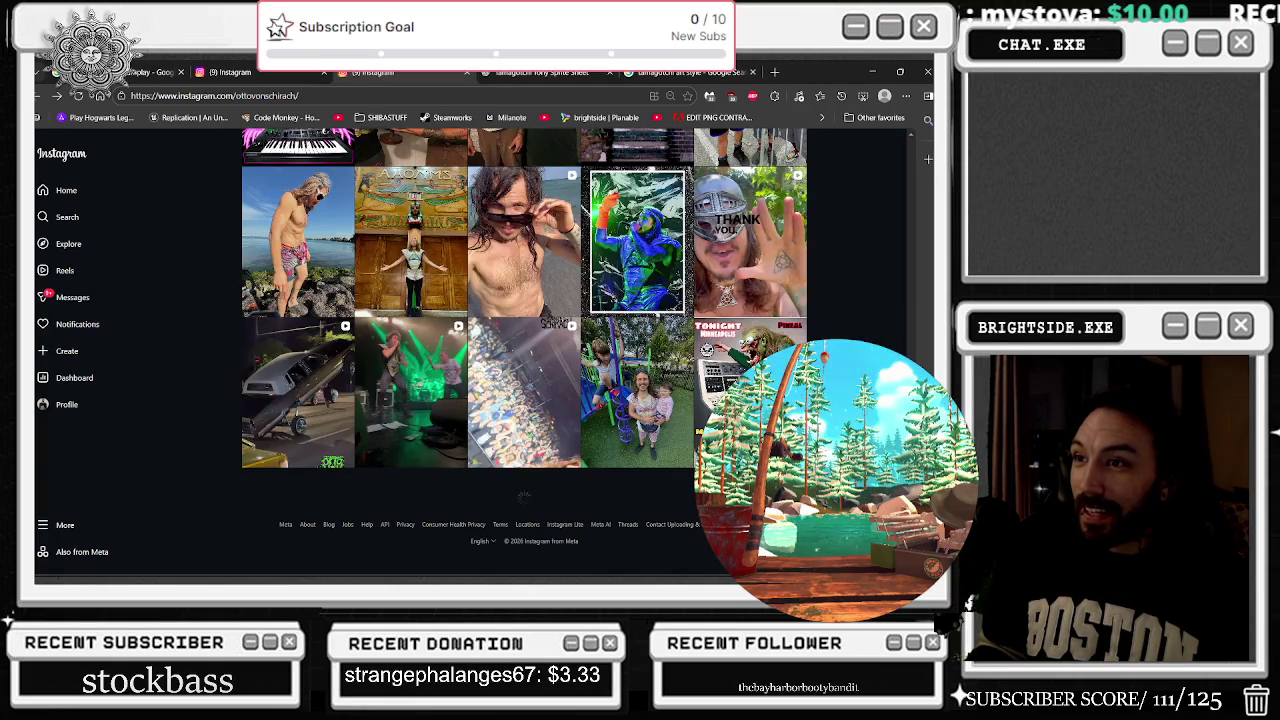
pyautogui.scroll(-10, 524, 298)
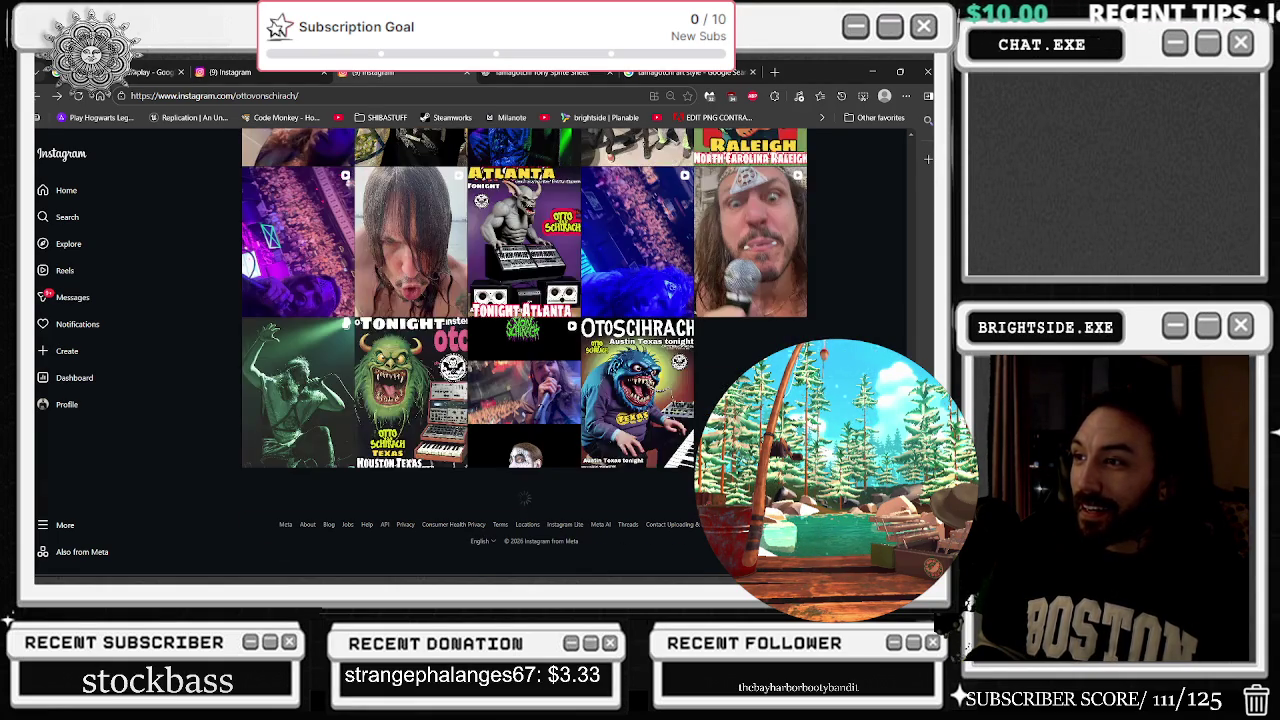
pyautogui.scroll(-5, 524, 298)
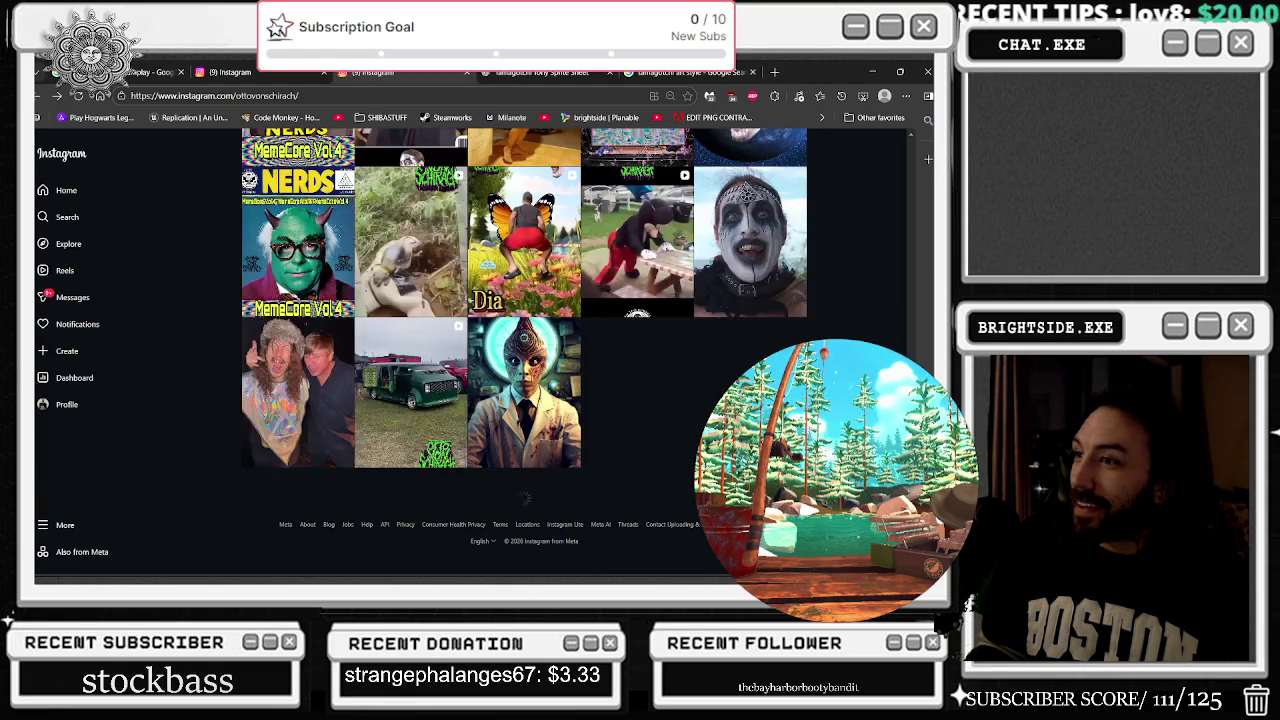
pyautogui.scroll(-5, 524, 298)
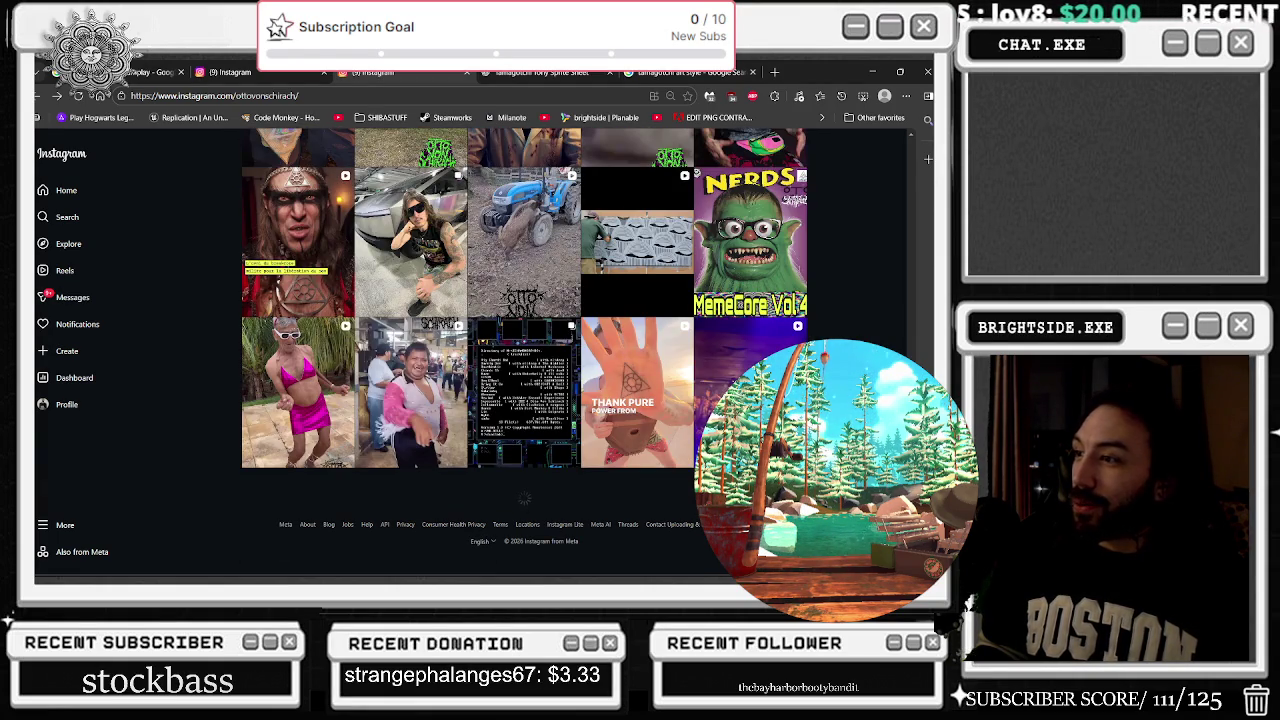
pyautogui.scroll(-10, 524, 298)
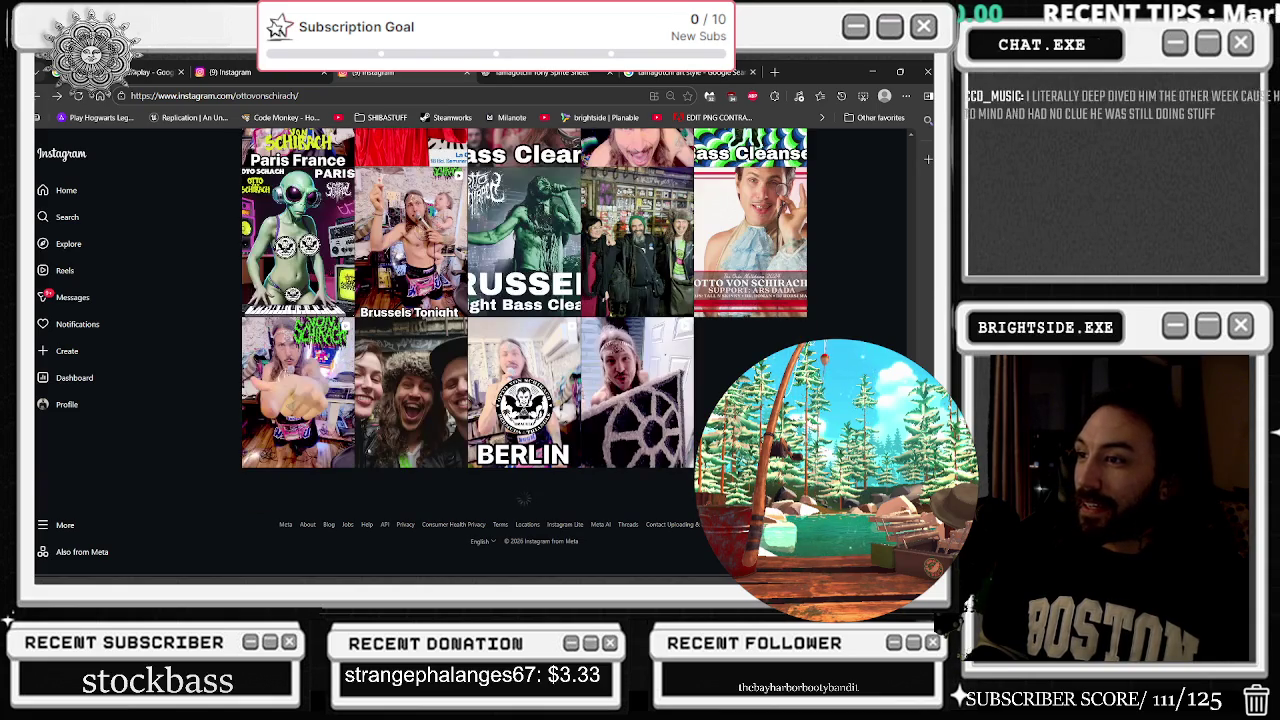
pyautogui.scroll(-10, 524, 298)
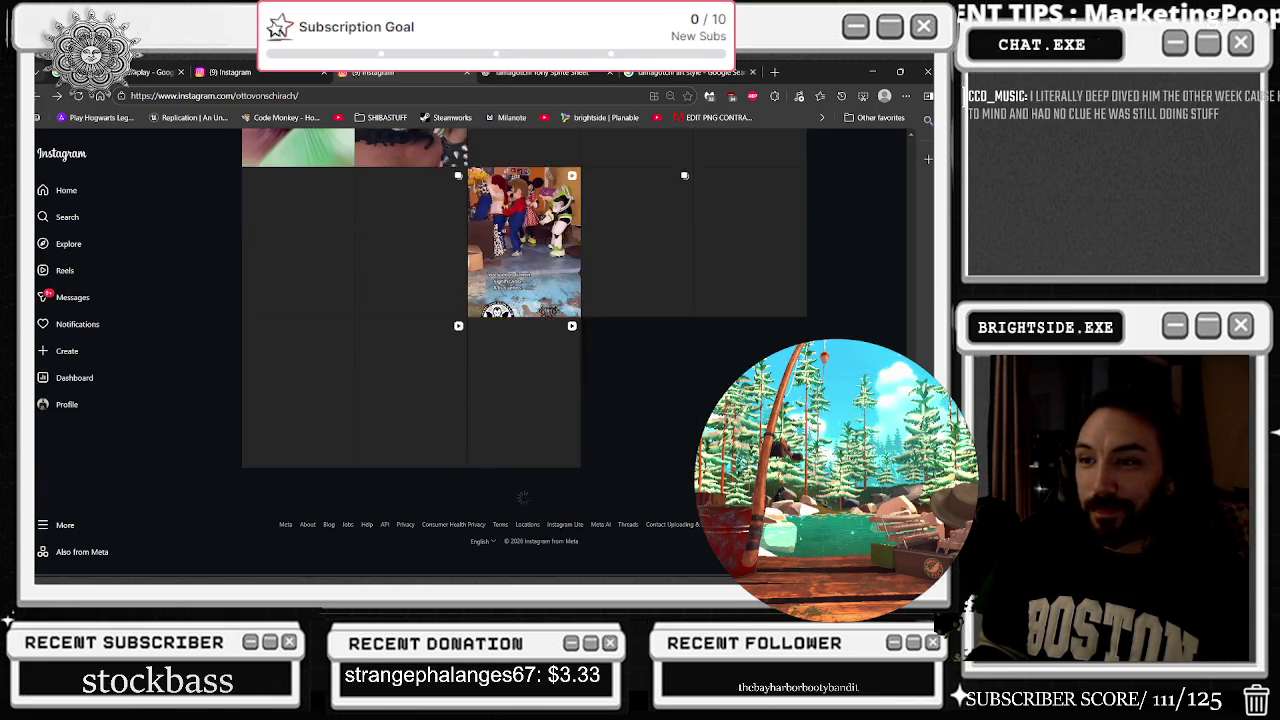
pyautogui.scroll(-5, 524, 298)
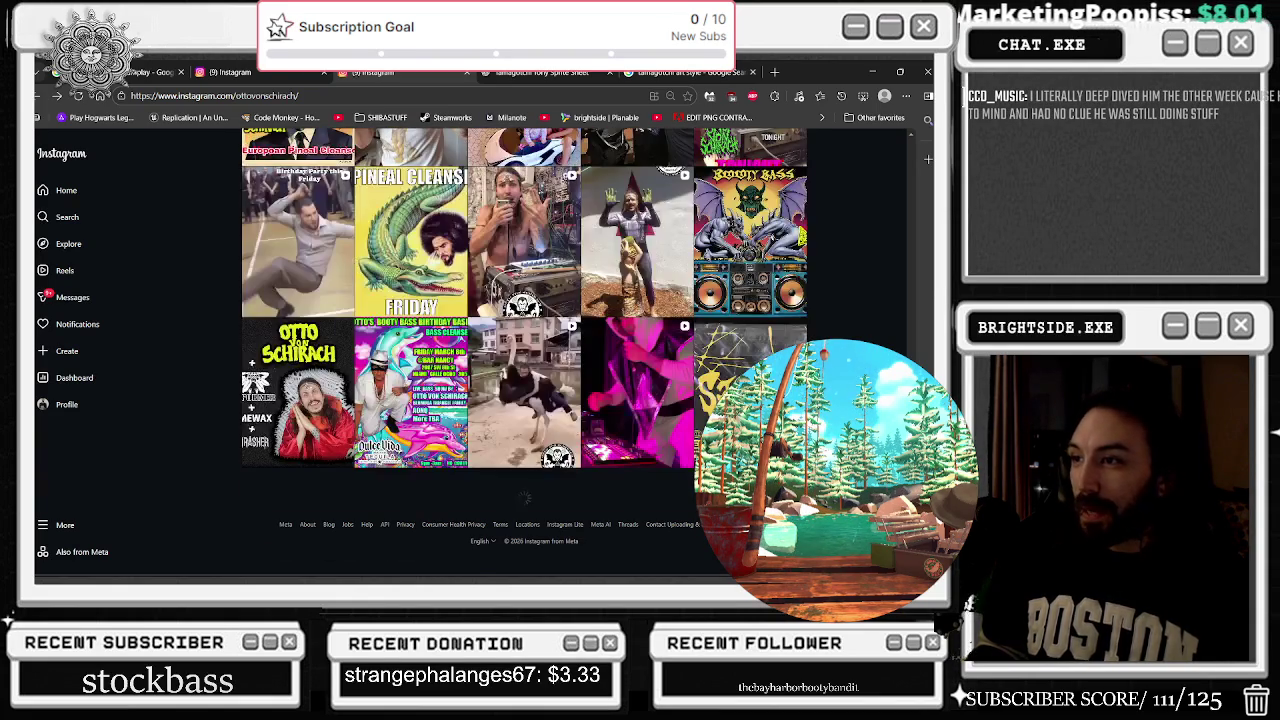
pyautogui.scroll(-10, 524, 298)
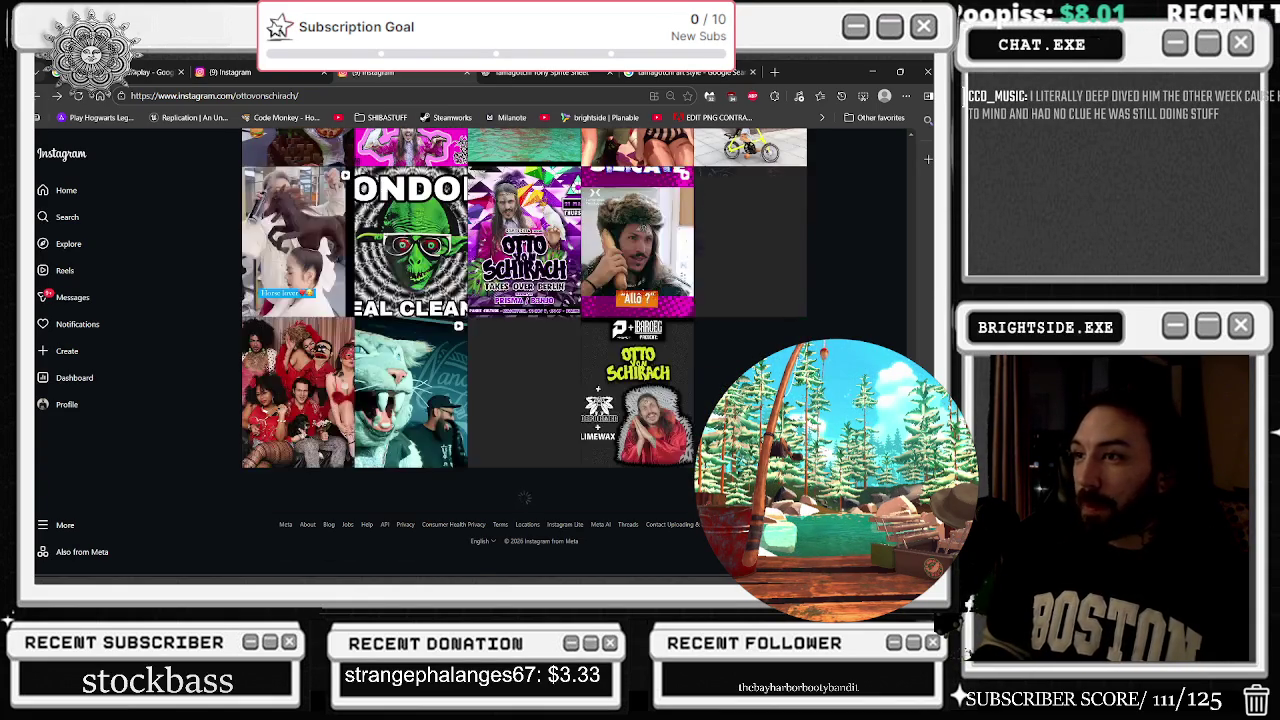
pyautogui.scroll(-10, 524, 298)
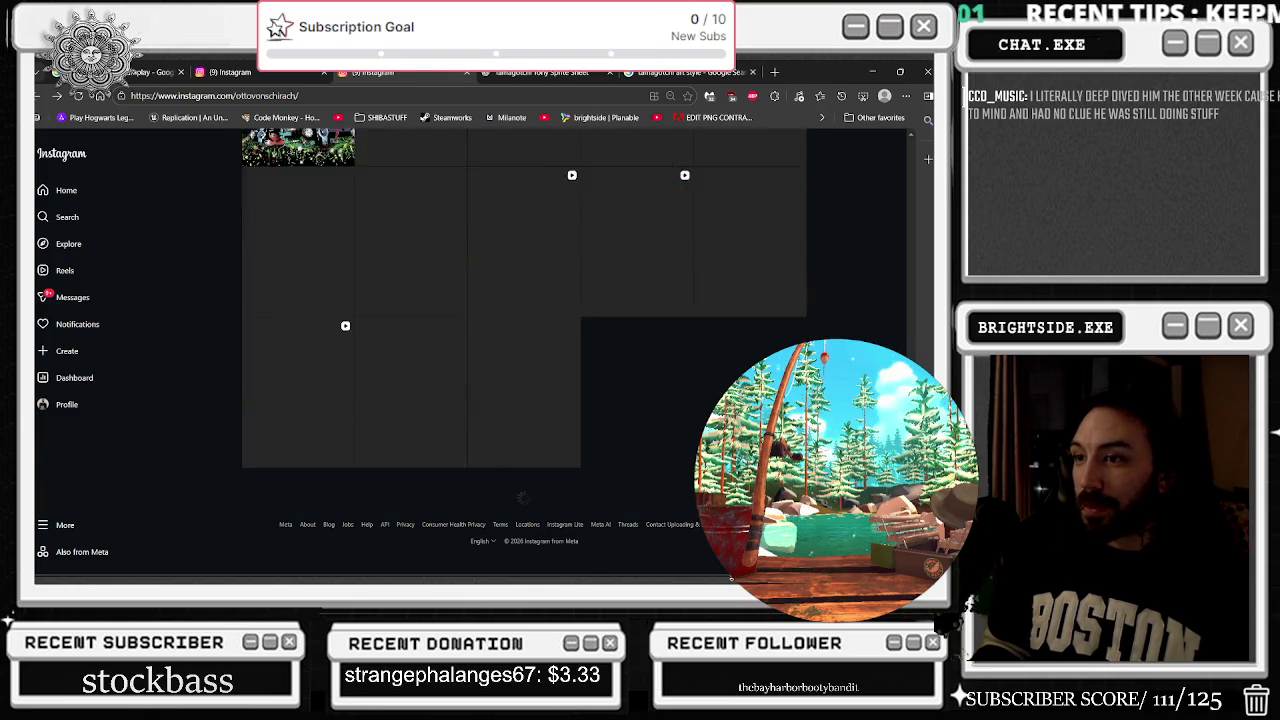
pyautogui.scroll(-5, 524, 298)
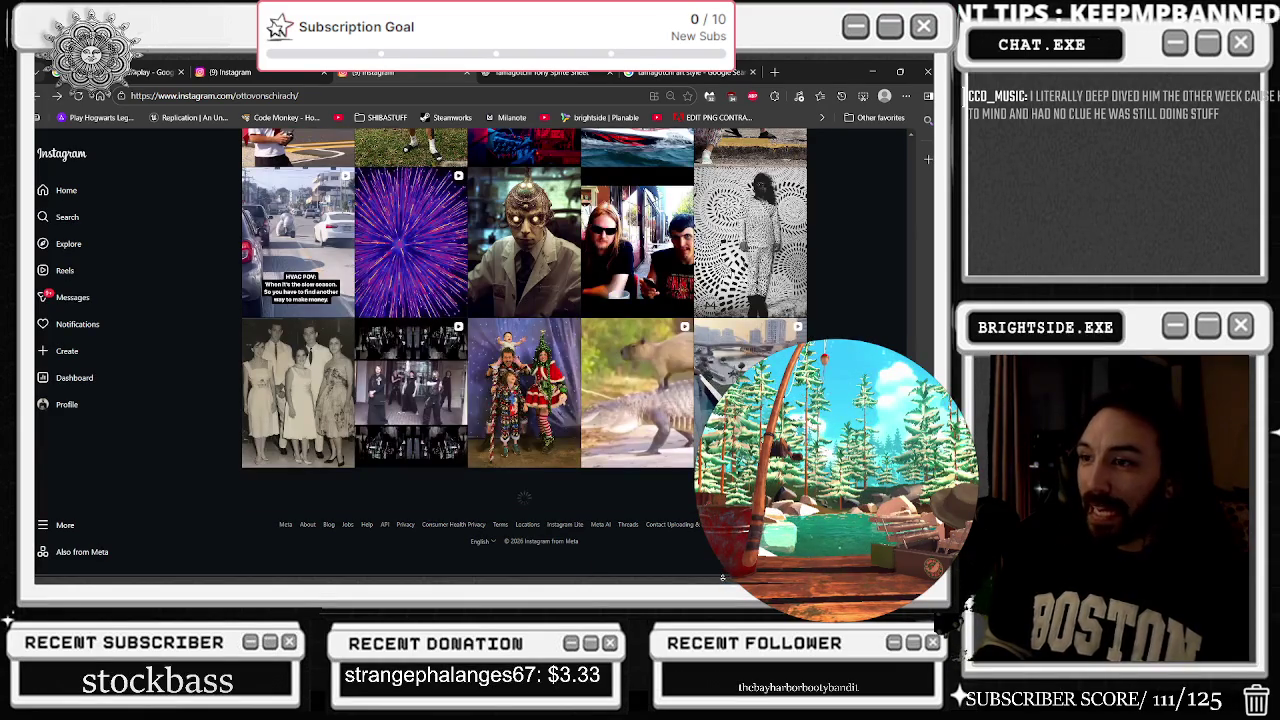
pyautogui.scroll(-10, 722, 577)
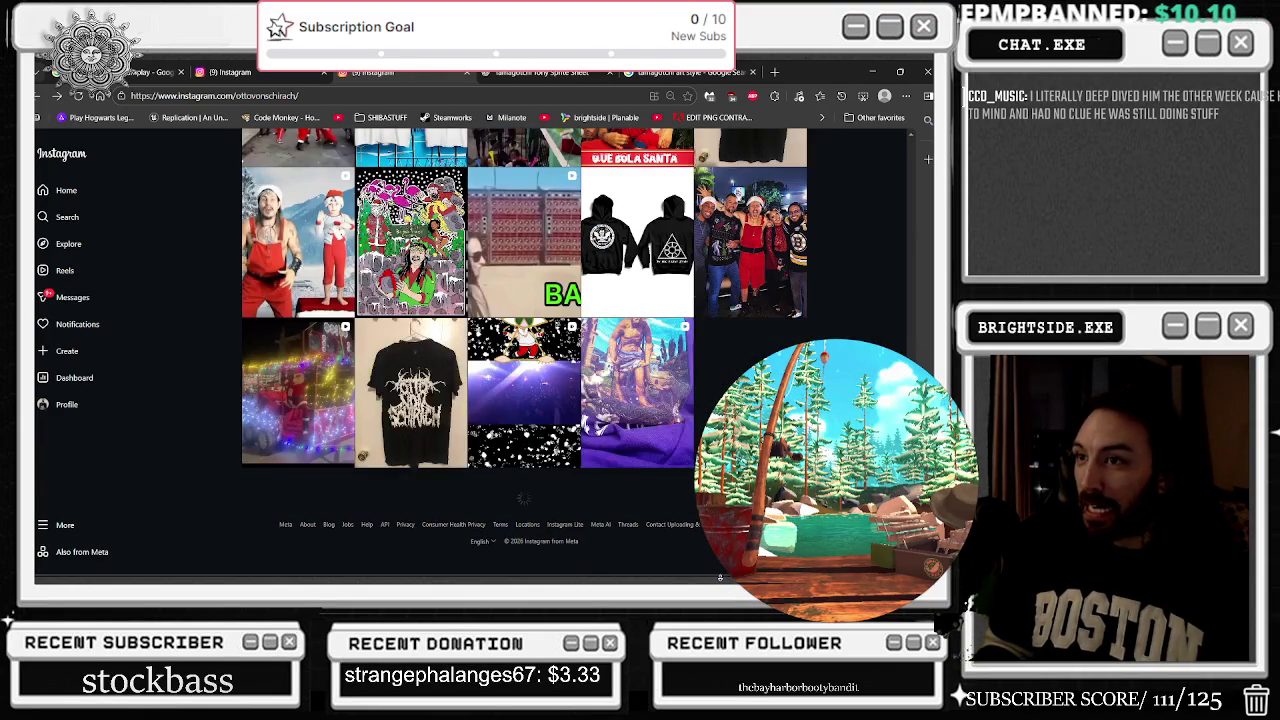
pyautogui.scroll(-5, 720, 577)
pyautogui.click(311, 215)
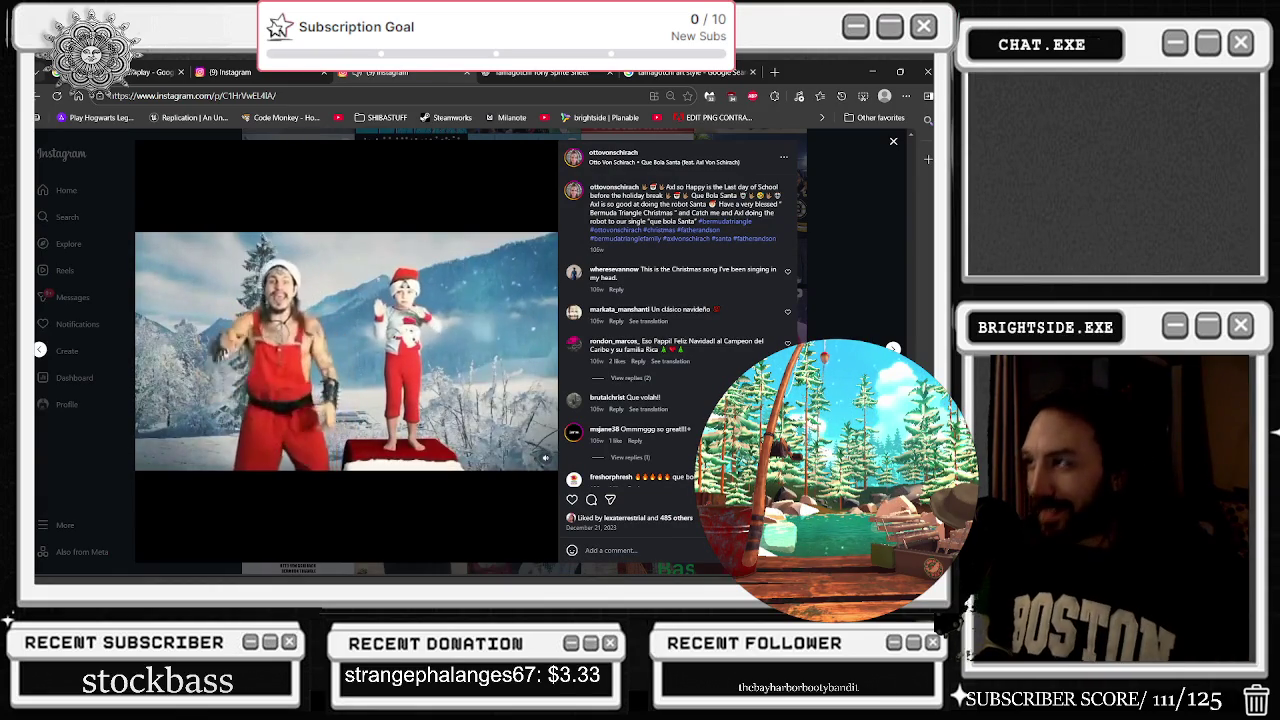
pyautogui.press('Escape')
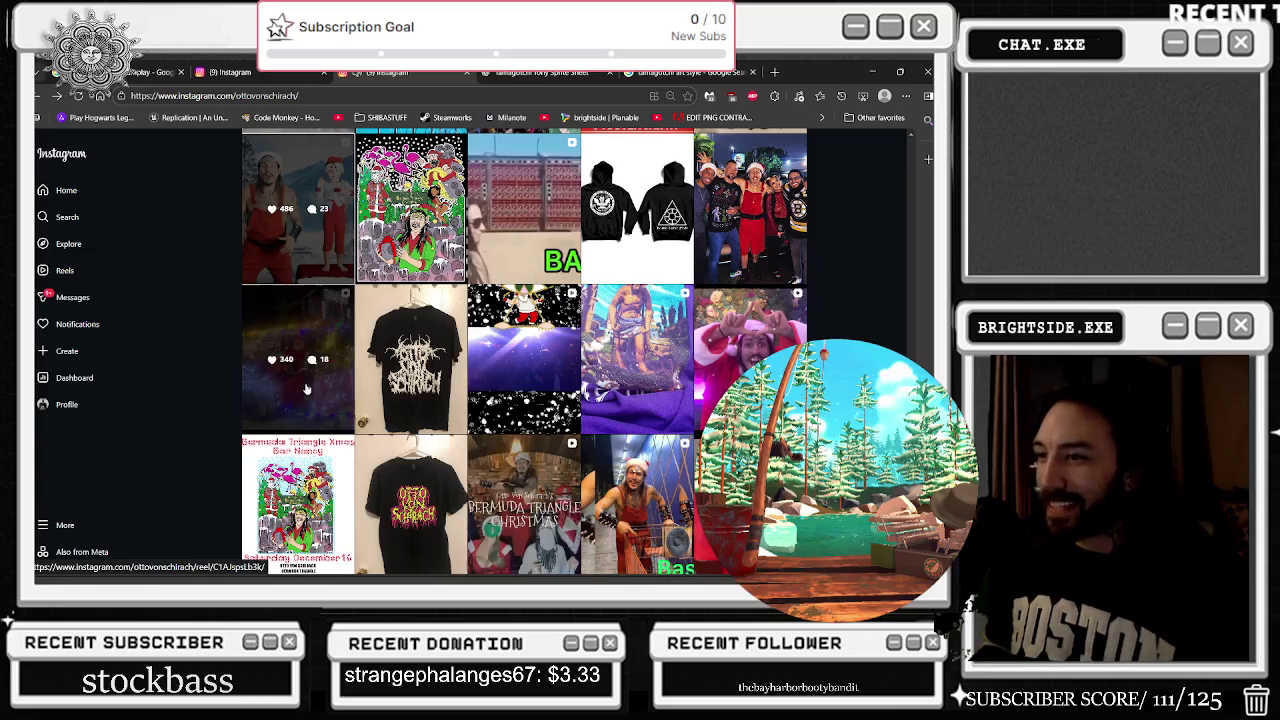
# Step: Scroll down the profile grid to the 'Pineal Bass Cleanse' Fort Lauderdale flyers
pyautogui.scroll(-3, 300, 395)
pyautogui.scroll(-5, 651, 379)
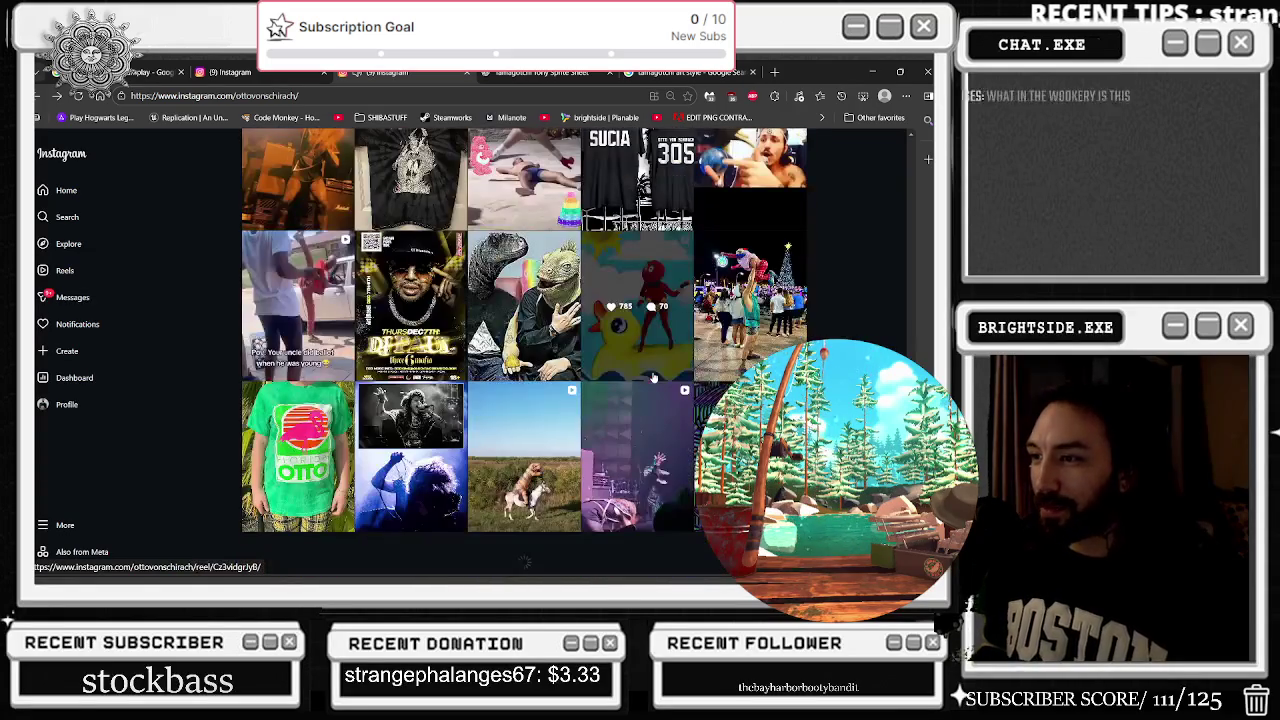
pyautogui.scroll(-3, 651, 379)
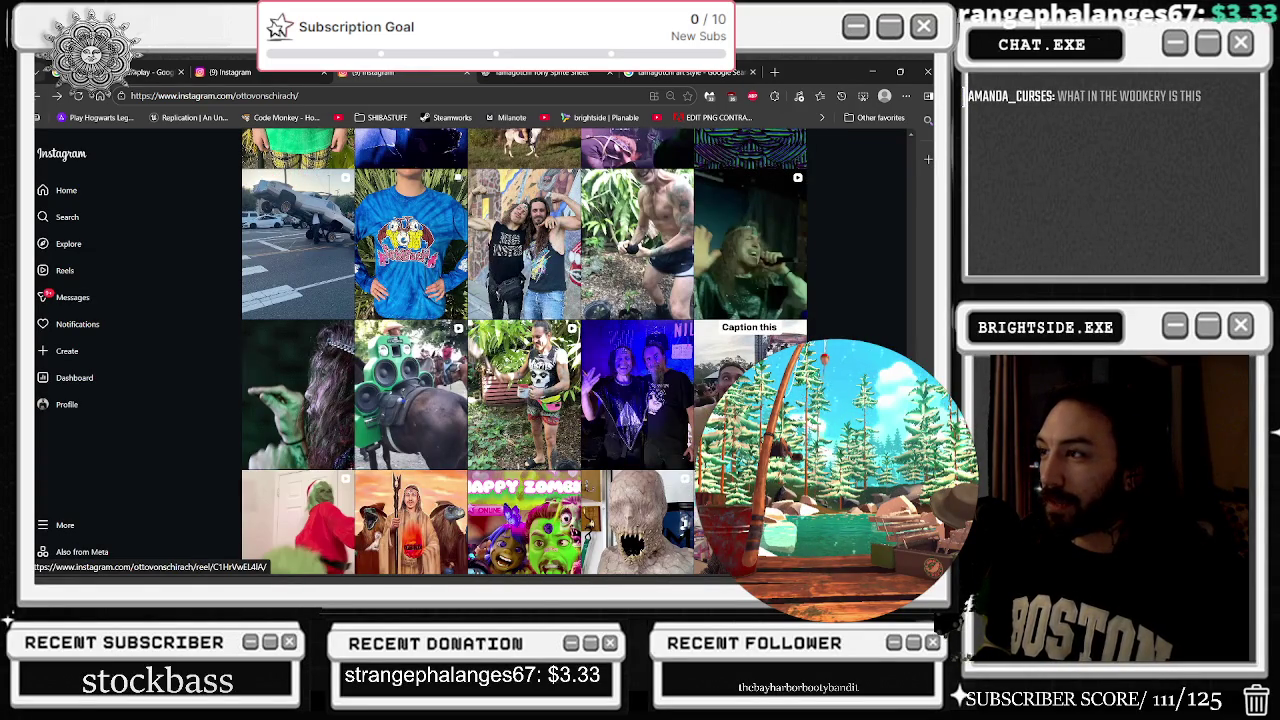
pyautogui.scroll(-5, 673, 229)
pyautogui.scroll(-2, 673, 229)
pyautogui.scroll(-5, 673, 229)
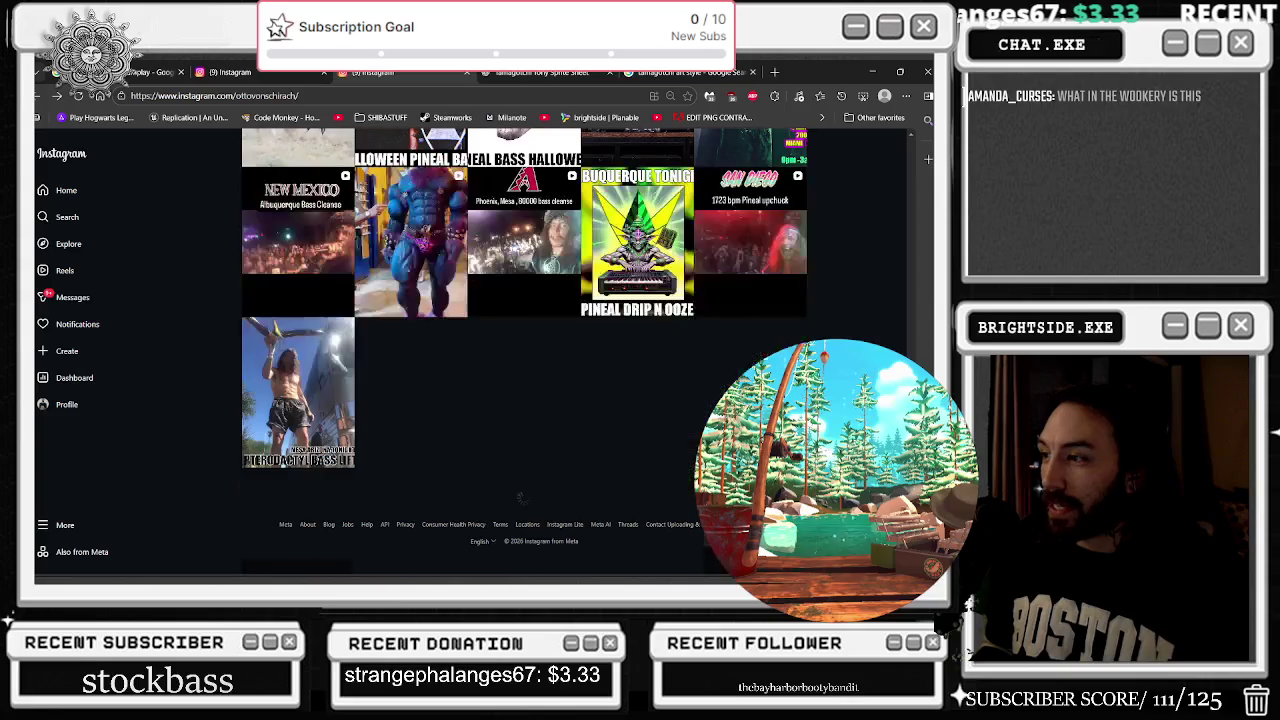
pyautogui.scroll(-5, 707, 395)
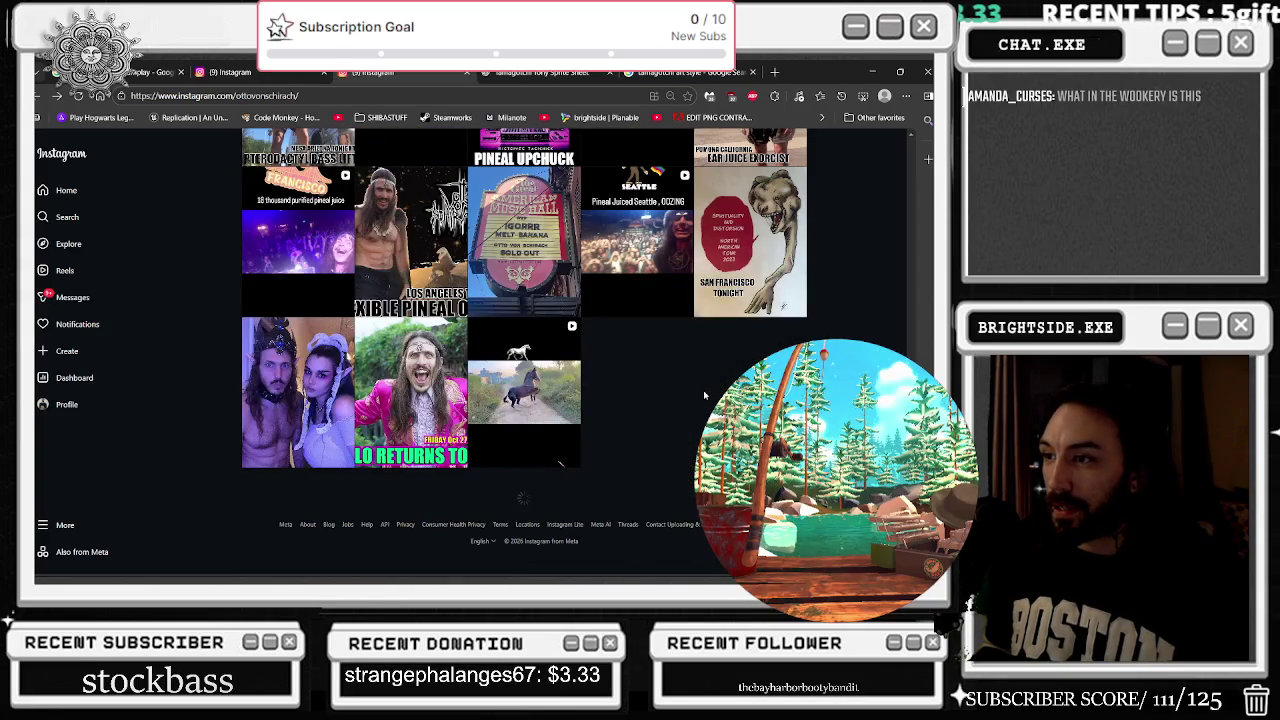
pyautogui.scroll(-3, 813, 307)
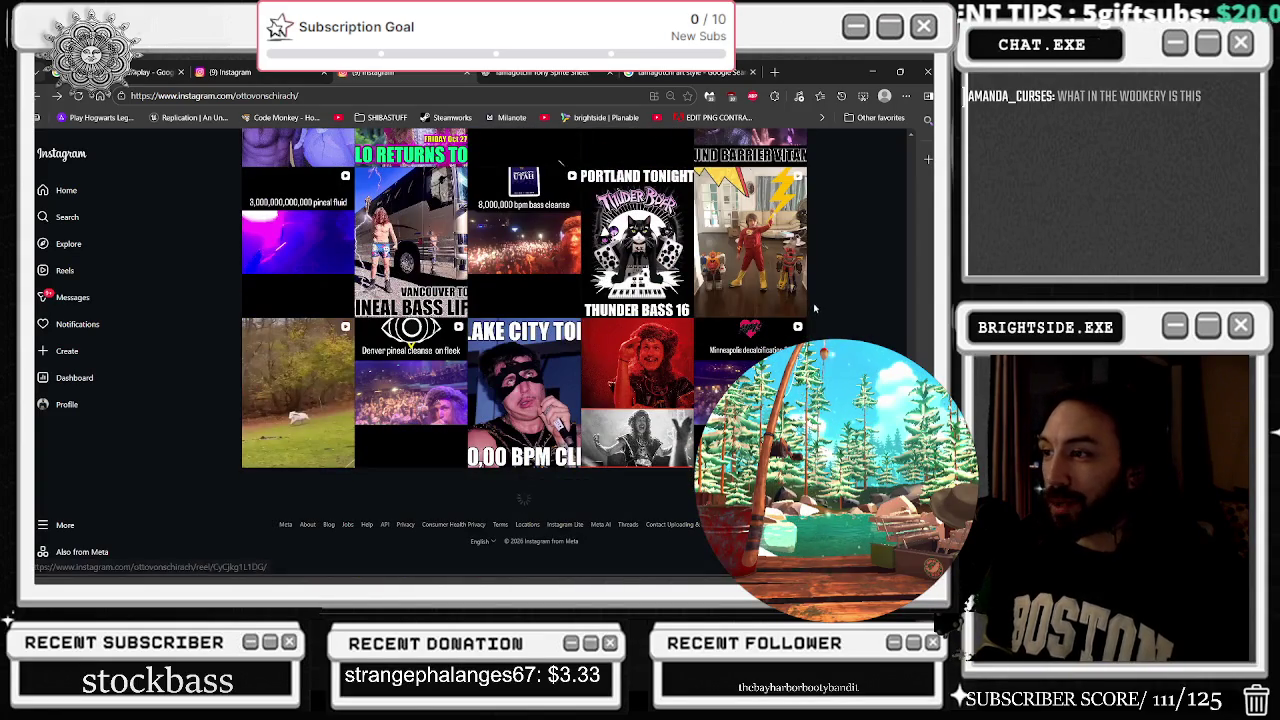
pyautogui.scroll(-3, 813, 307)
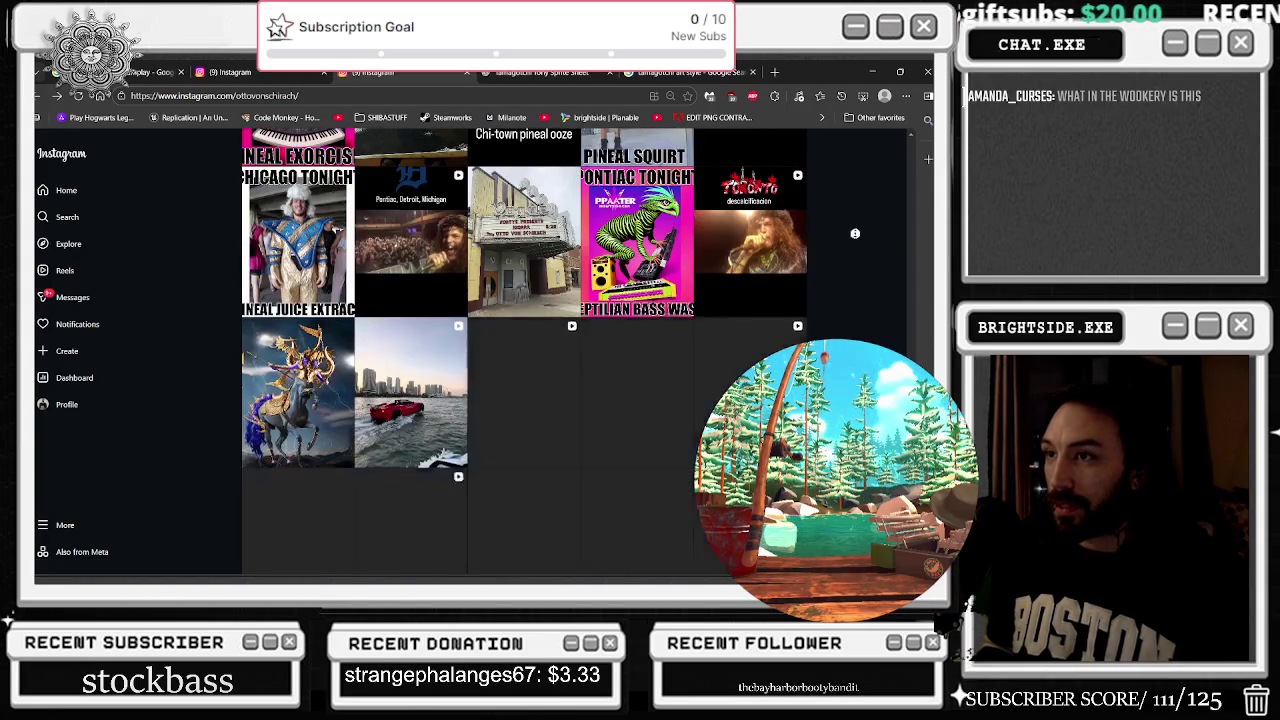
pyautogui.scroll(-3, 855, 230)
pyautogui.scroll(-5, 524, 320)
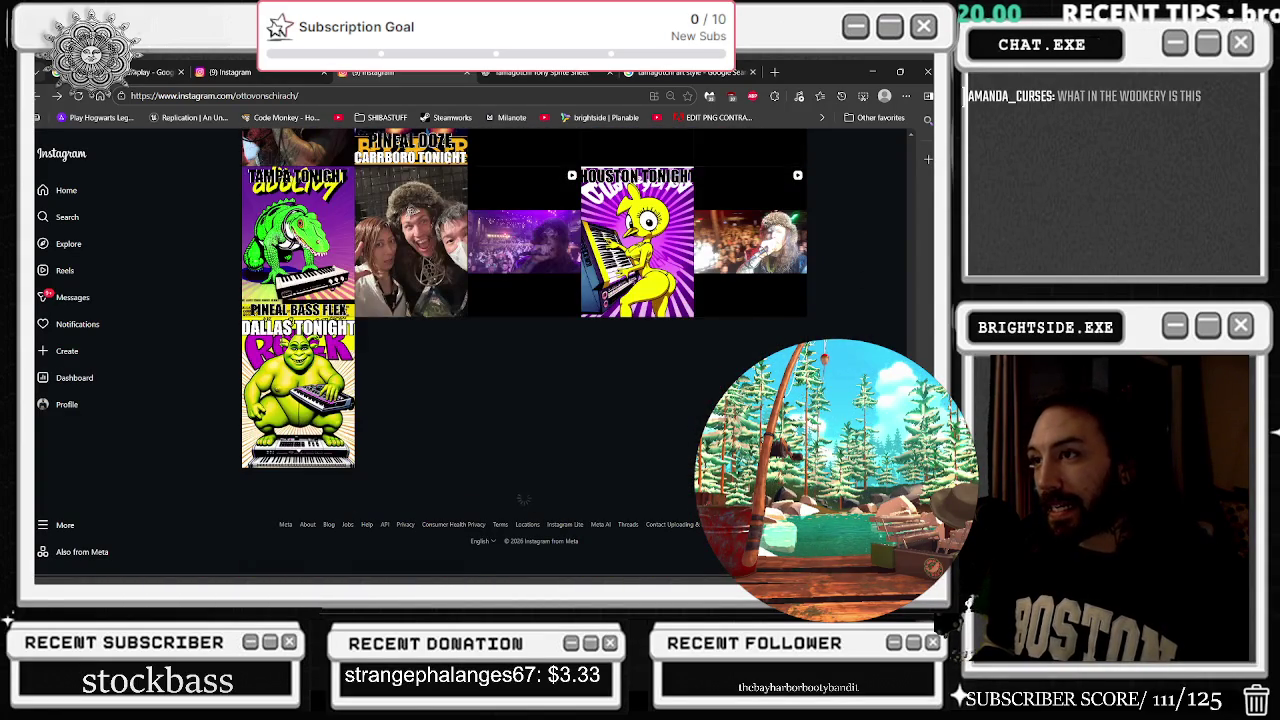
pyautogui.scroll(-5, 786, 328)
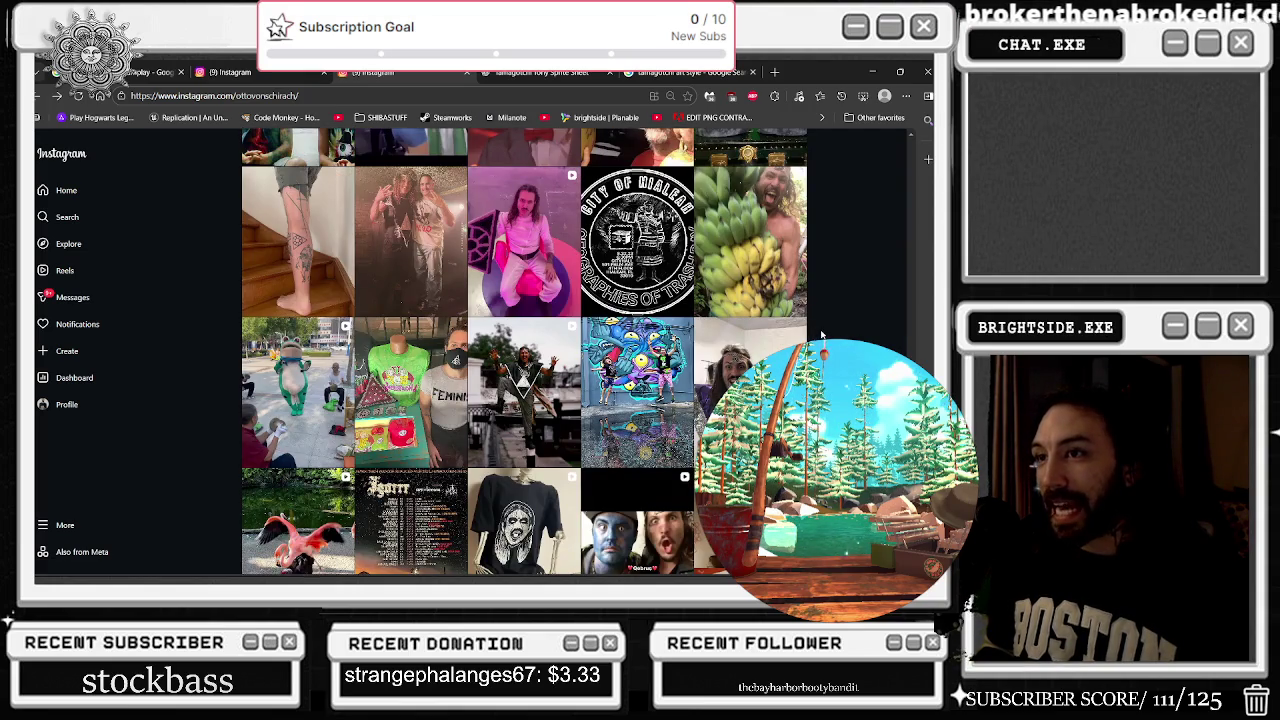
pyautogui.scroll(2, 818, 333)
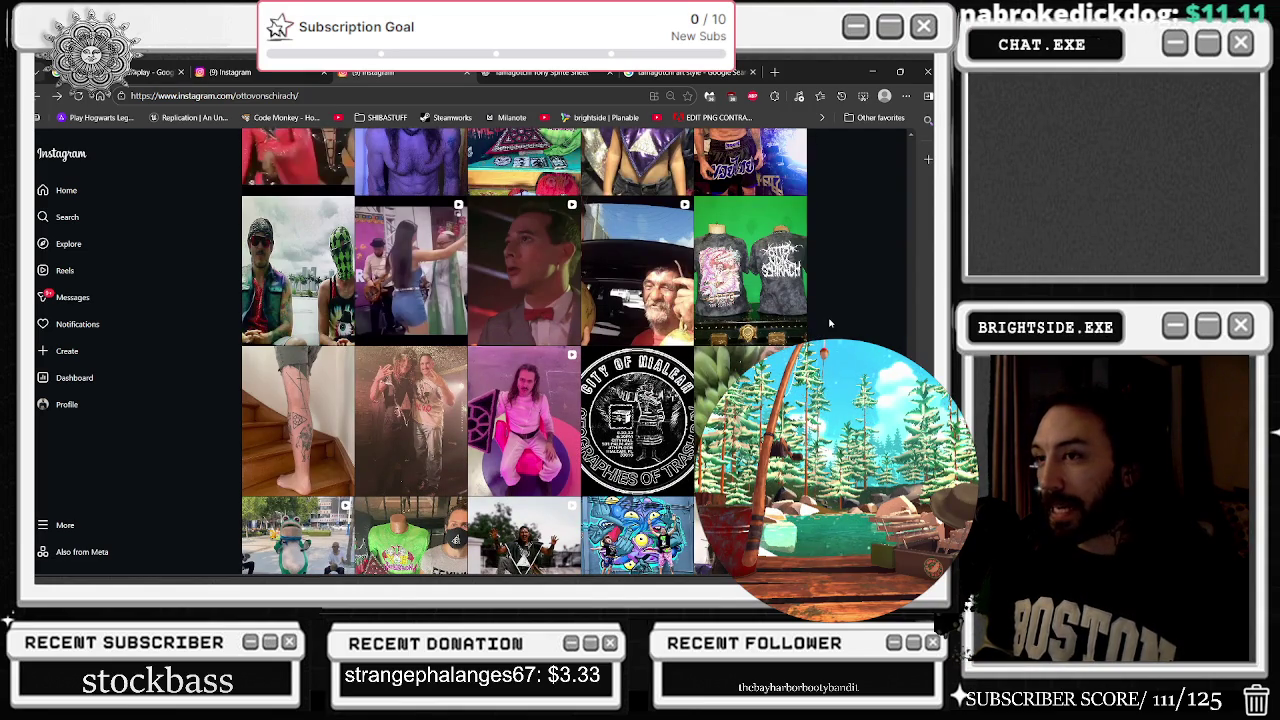
pyautogui.scroll(-3, 829, 323)
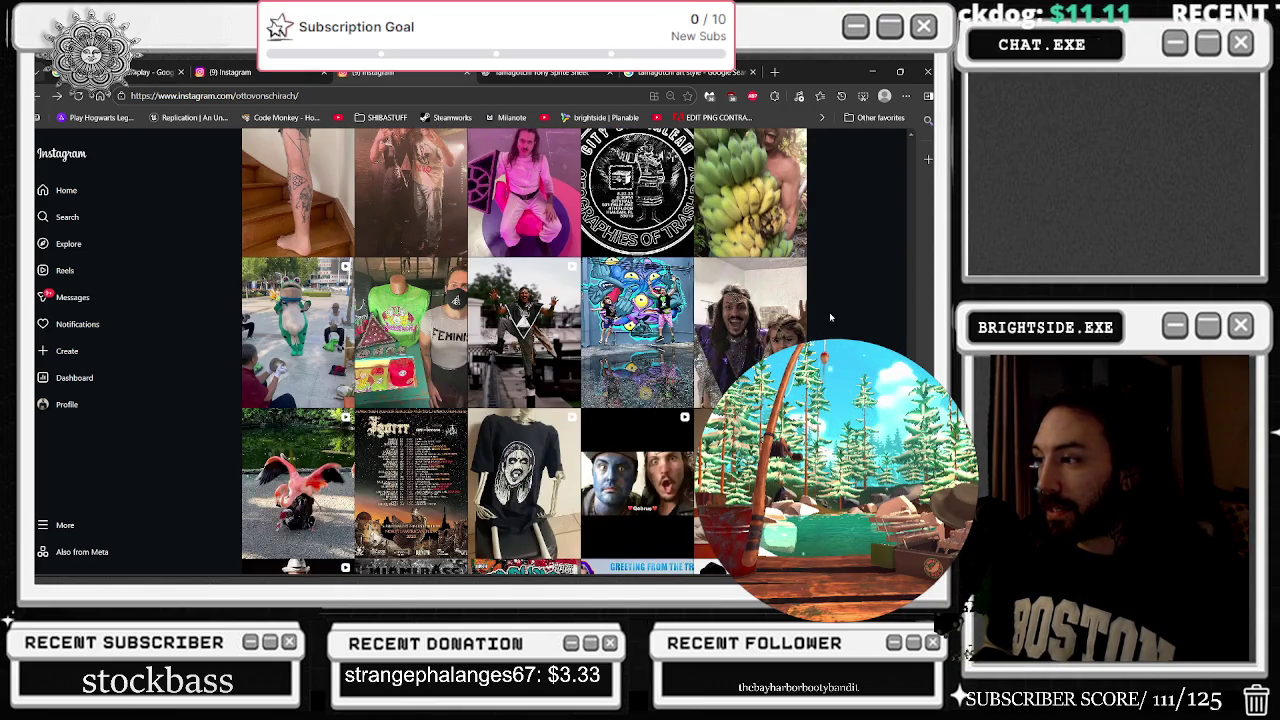
pyautogui.scroll(-5, 829, 304)
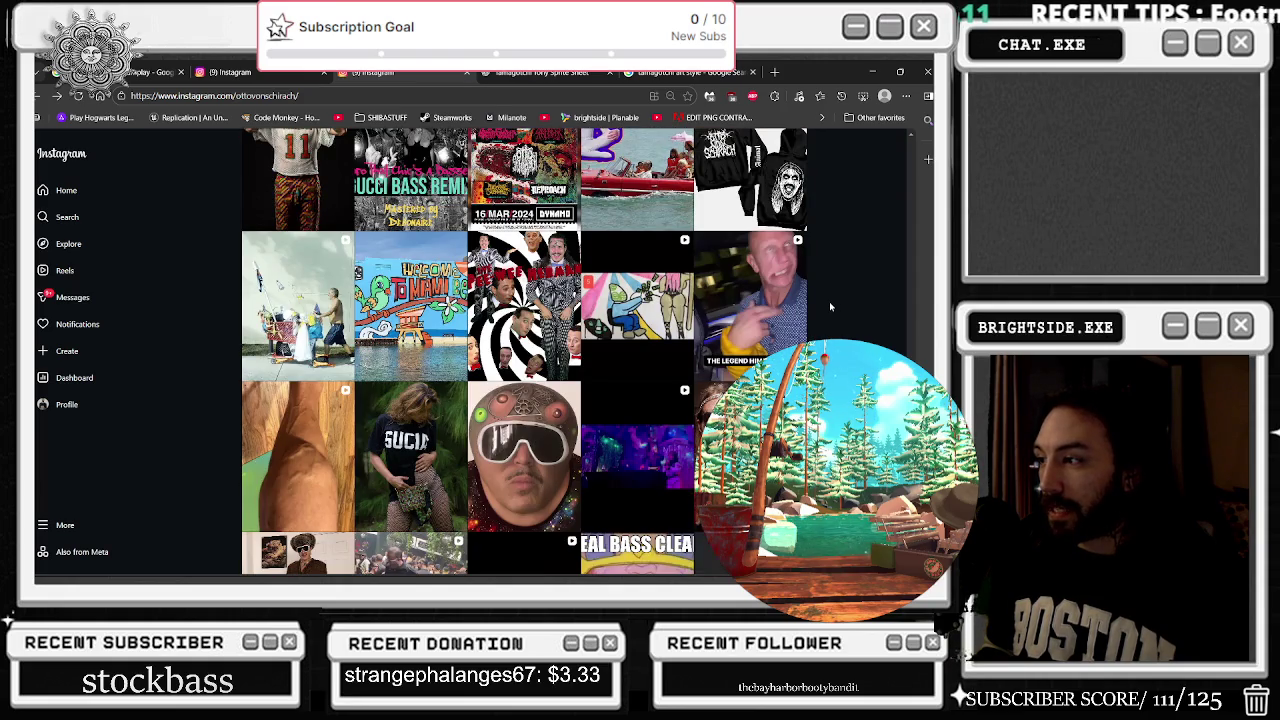
pyautogui.scroll(-5, 829, 301)
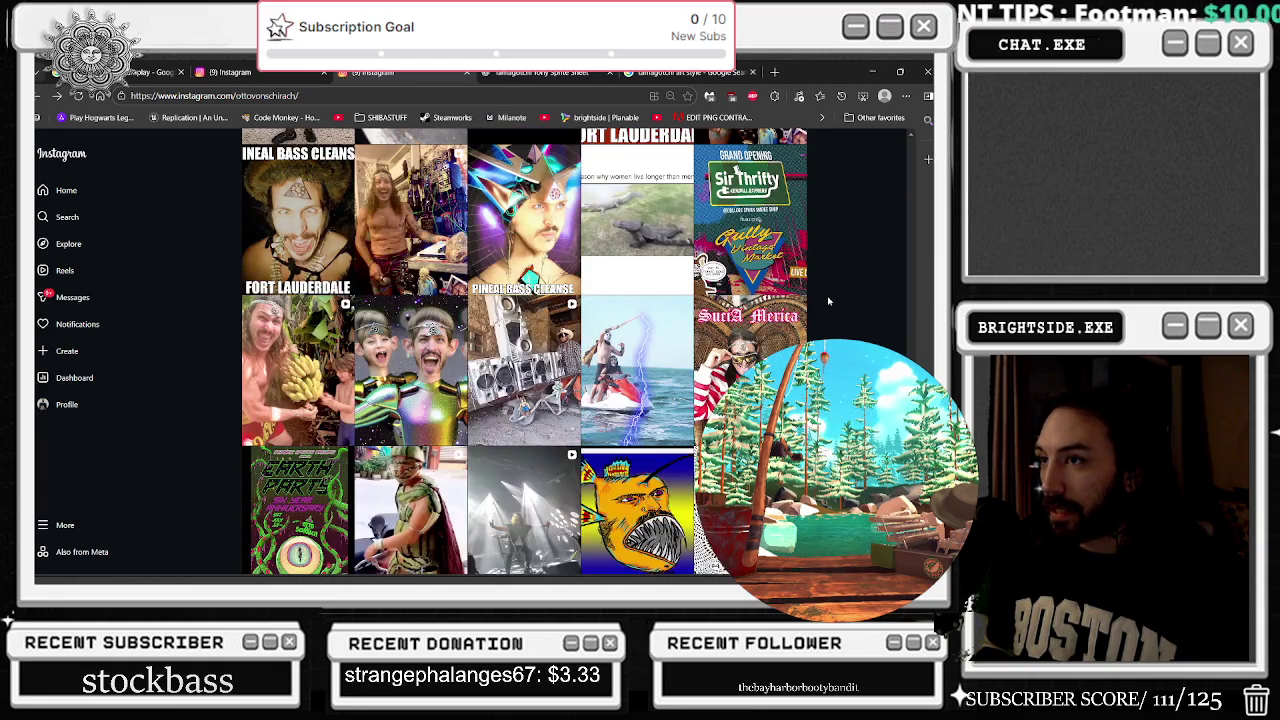
pyautogui.scroll(-5, 829, 296)
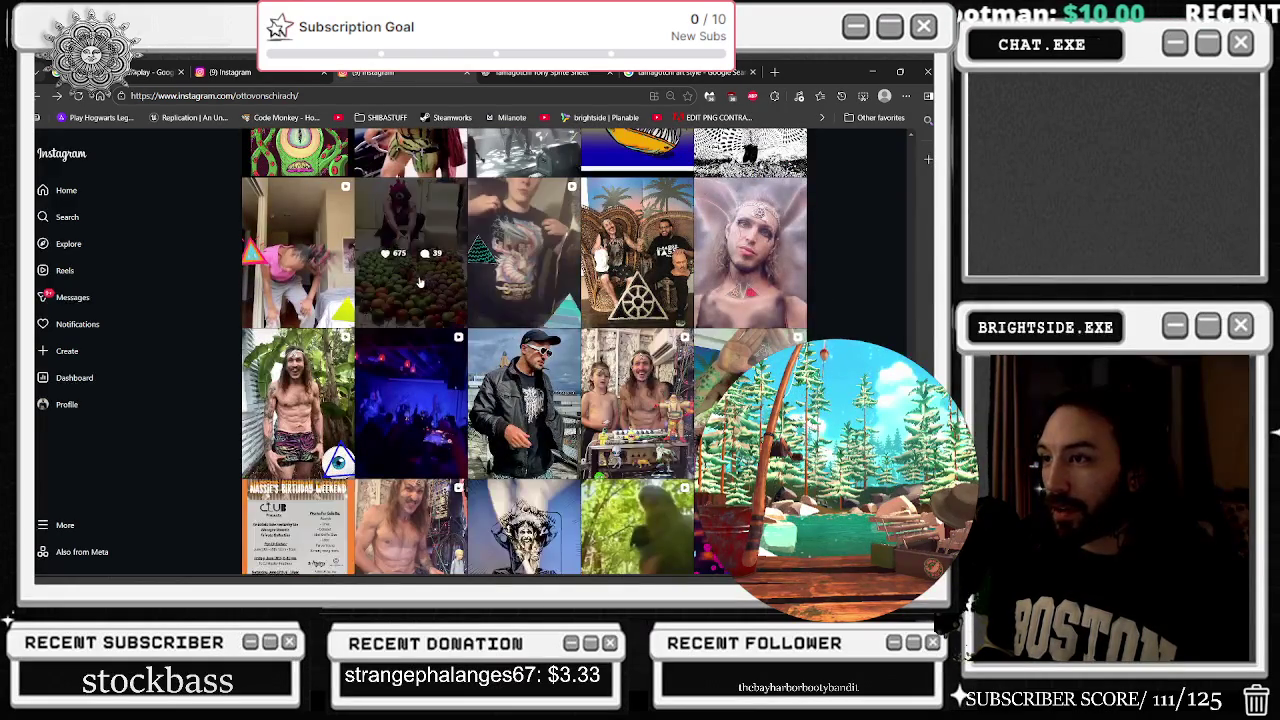
# Step: View the mango post, then scroll to the 'Bilbao Tonight' and 'Barcelona Tonight' flyers
pyautogui.click(424, 283)
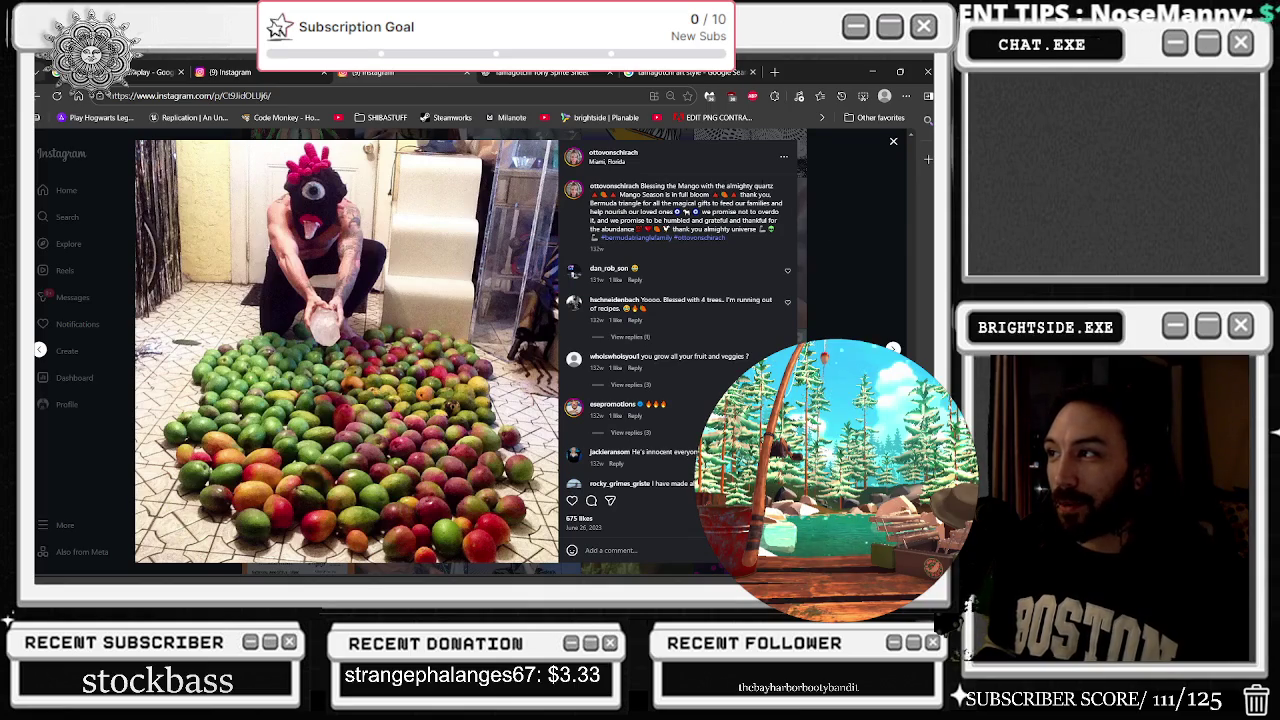
pyautogui.click(845, 212)
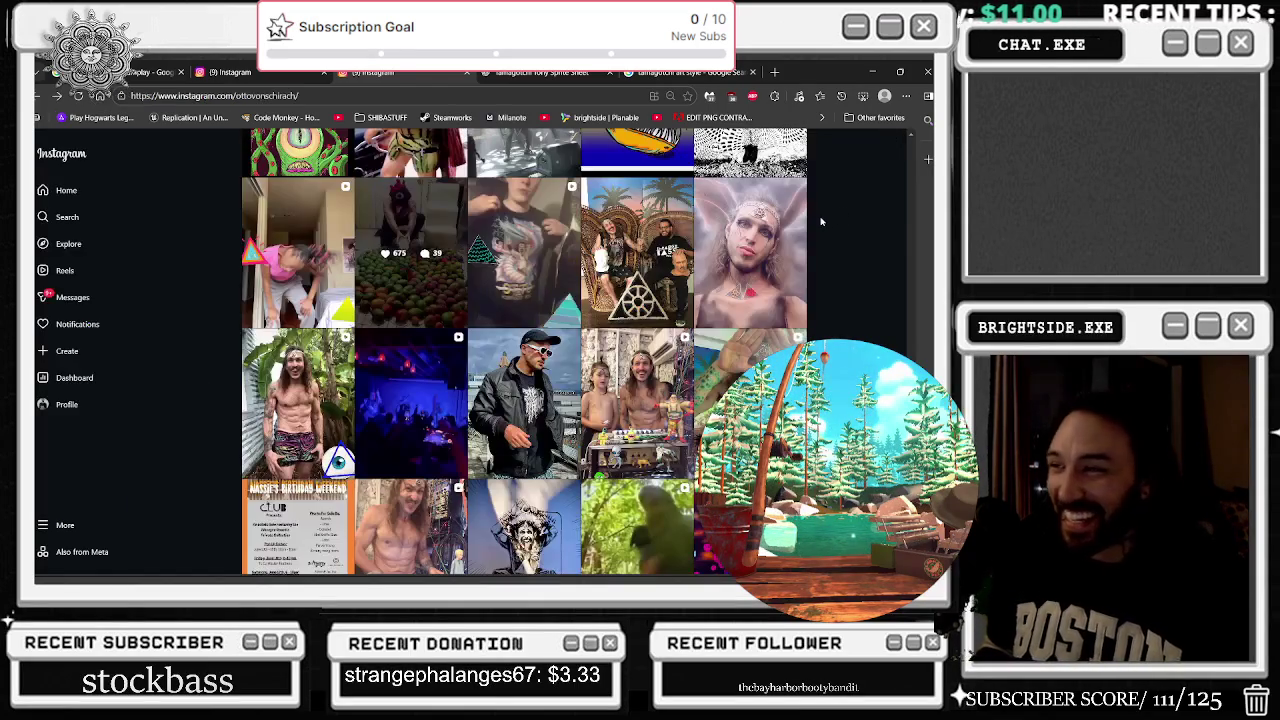
pyautogui.scroll(-10, 821, 218)
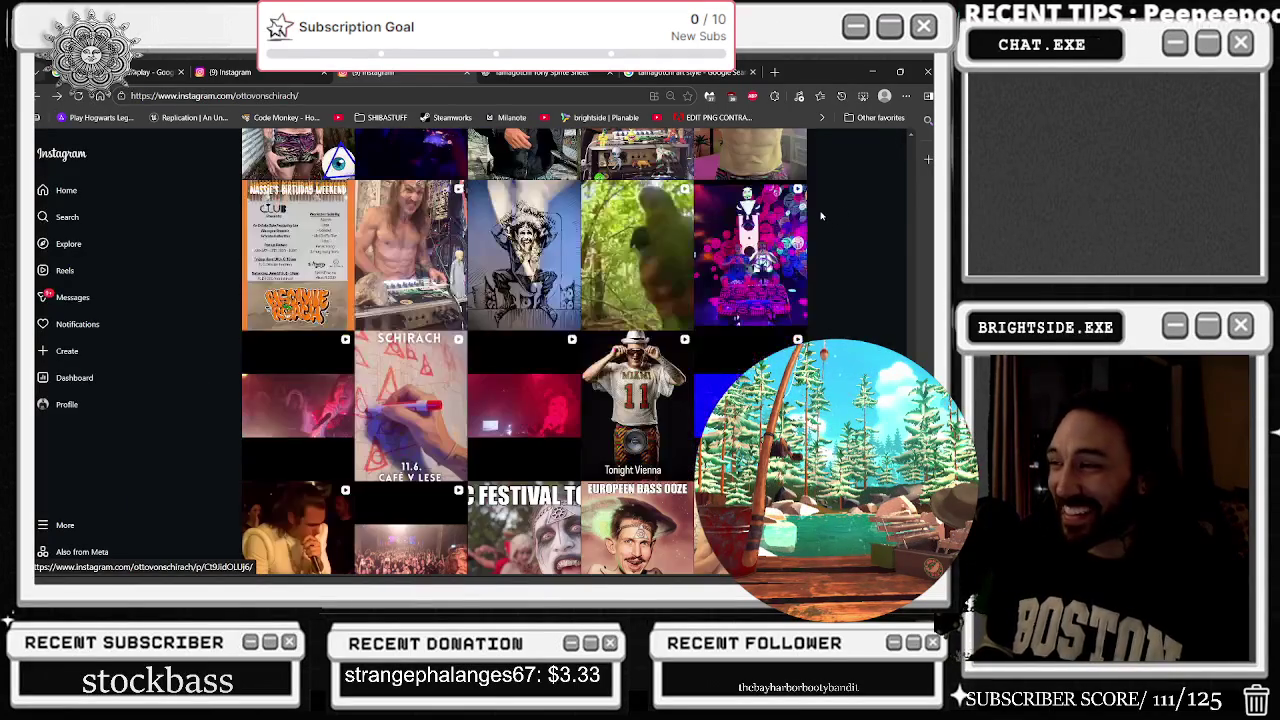
pyautogui.scroll(-10, 821, 213)
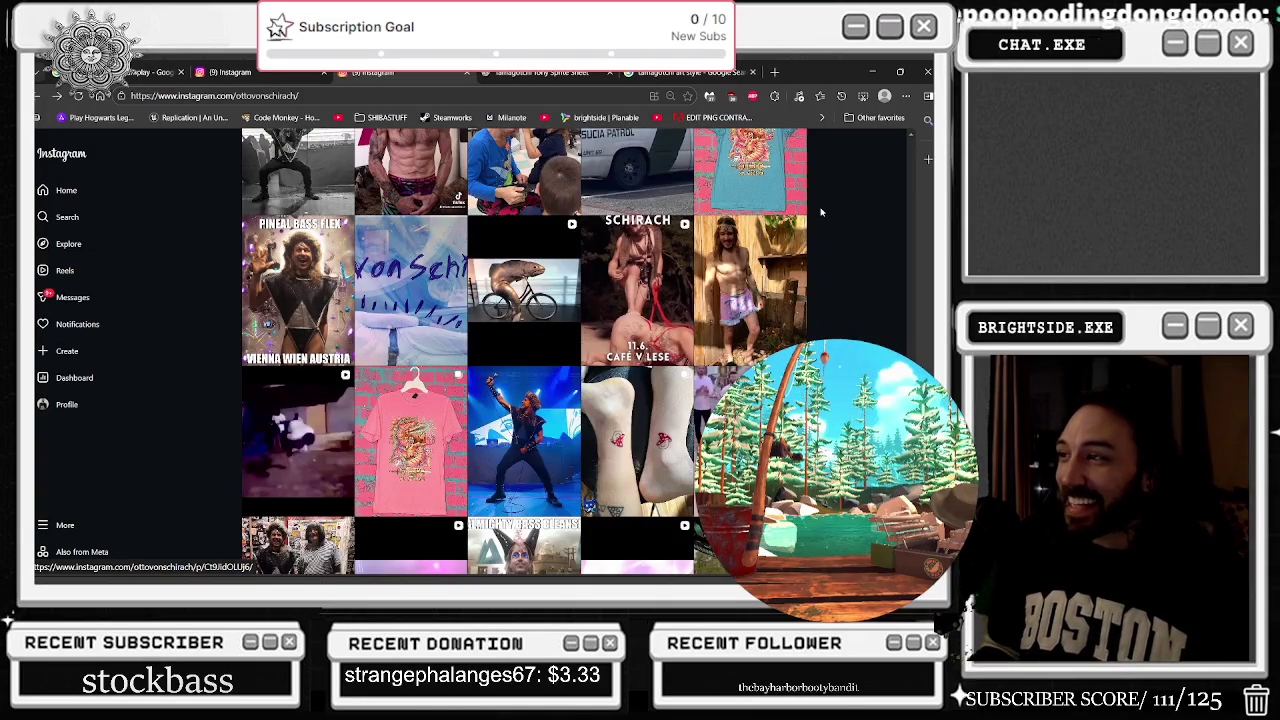
pyautogui.scroll(-1, 821, 212)
pyautogui.scroll(-1, 821, 211)
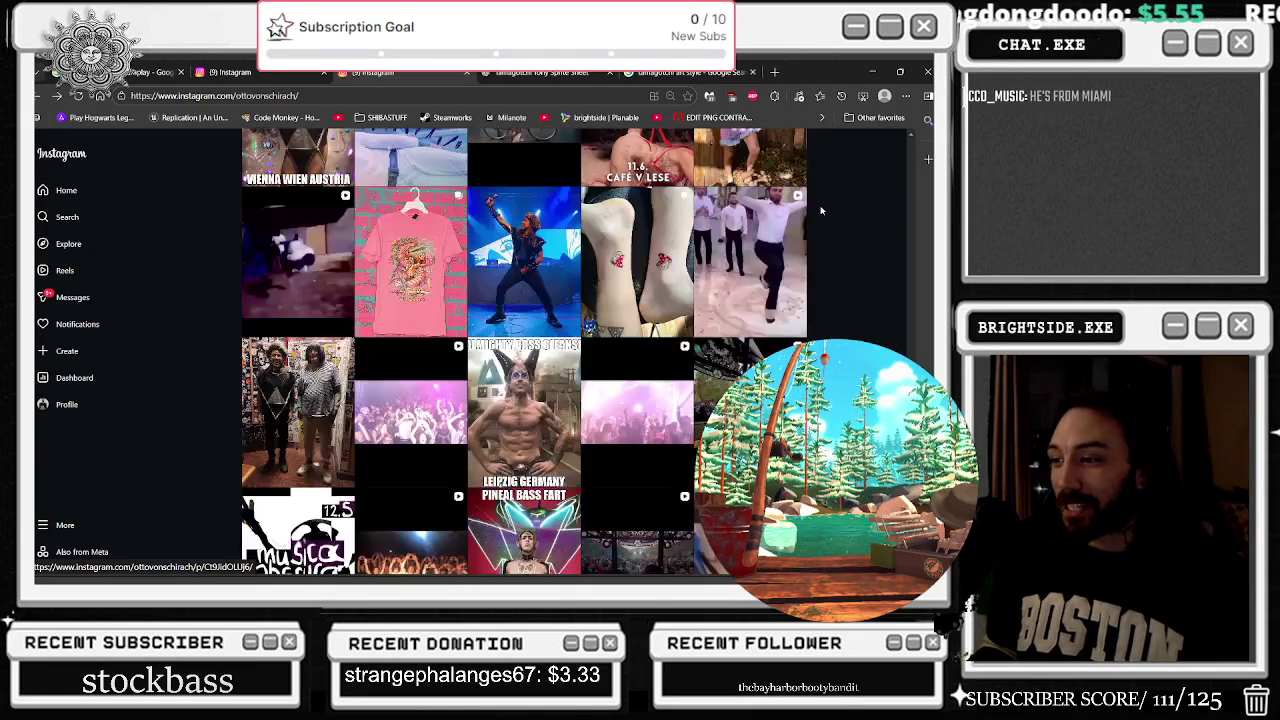
pyautogui.scroll(-2, 821, 211)
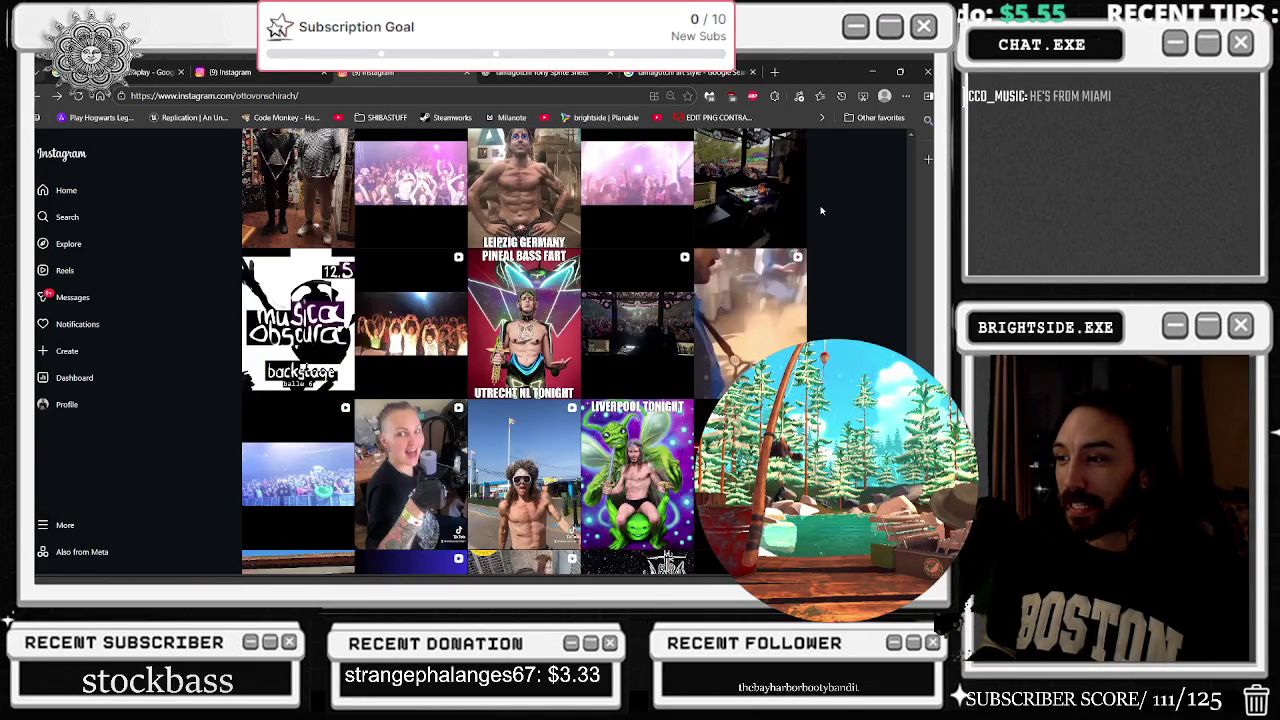
pyautogui.scroll(-3, 821, 210)
pyautogui.scroll(-2, 823, 206)
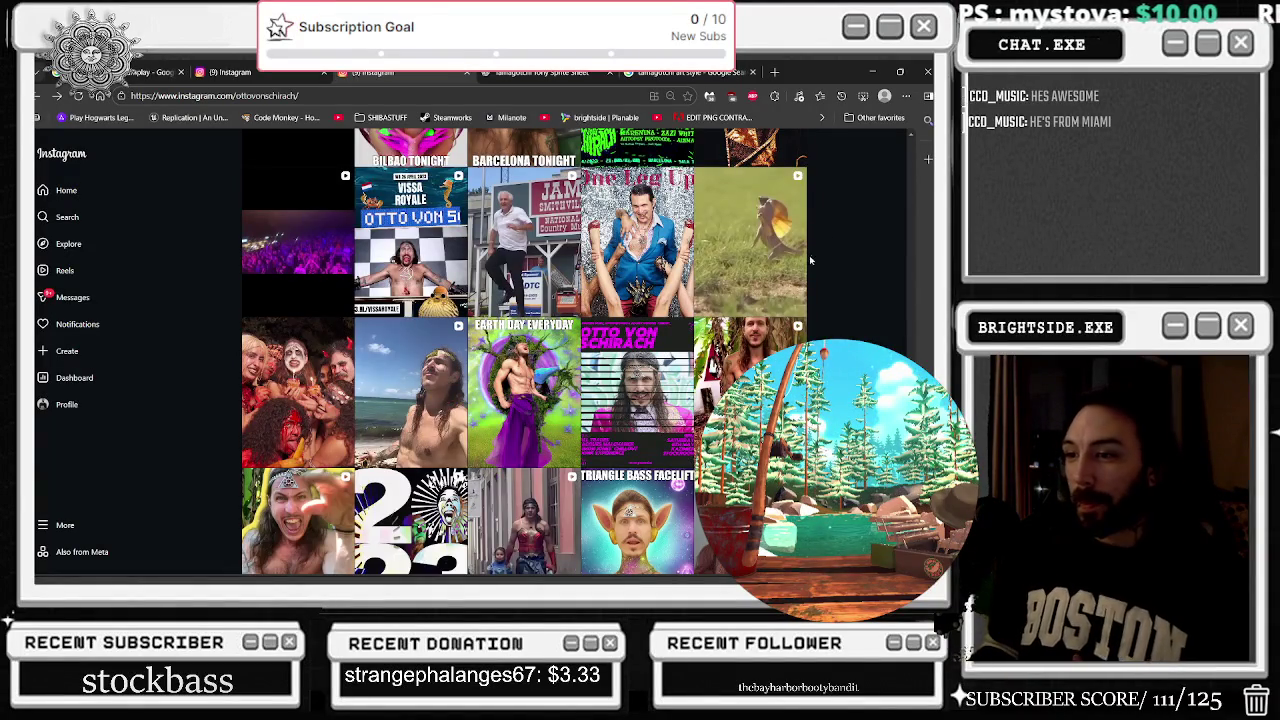
pyautogui.scroll(-5, 811, 259)
# Step: Open the papaya video post with 465 likes, close it, then reopen and close it again
pyautogui.click(297, 242)
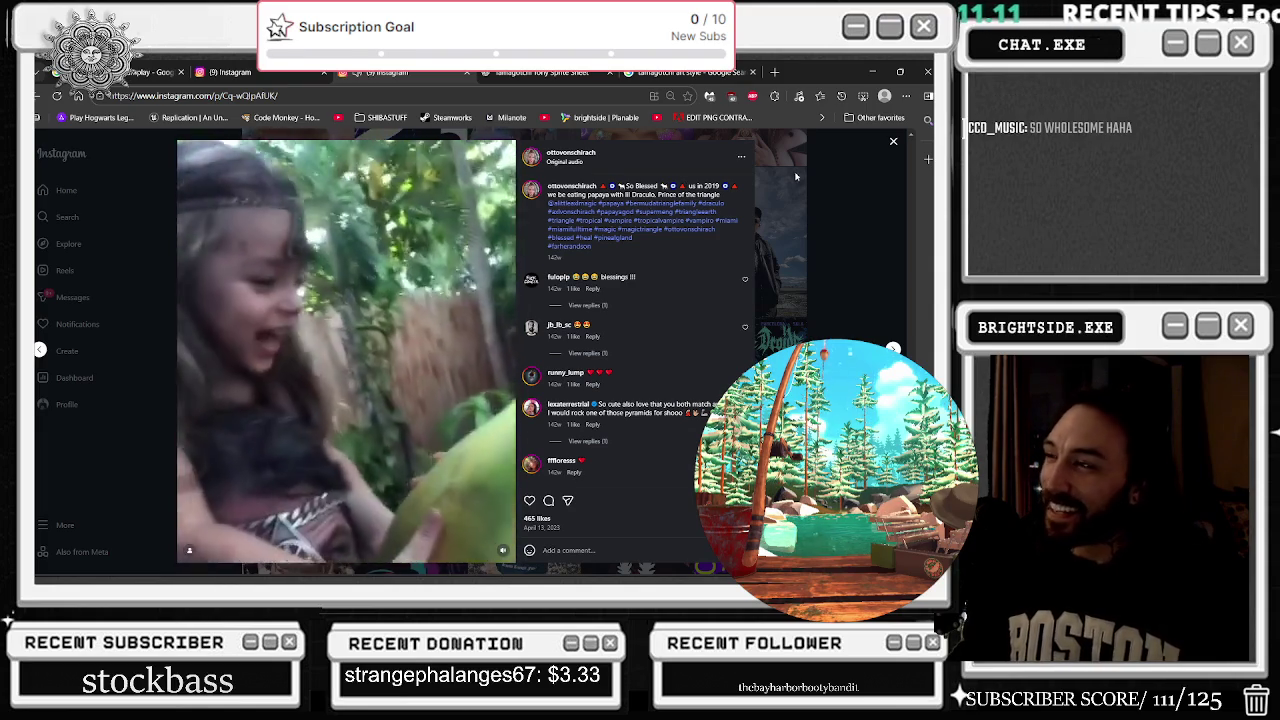
pyautogui.click(760, 209)
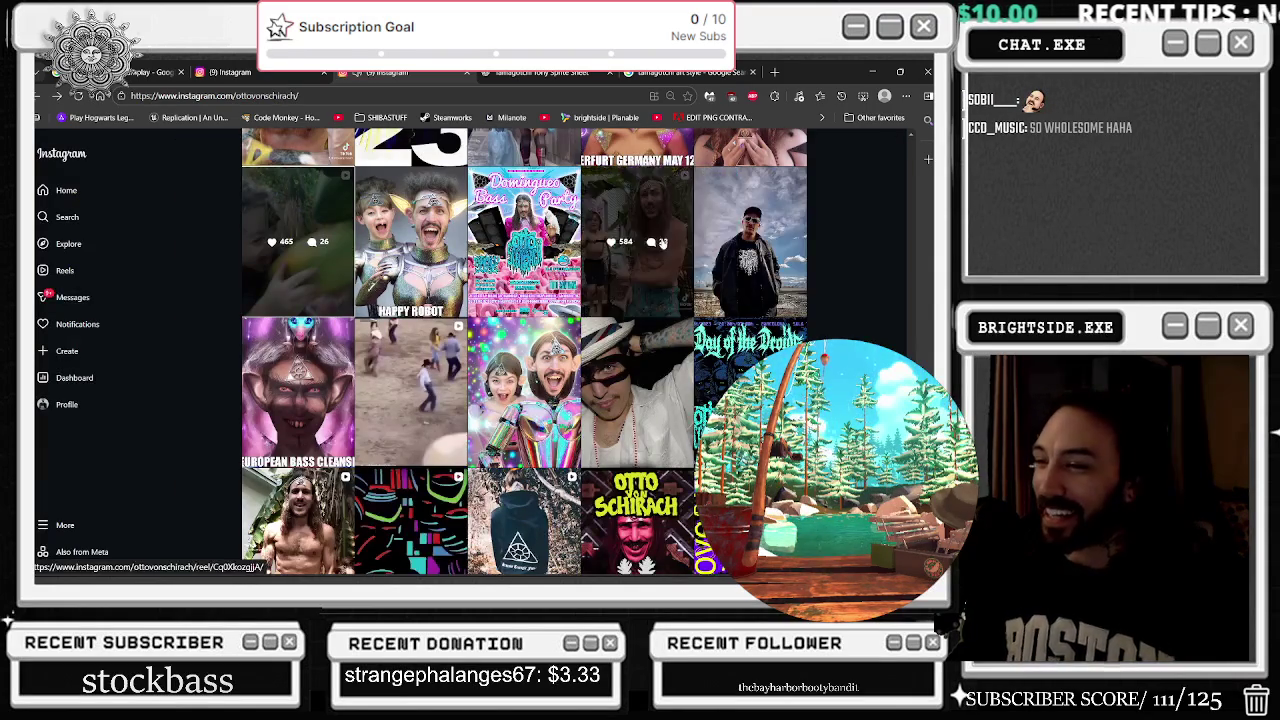
pyautogui.click(288, 222)
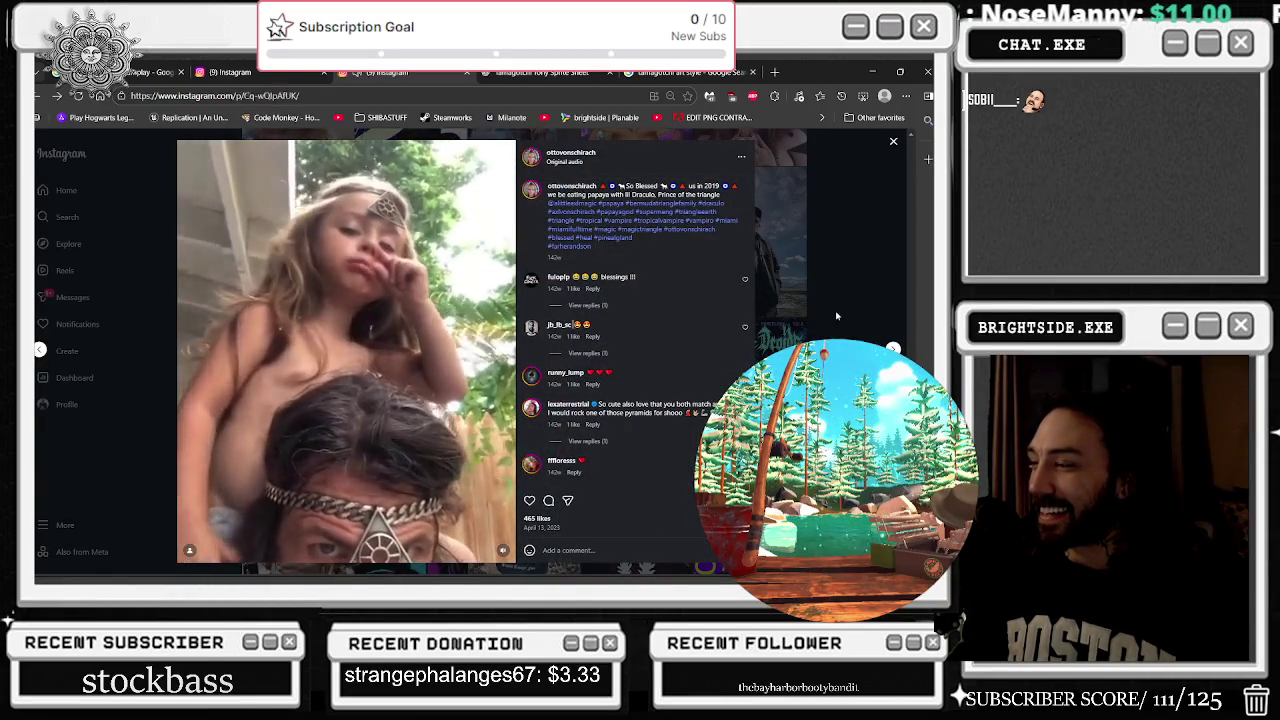
pyautogui.click(837, 316)
pyautogui.scroll(-3, 829, 256)
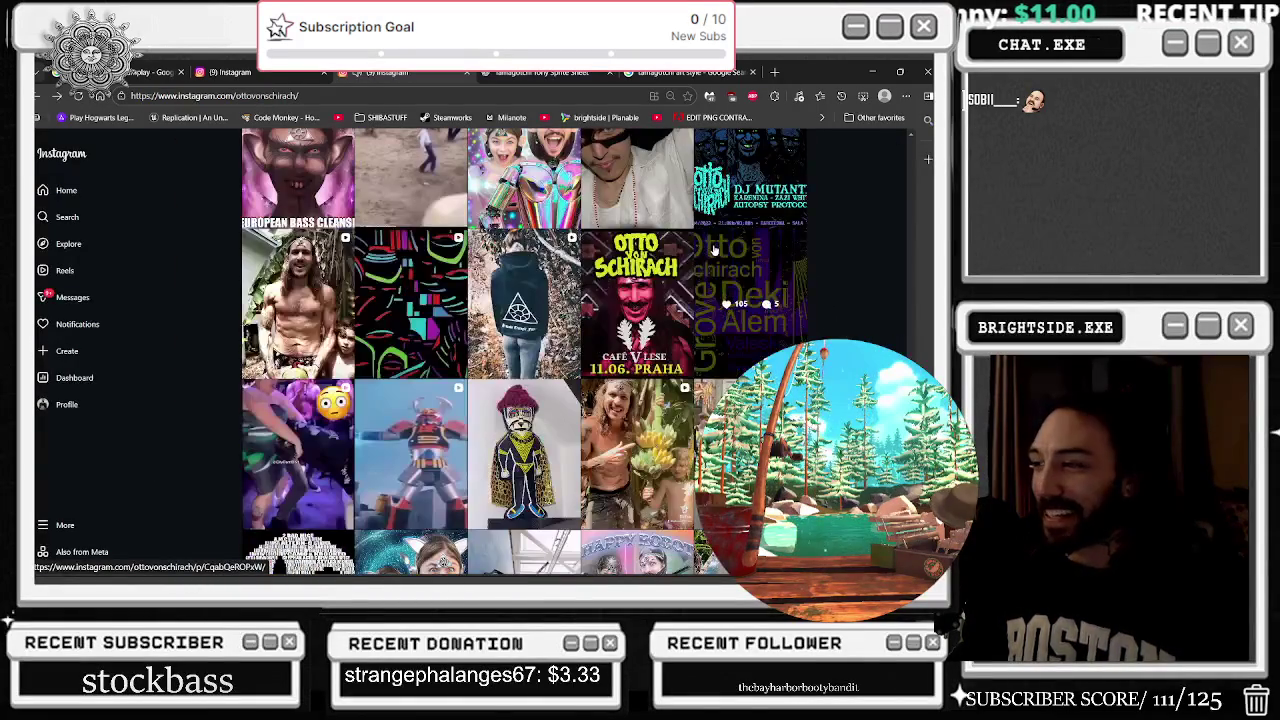
pyautogui.scroll(-10, 678, 455)
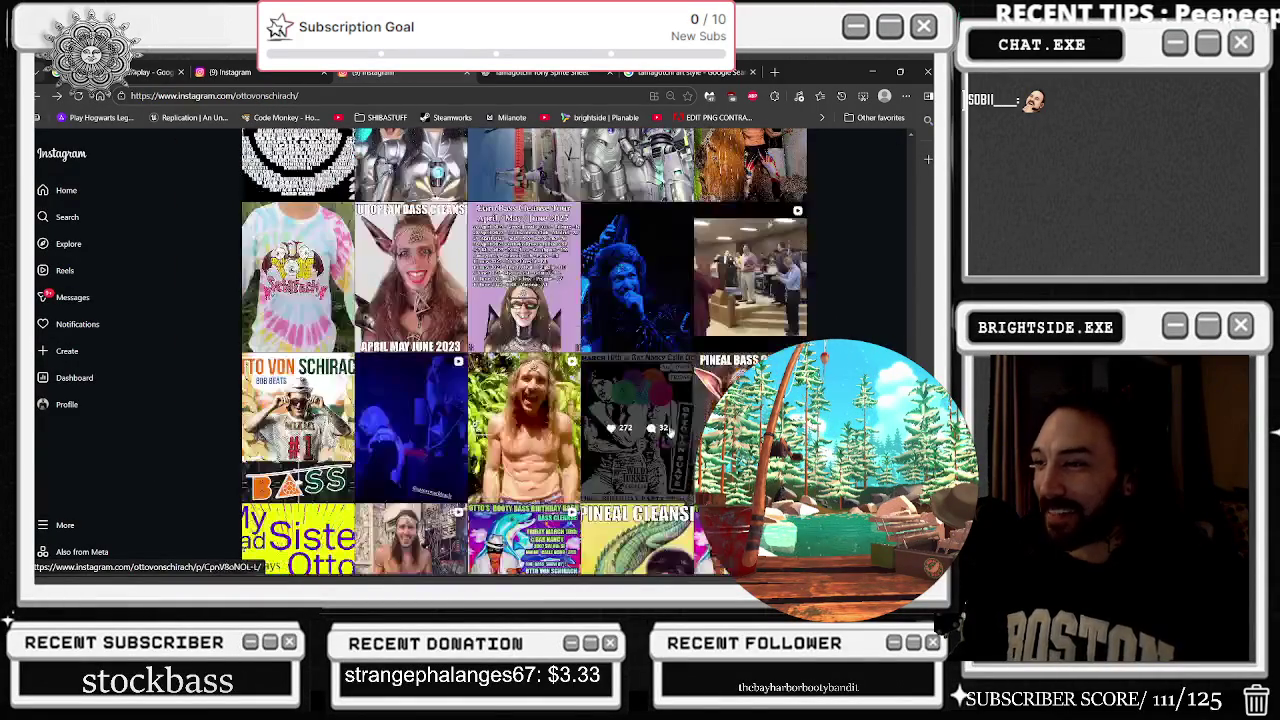
pyautogui.scroll(-4, 700, 290)
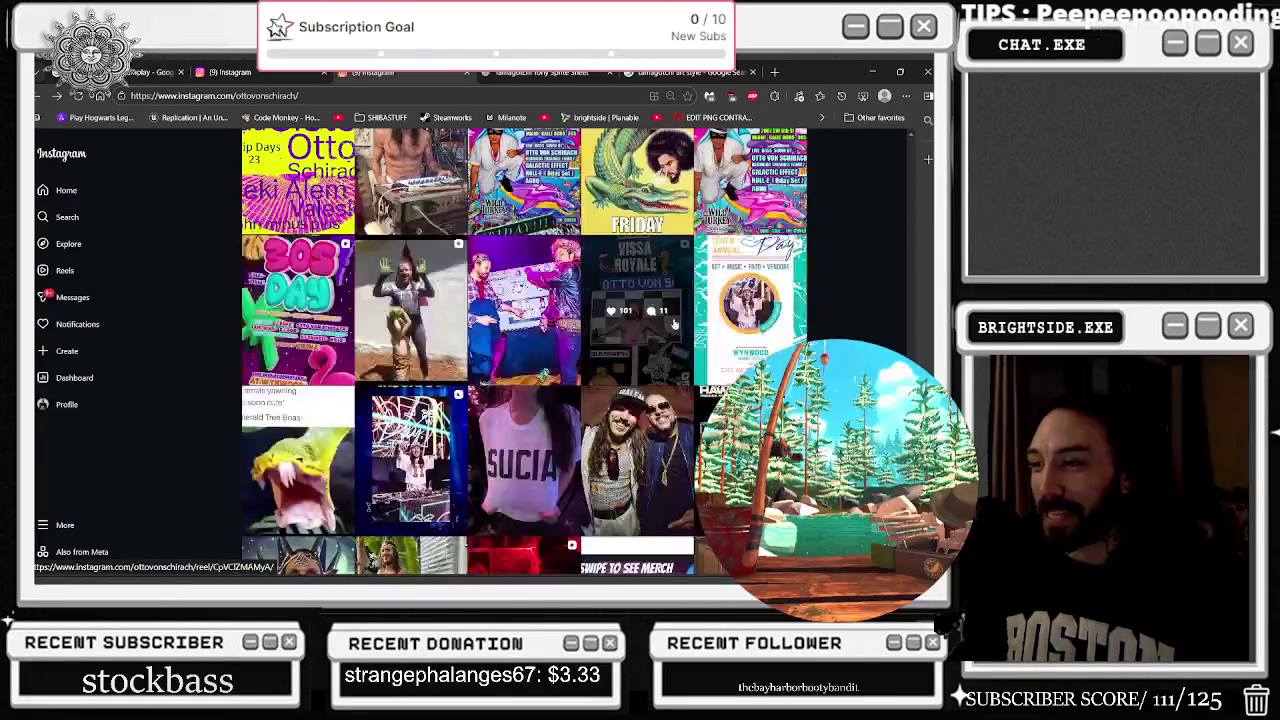
pyautogui.scroll(-4, 707, 290)
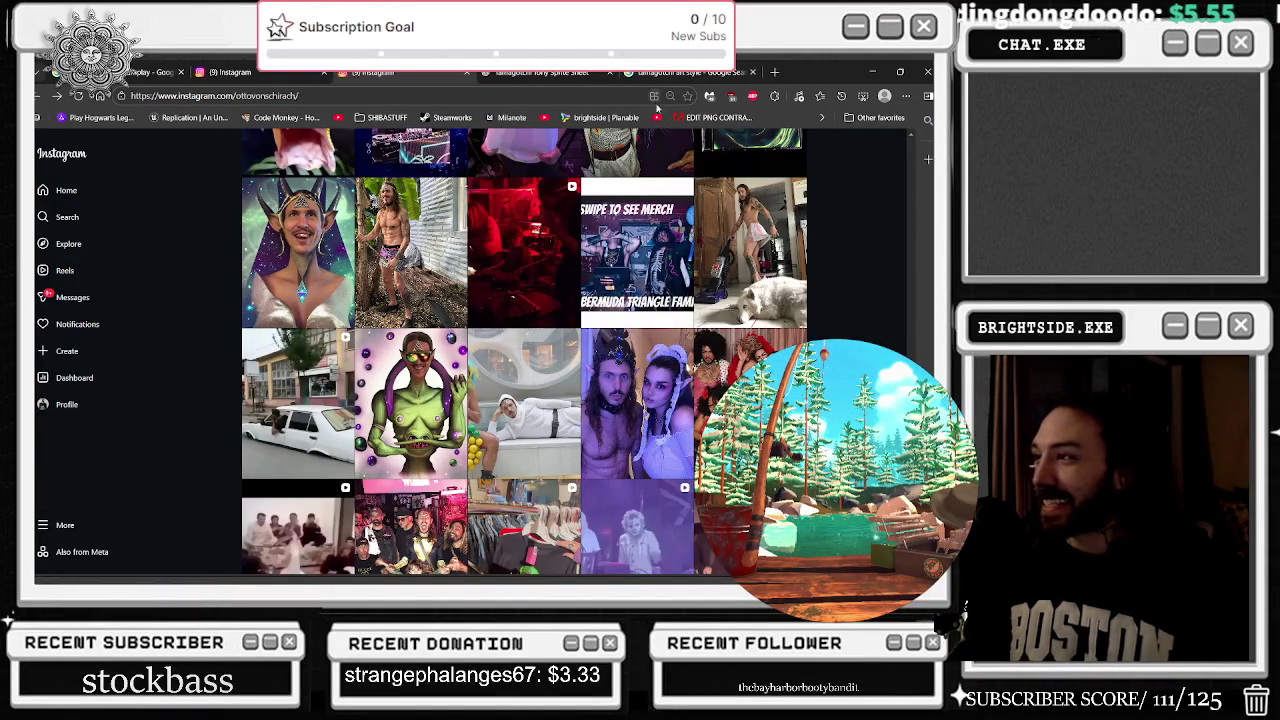
pyautogui.scroll(-3, 636, 222)
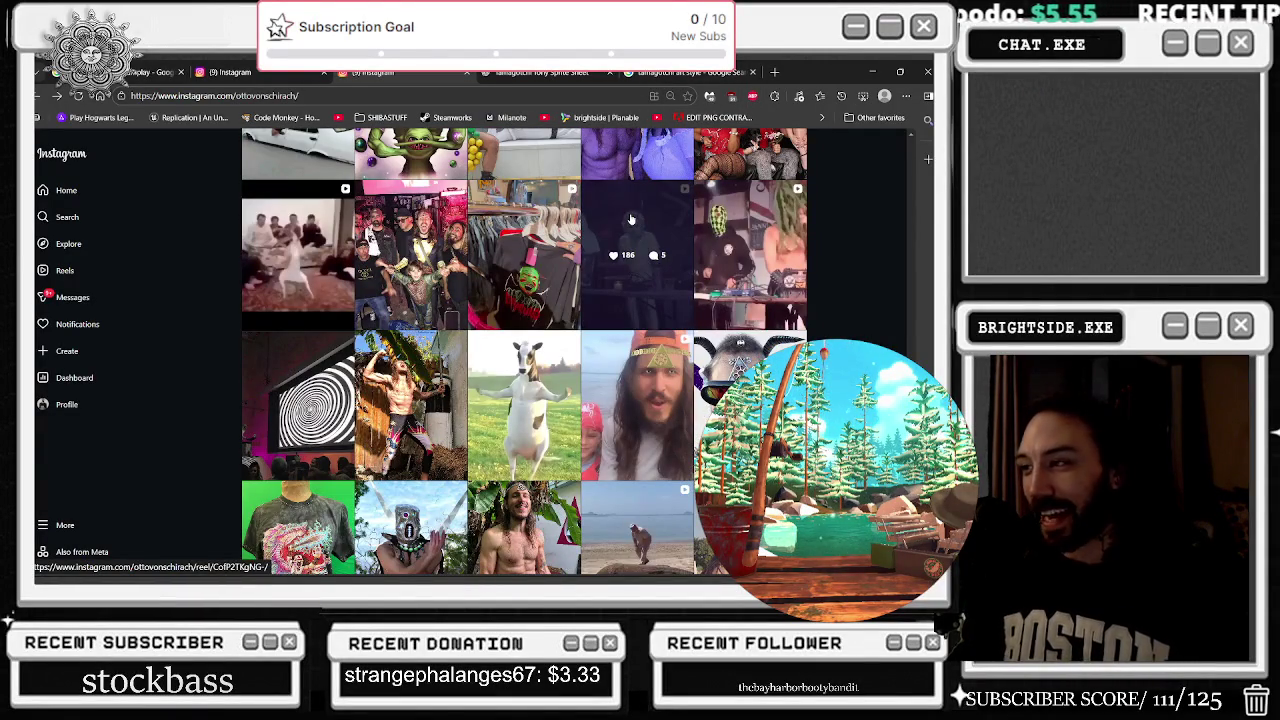
pyautogui.scroll(-3, 878, 220)
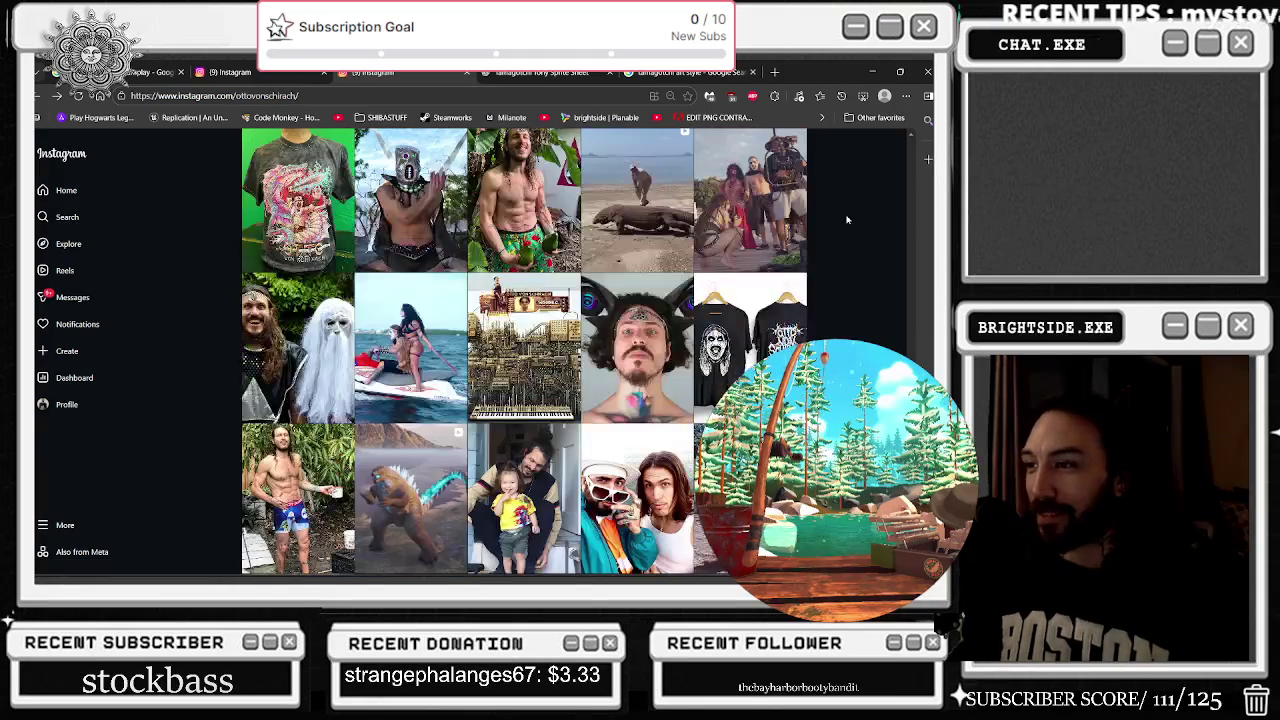
pyautogui.scroll(-2, 845, 220)
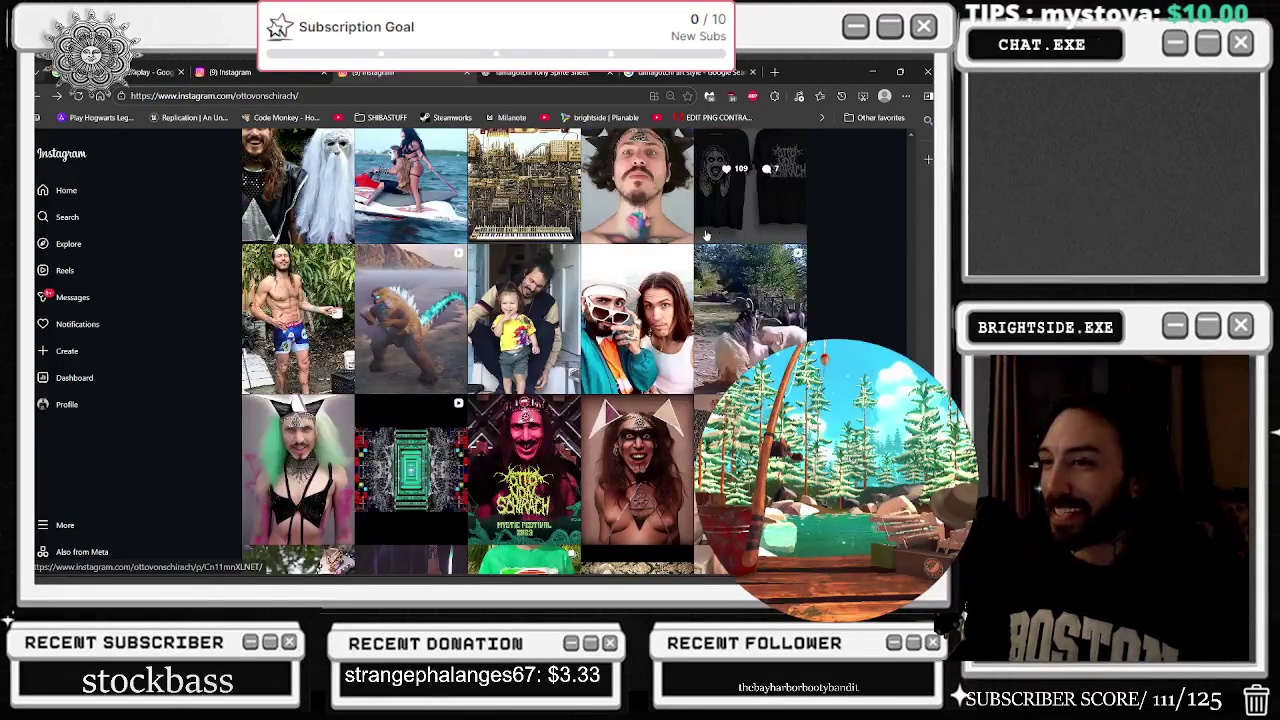
pyautogui.scroll(-1, 836, 233)
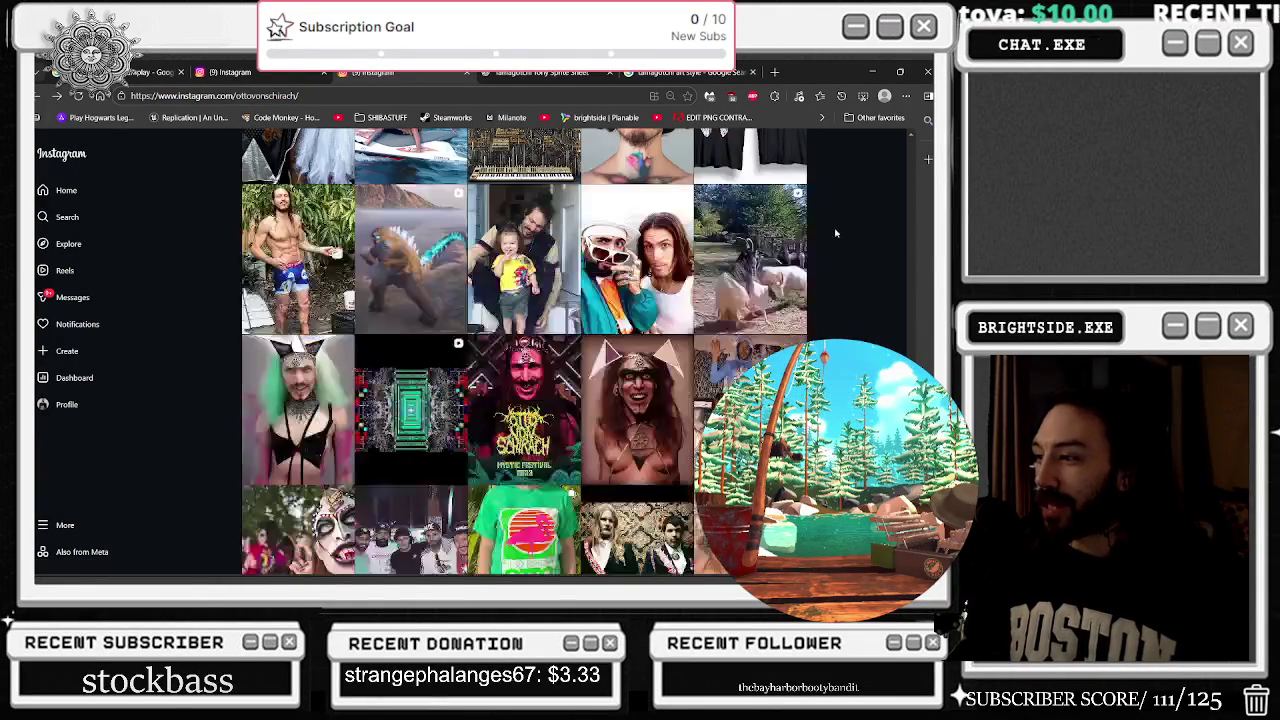
pyautogui.scroll(-4, 836, 233)
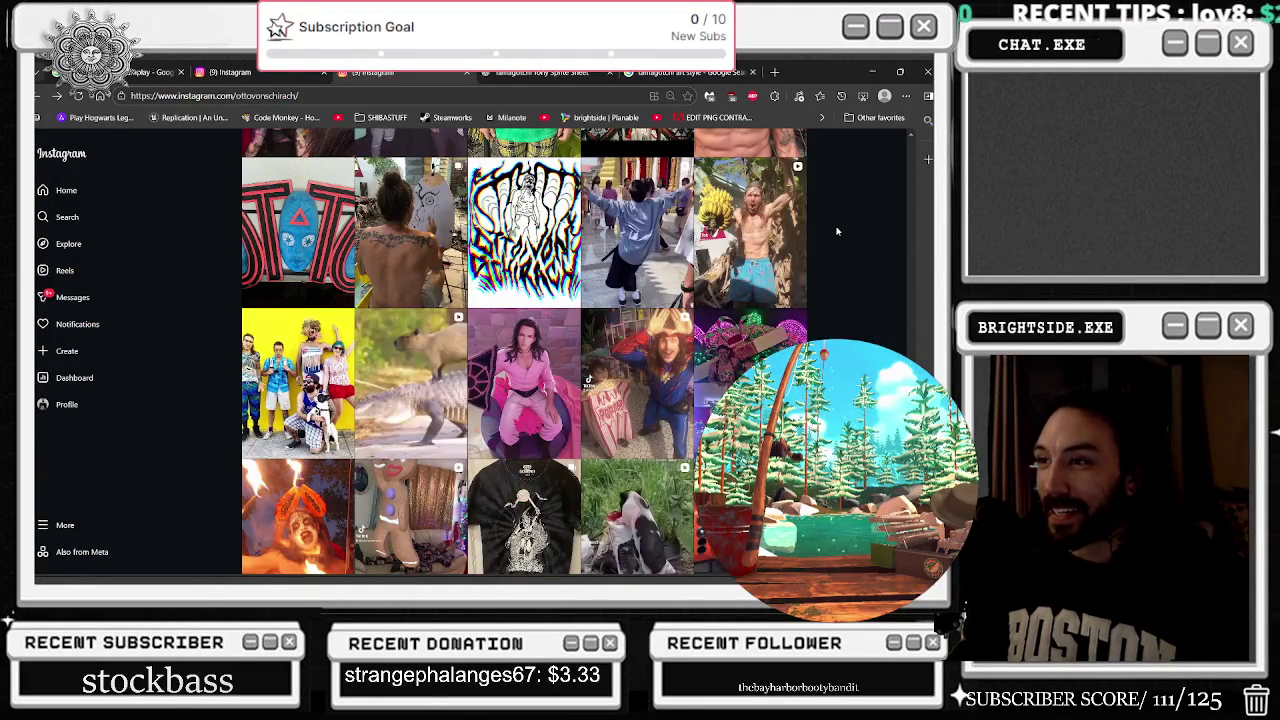
pyautogui.scroll(-2, 838, 231)
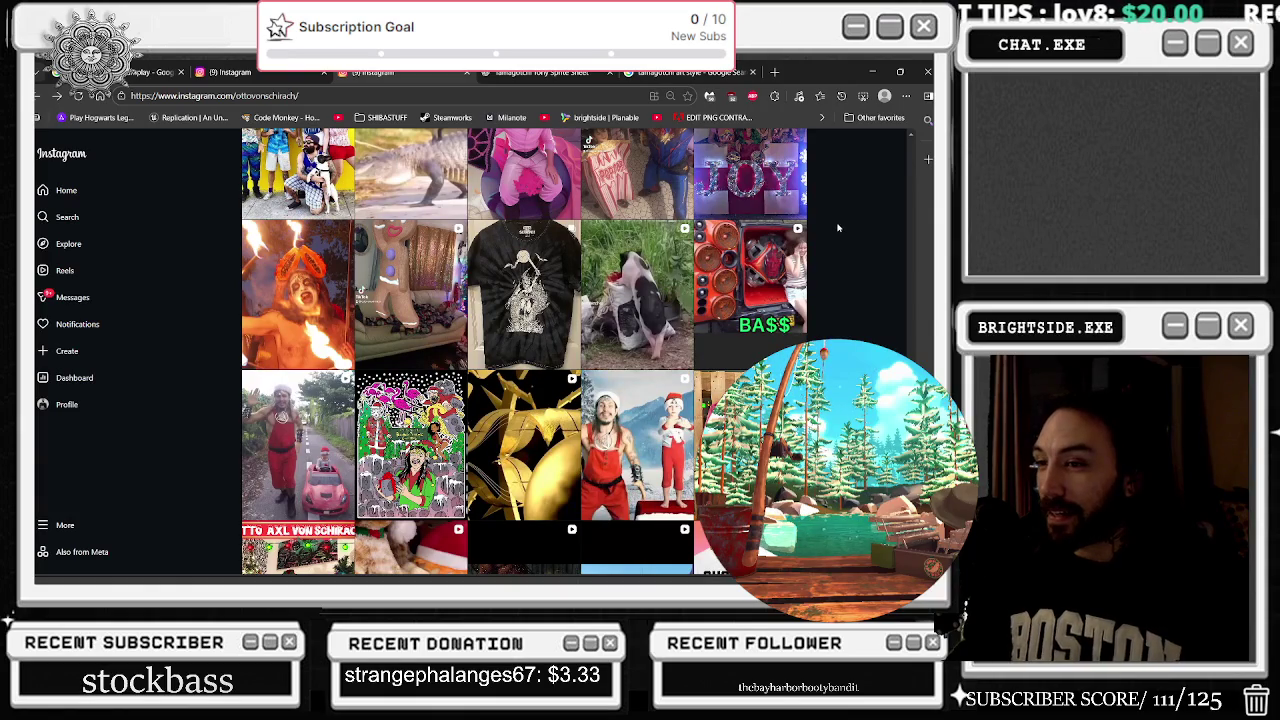
pyautogui.scroll(-4, 838, 229)
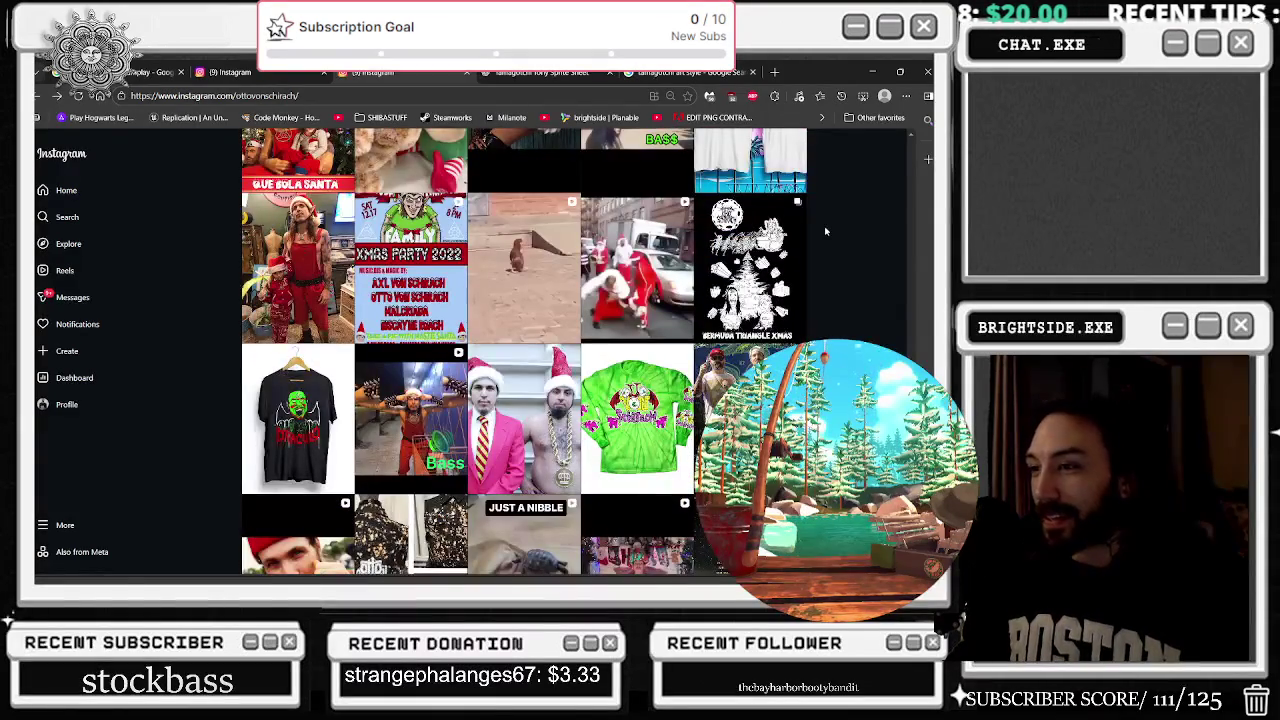
pyautogui.scroll(-2, 817, 231)
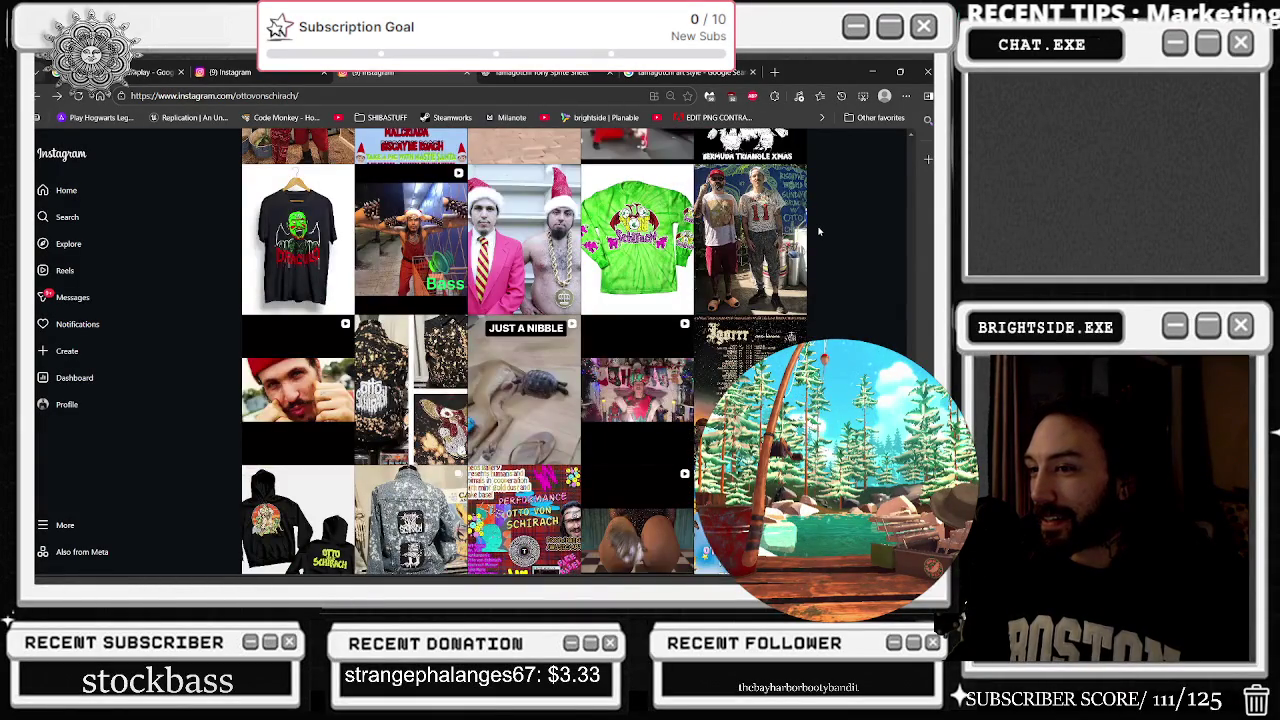
pyautogui.scroll(-4, 817, 231)
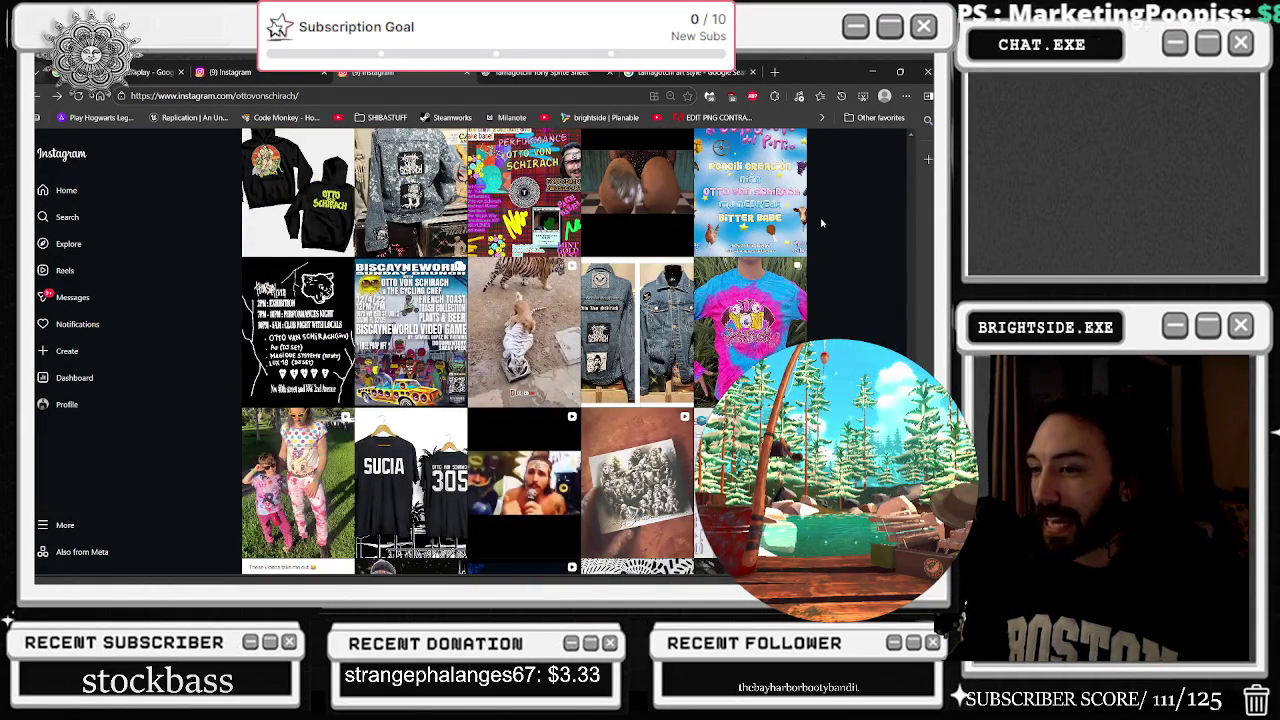
pyautogui.scroll(-3, 820, 225)
pyautogui.scroll(-2, 821, 217)
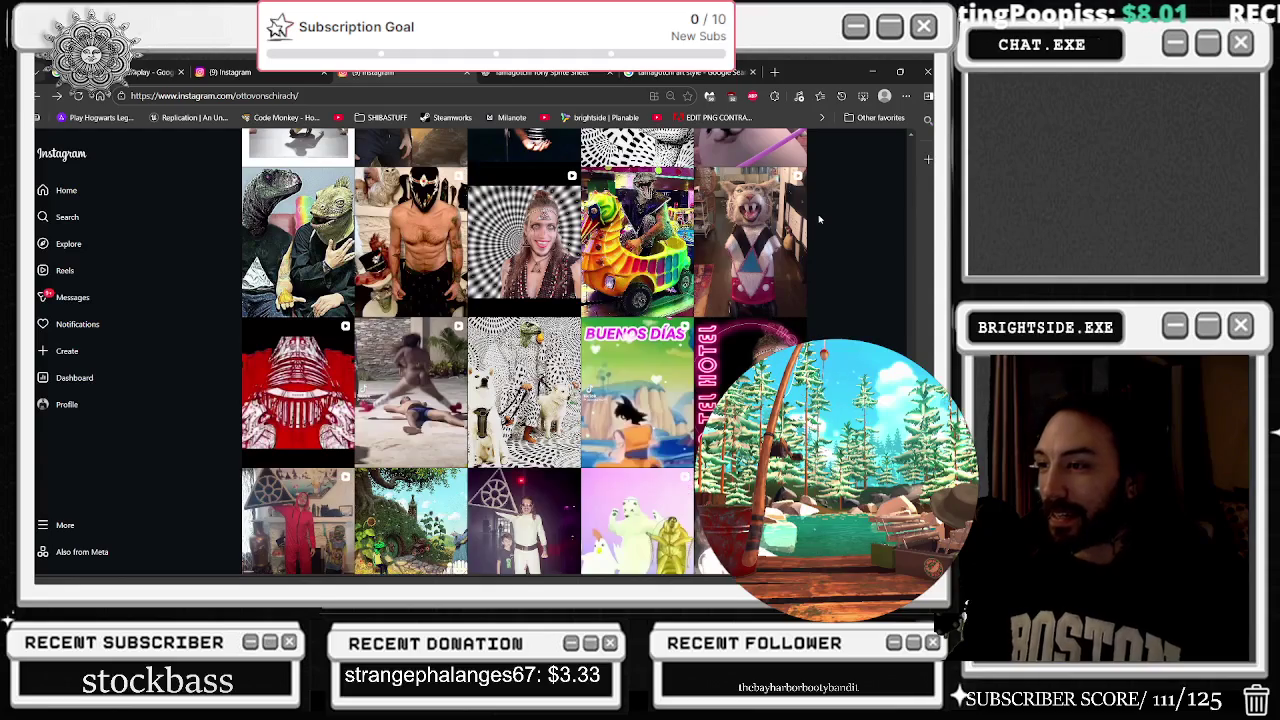
pyautogui.scroll(-2, 807, 216)
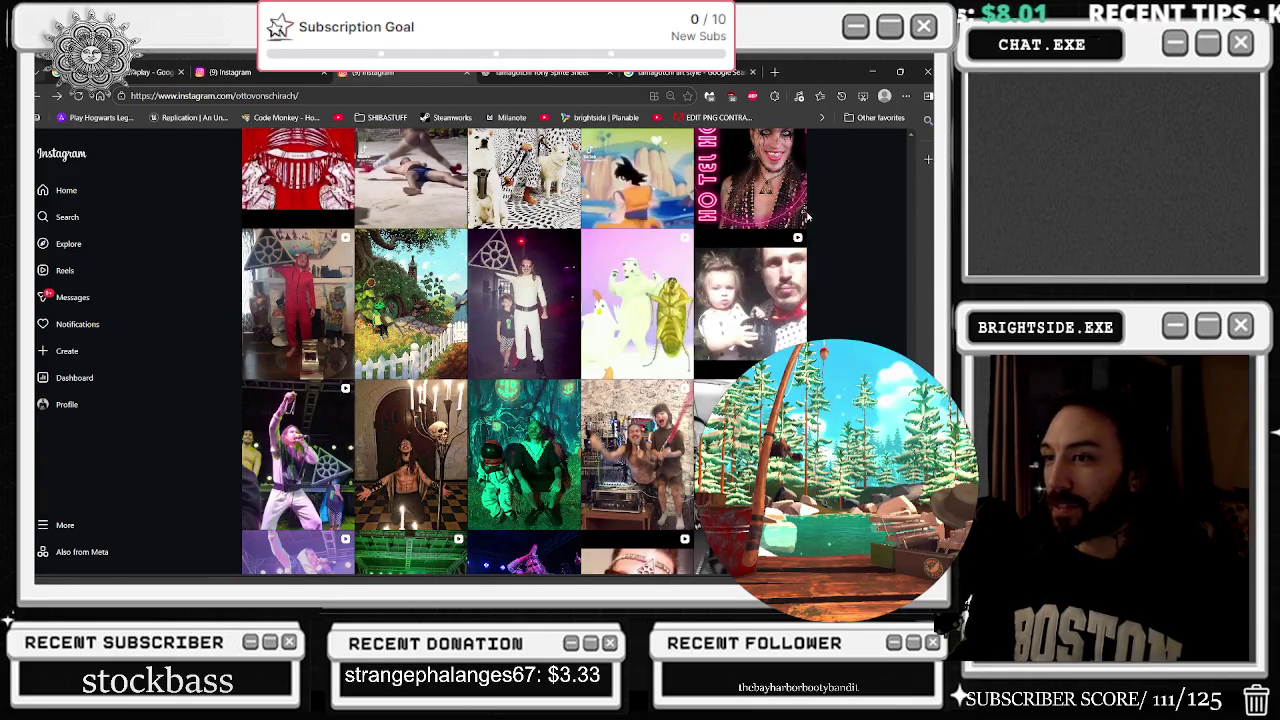
pyautogui.scroll(-1, 807, 216)
pyautogui.scroll(-1, 806, 217)
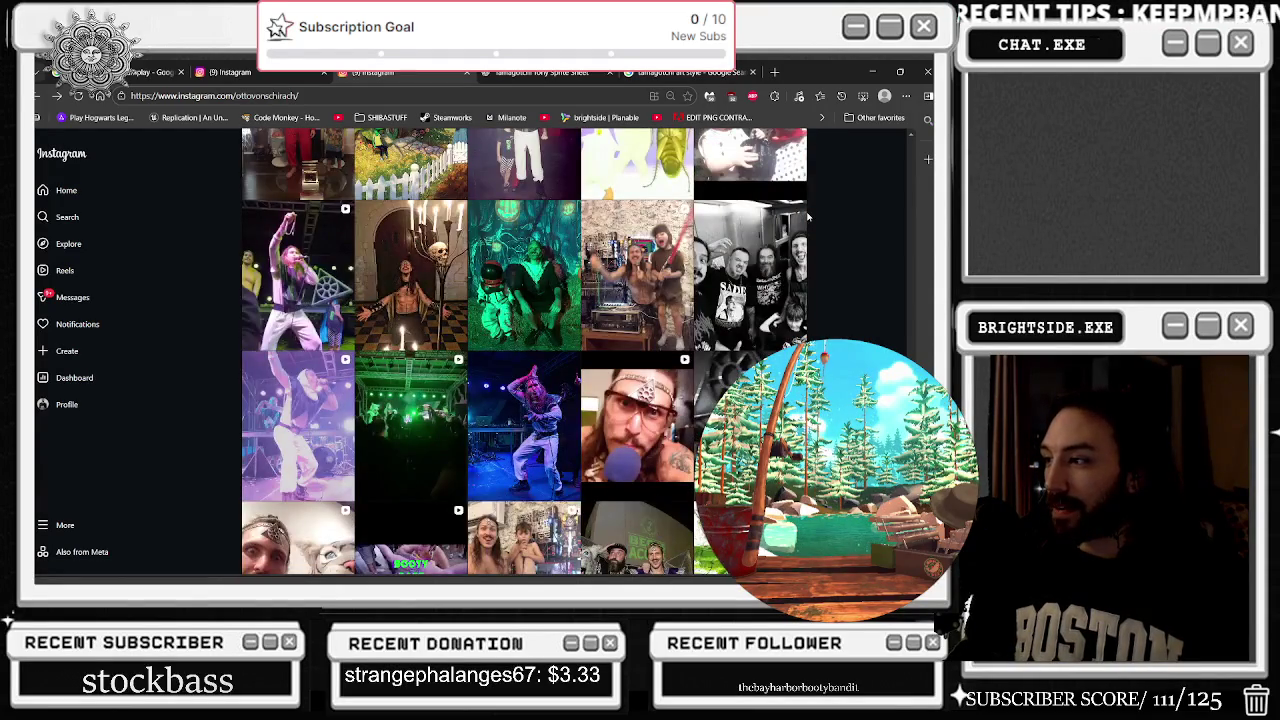
pyautogui.scroll(-1, 798, 218)
pyautogui.scroll(-1, 798, 218)
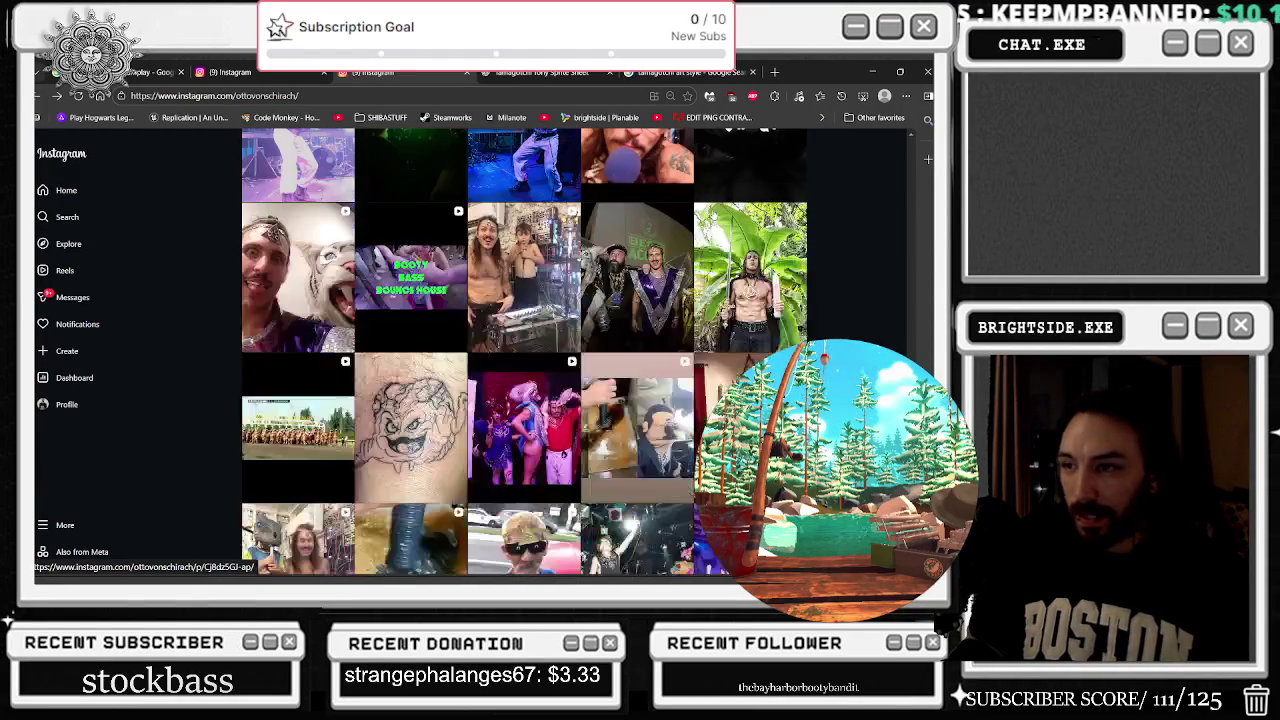
# Step: Open the man-and-child 'U R MAGIC' synth video post, then go to youtube from the address bar
pyautogui.click(558, 292)
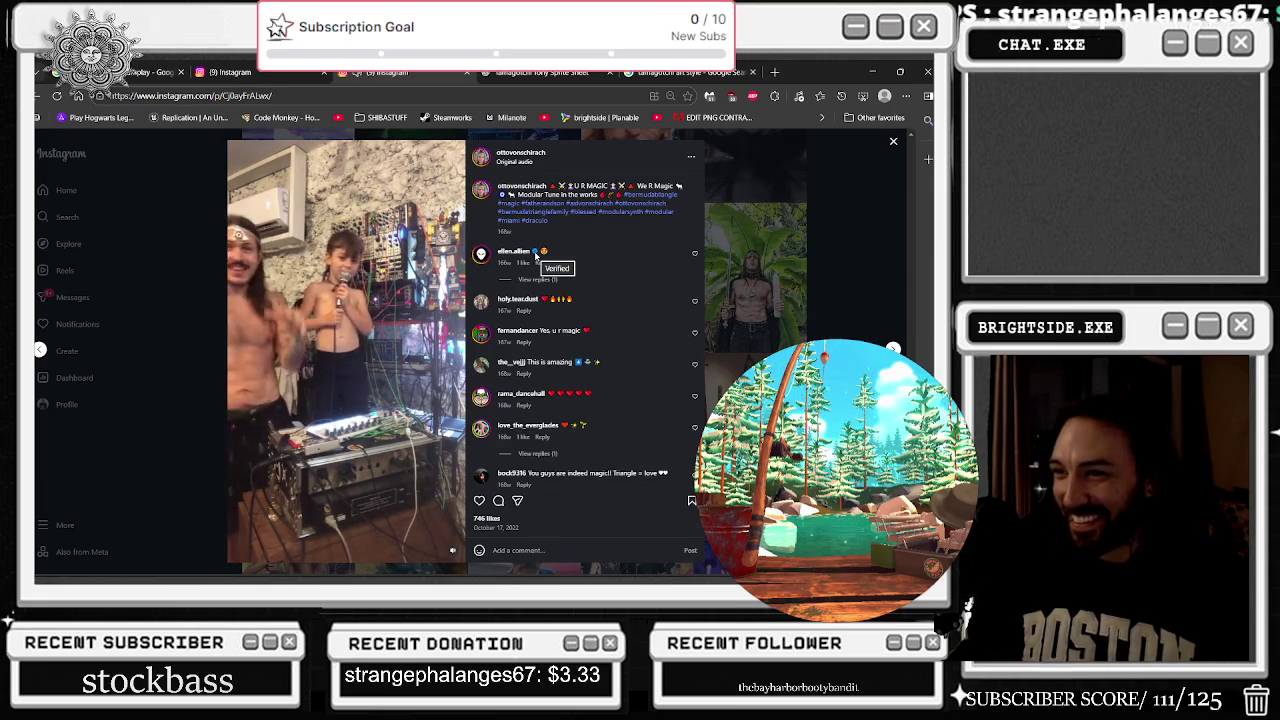
pyautogui.moveTo(517, 261)
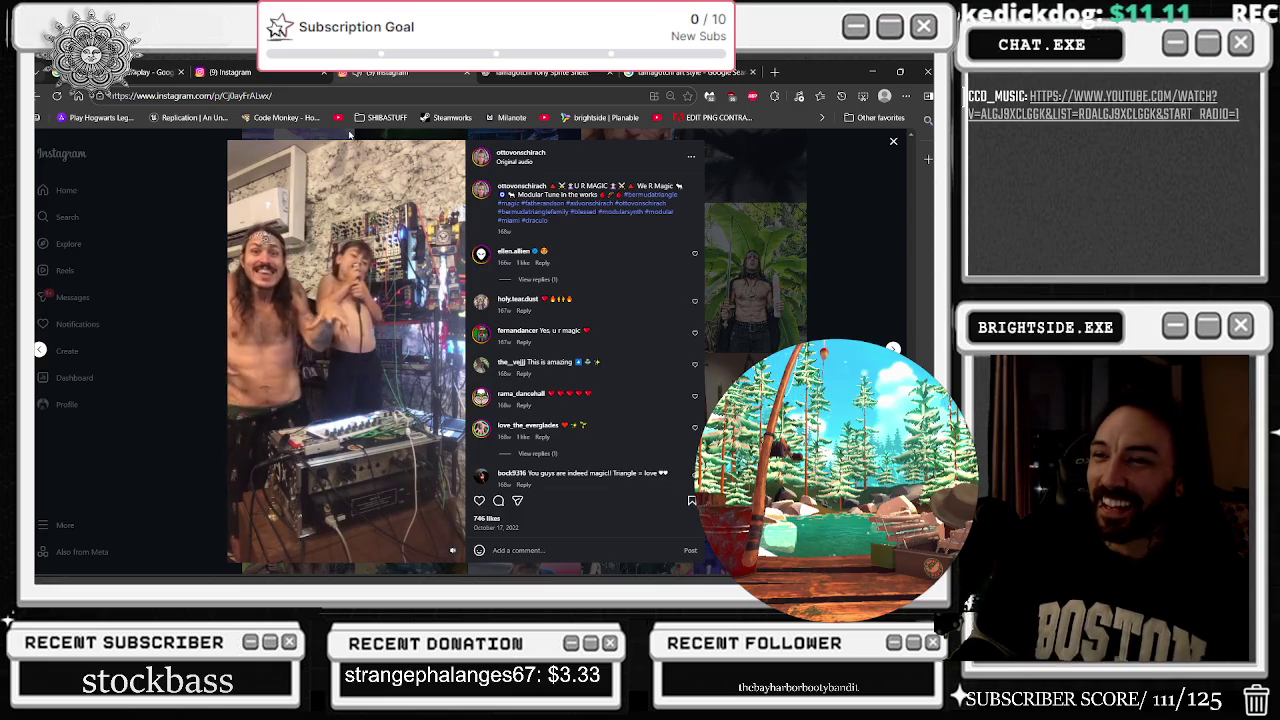
pyautogui.hotkey('ctrl', 'l')
pyautogui.write('youtube.com')
pyautogui.press('Return')
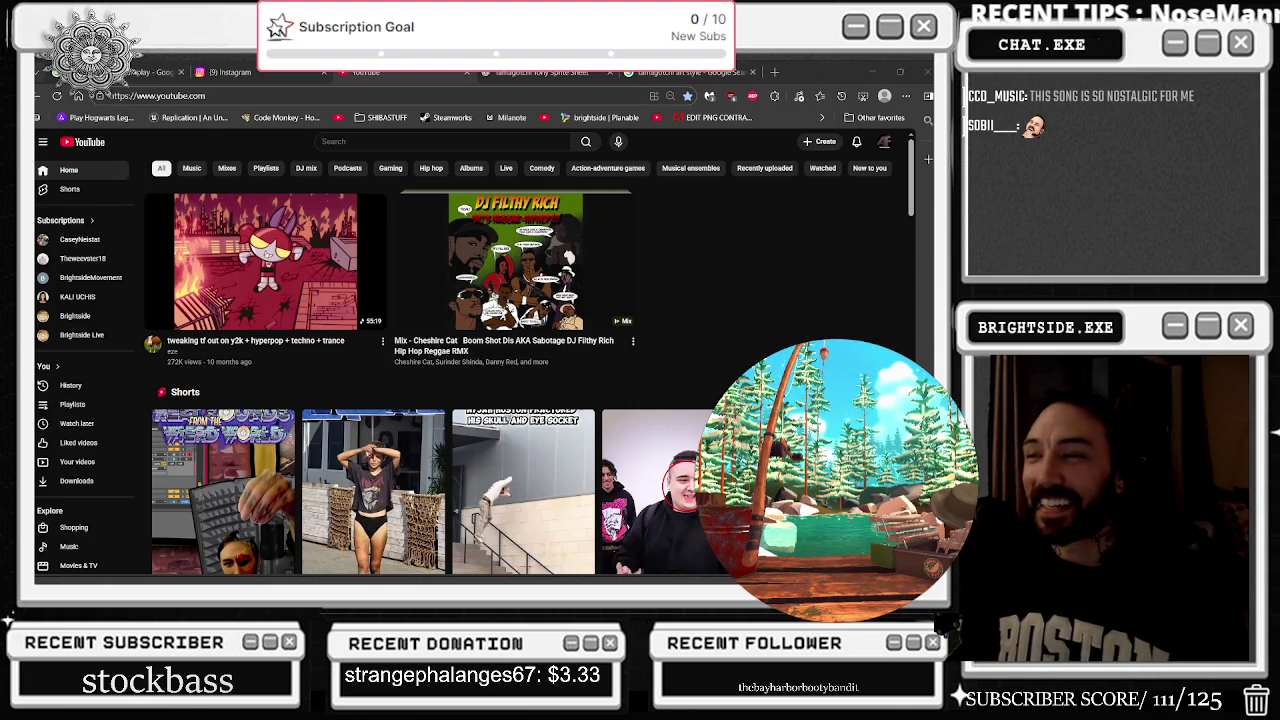
# Step: Search YouTube for 'otto von schirach boiler room' and open the Boiler Room Berlin DJ Set video
pyautogui.click(440, 141)
pyautogui.write('otto')
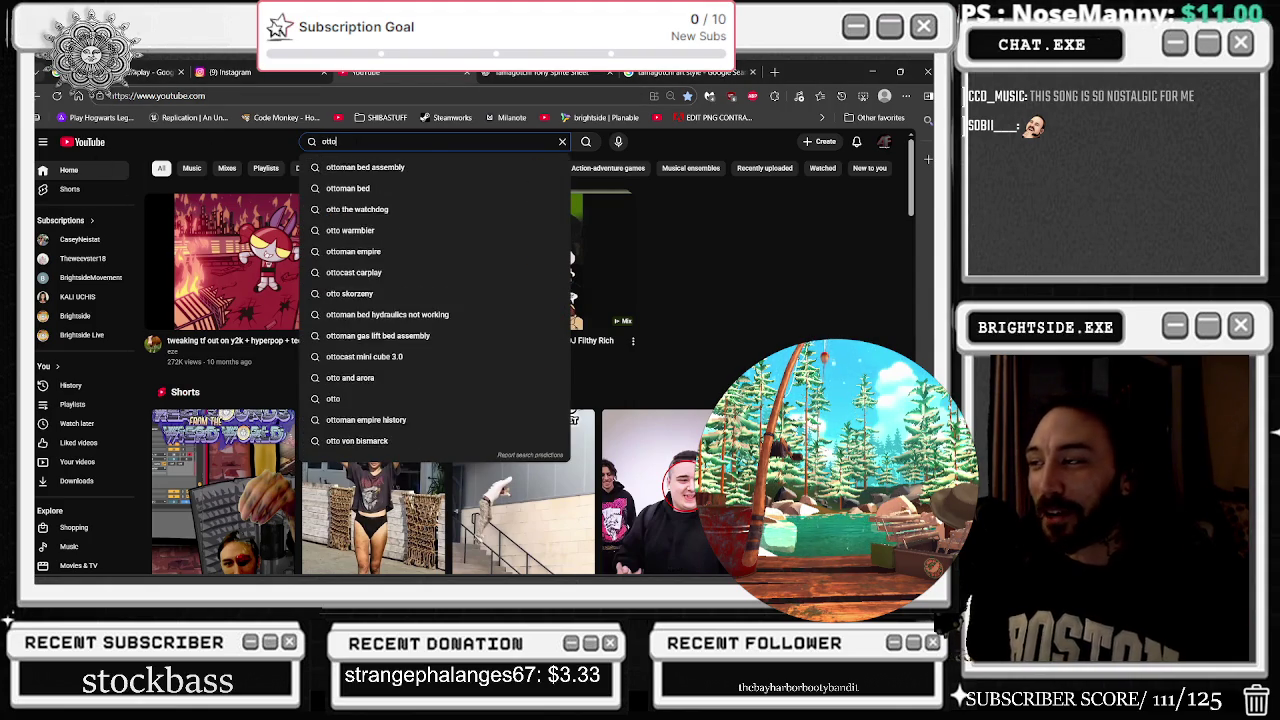
pyautogui.write(' von')
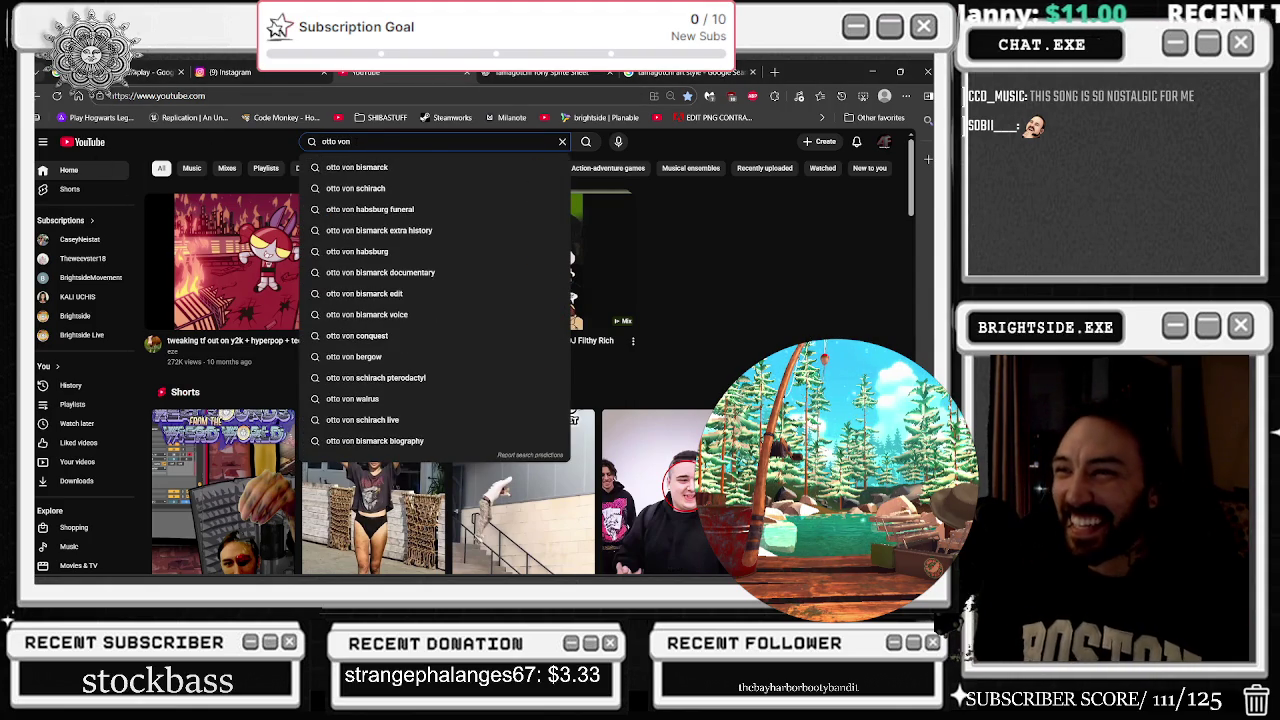
pyautogui.write('s')
pyautogui.press('Down')
pyautogui.press('Down')
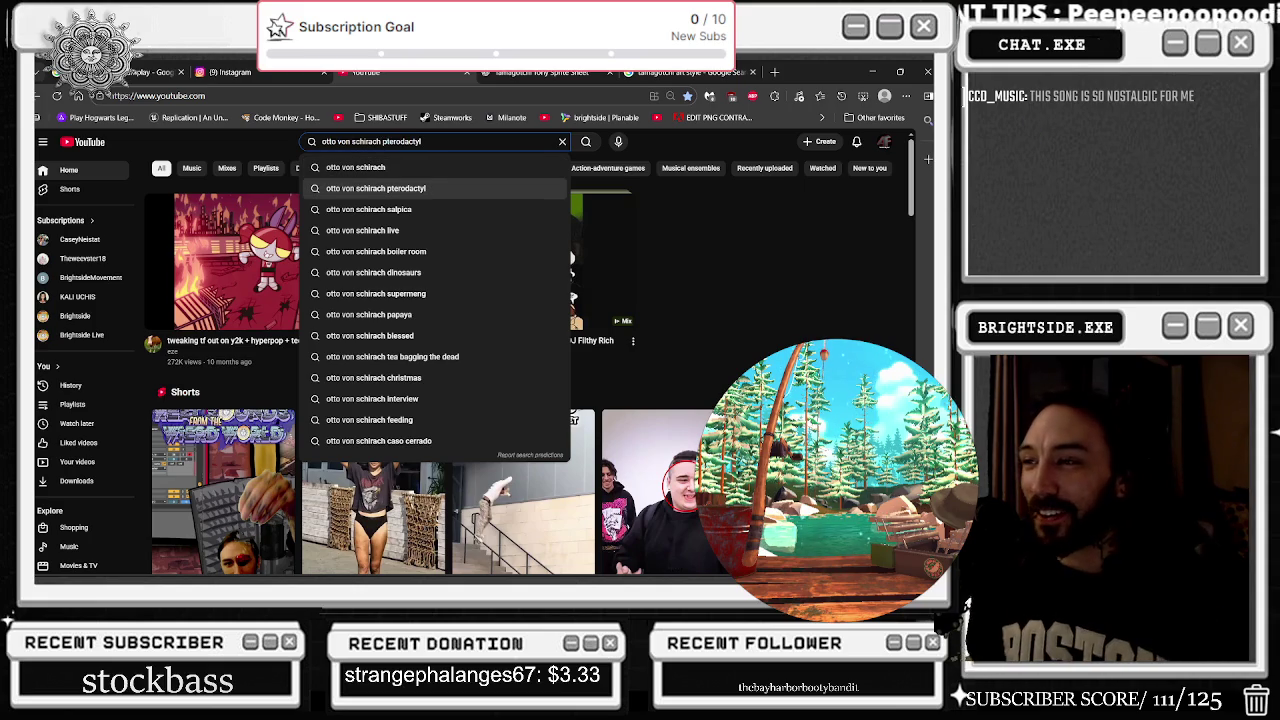
pyautogui.press('Down')
pyautogui.press('Down')
pyautogui.press('Down')
pyautogui.press('Return')
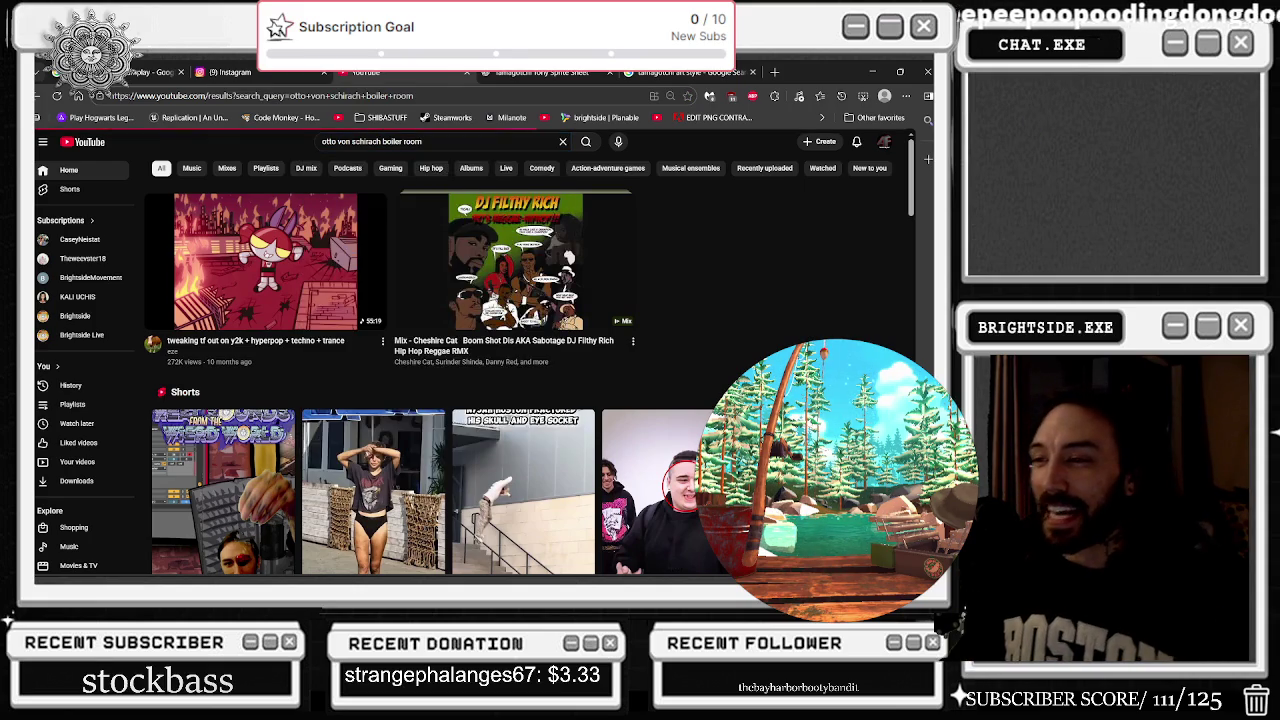
pyautogui.click(387, 245)
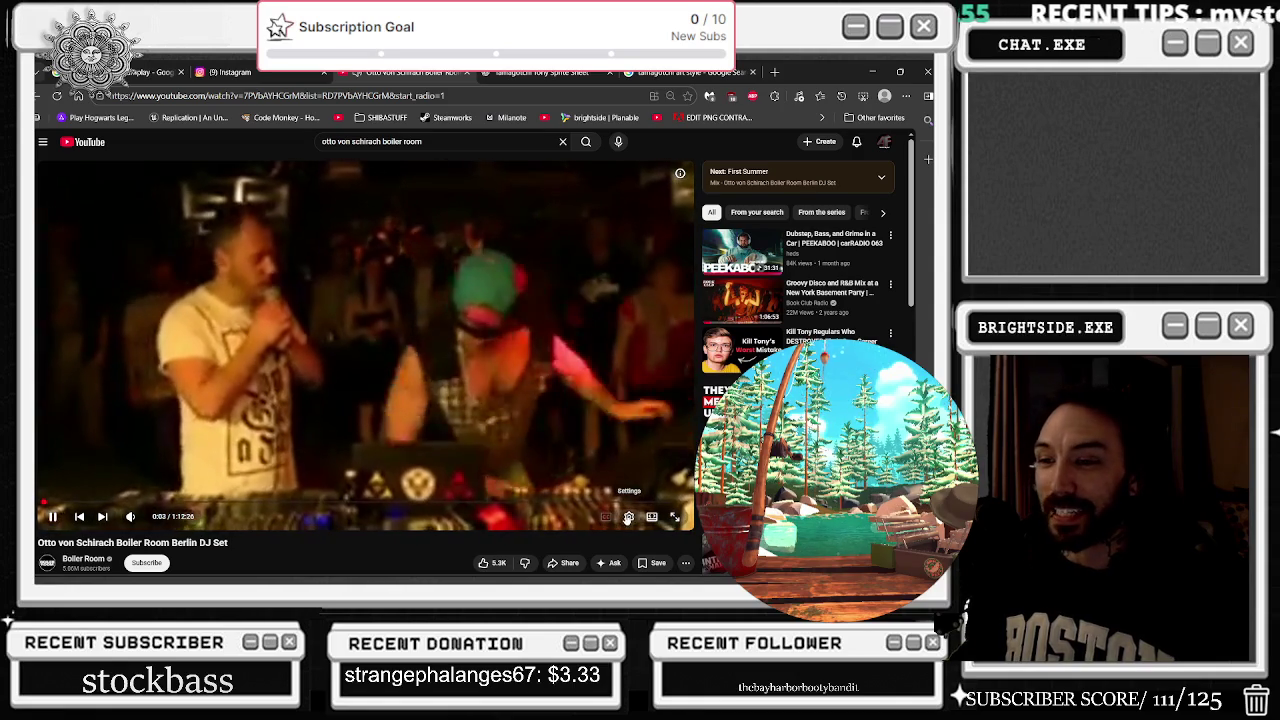
# Step: Change the Boiler Room DJ set's playback quality and resume playing it
pyautogui.scroll(-1, 388, 489)
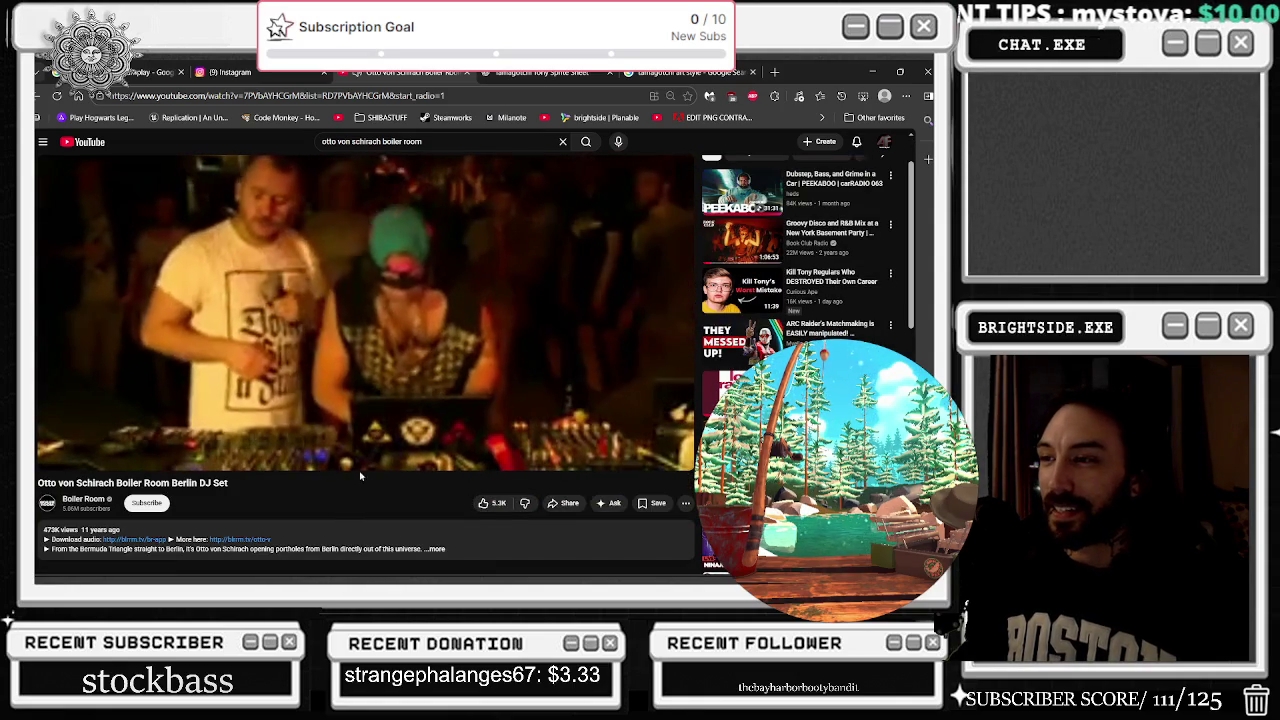
pyautogui.scroll(1, 431, 418)
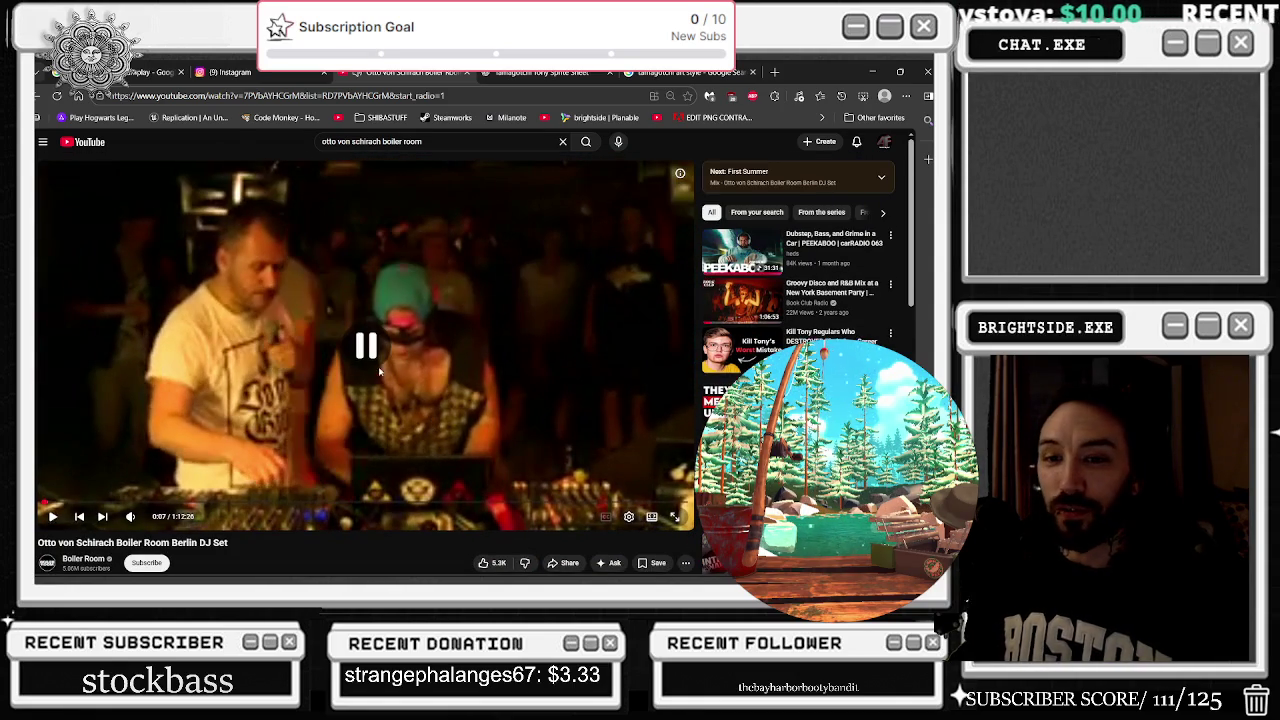
pyautogui.scroll(-4, 413, 382)
pyautogui.scroll(1, 420, 330)
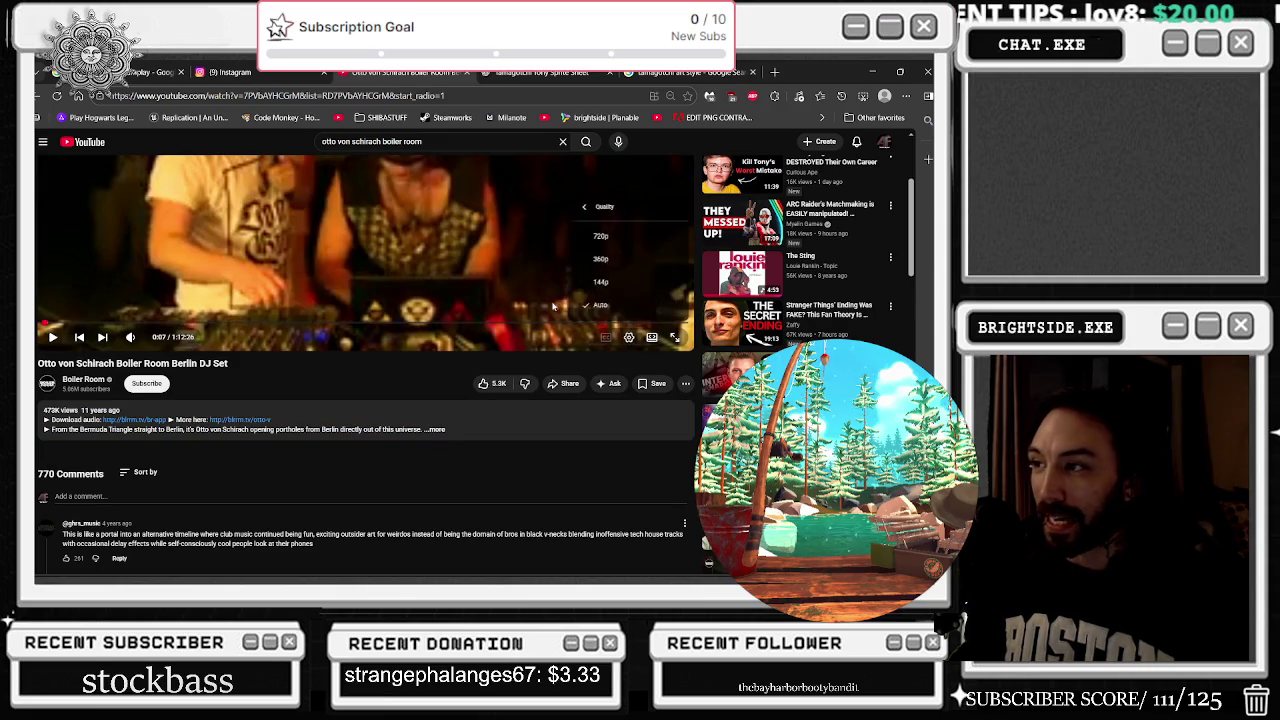
pyautogui.click(594, 258)
pyautogui.scroll(3, 588, 320)
pyautogui.click(53, 516)
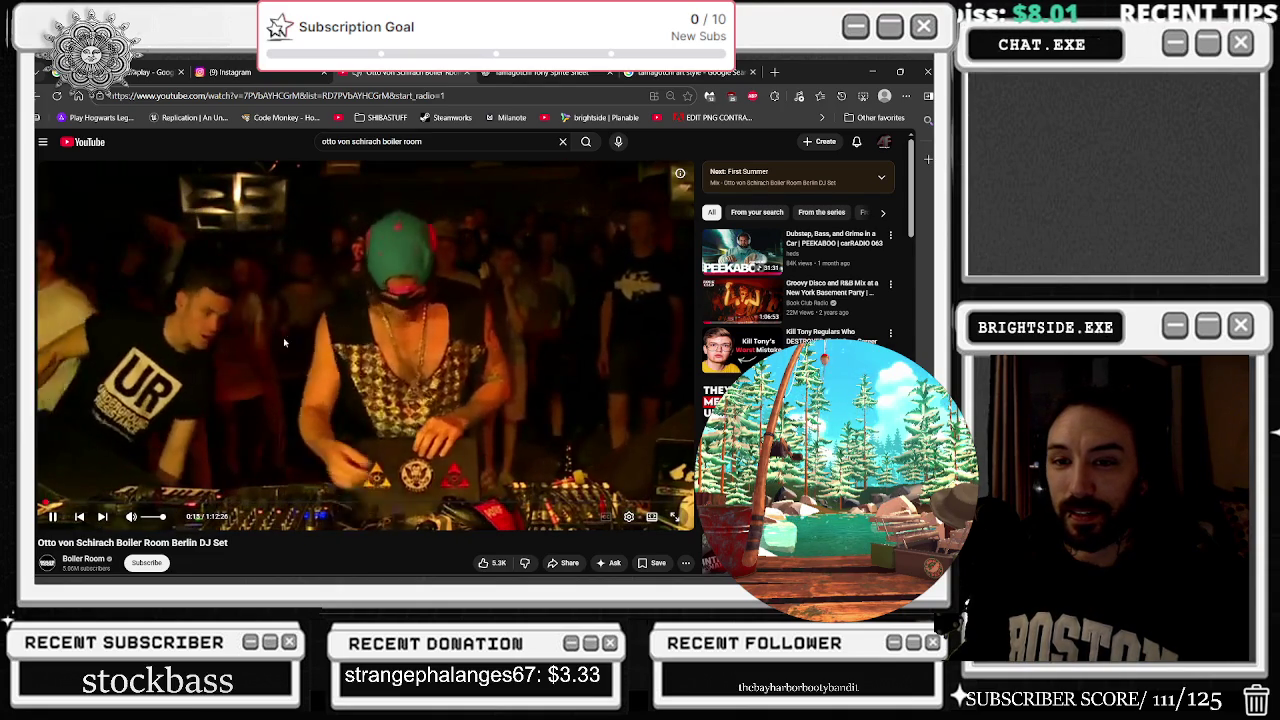
# Step: Pause and resume the DJ set, then switch to the new YouTube home page tab
pyautogui.click(351, 338)
pyautogui.click(351, 338)
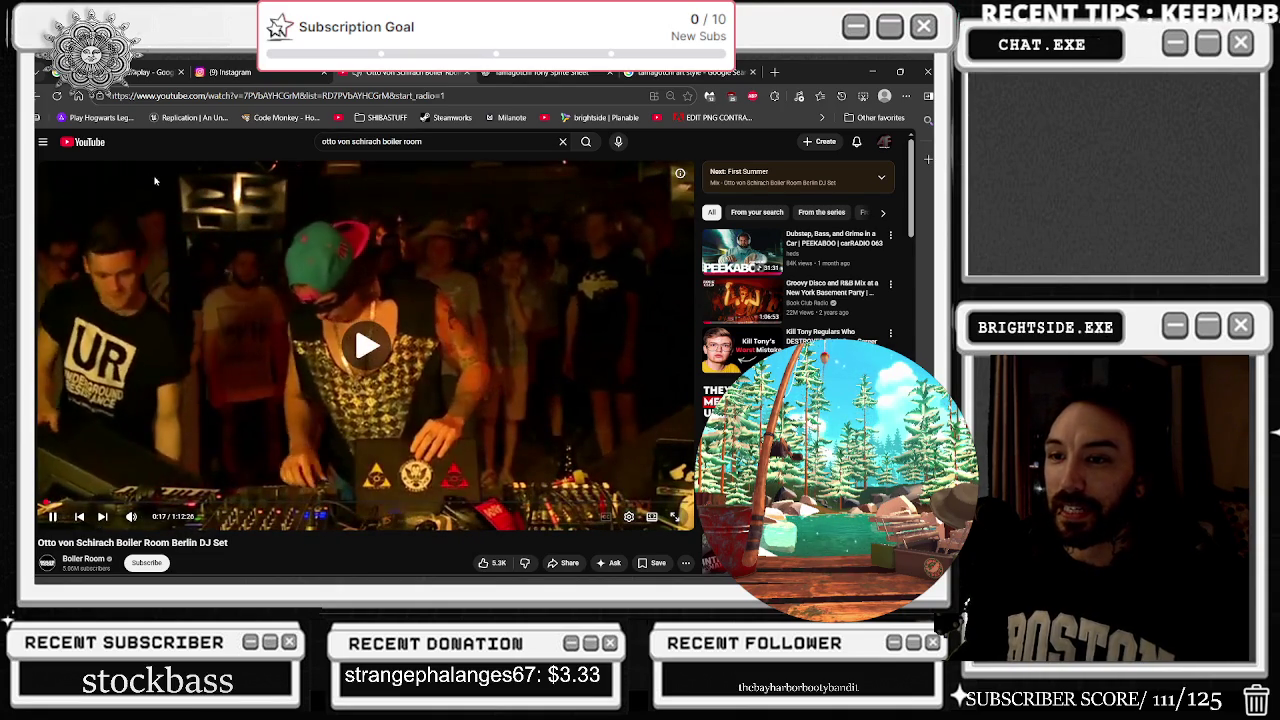
pyautogui.click(468, 75)
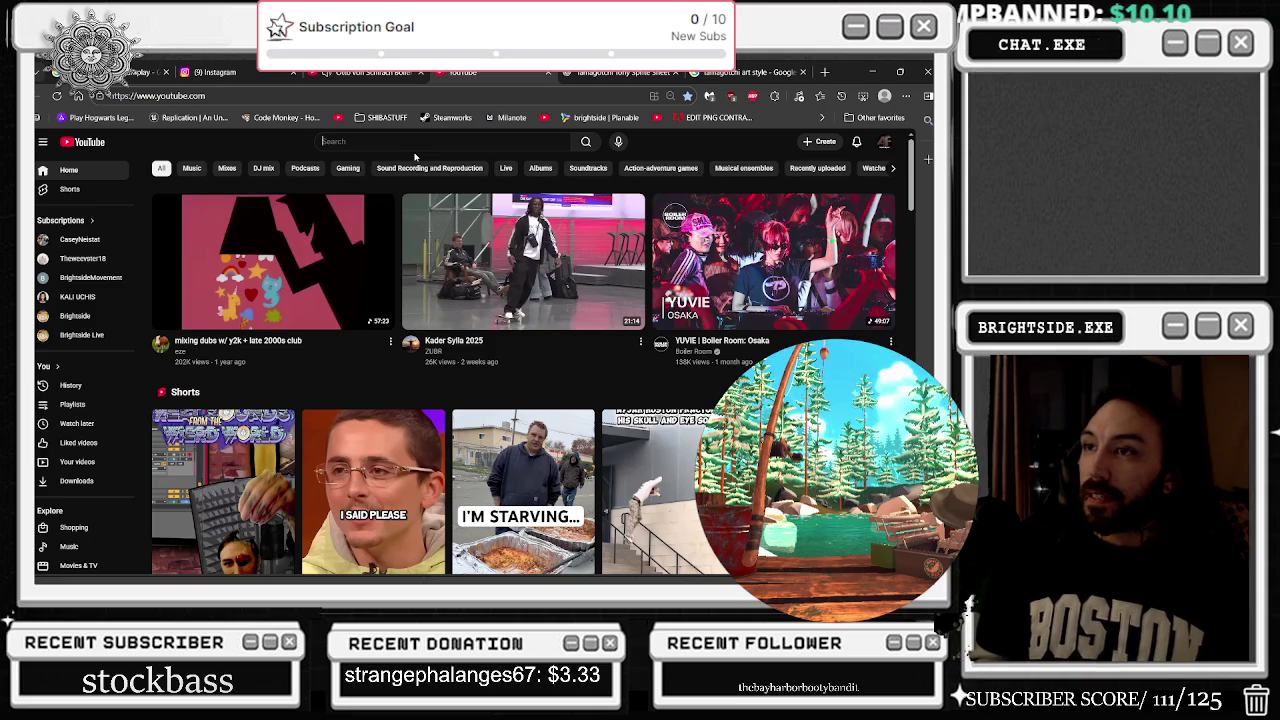
# Step: Search YouTube for 'otto von schirach dracula' by editing the earlier boiler room query
pyautogui.click(347, 141)
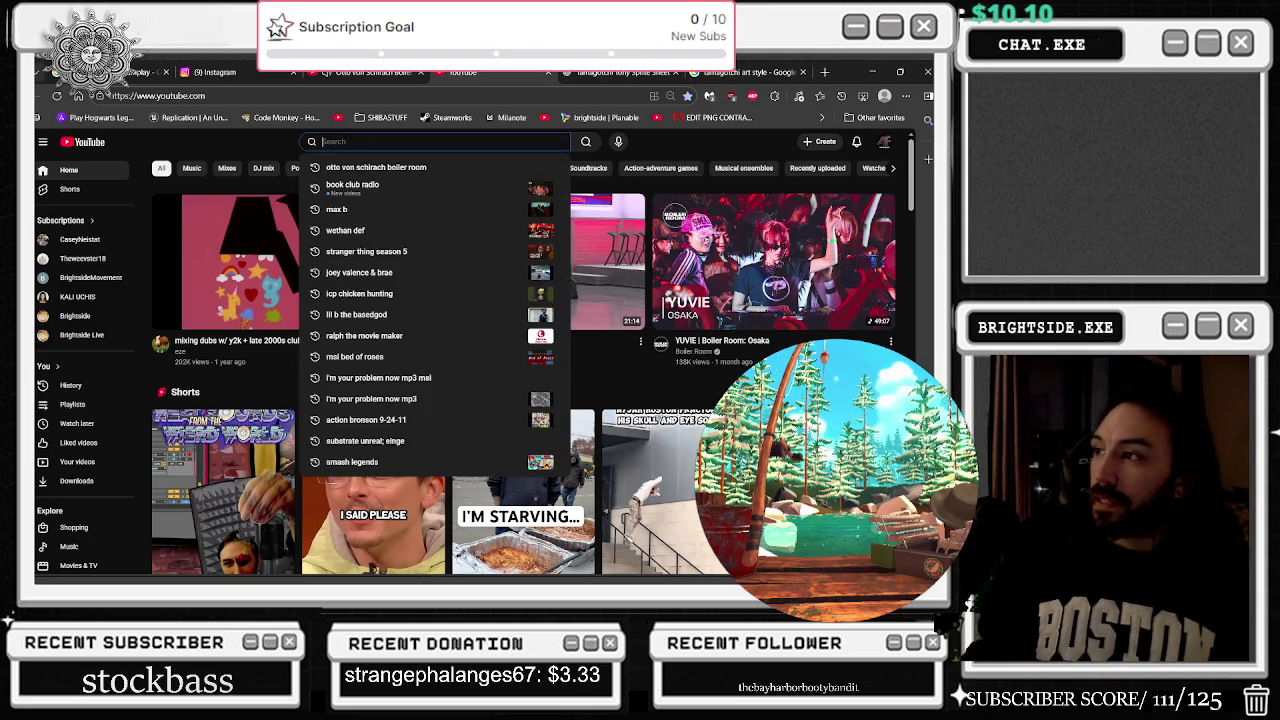
pyautogui.write('otto von')
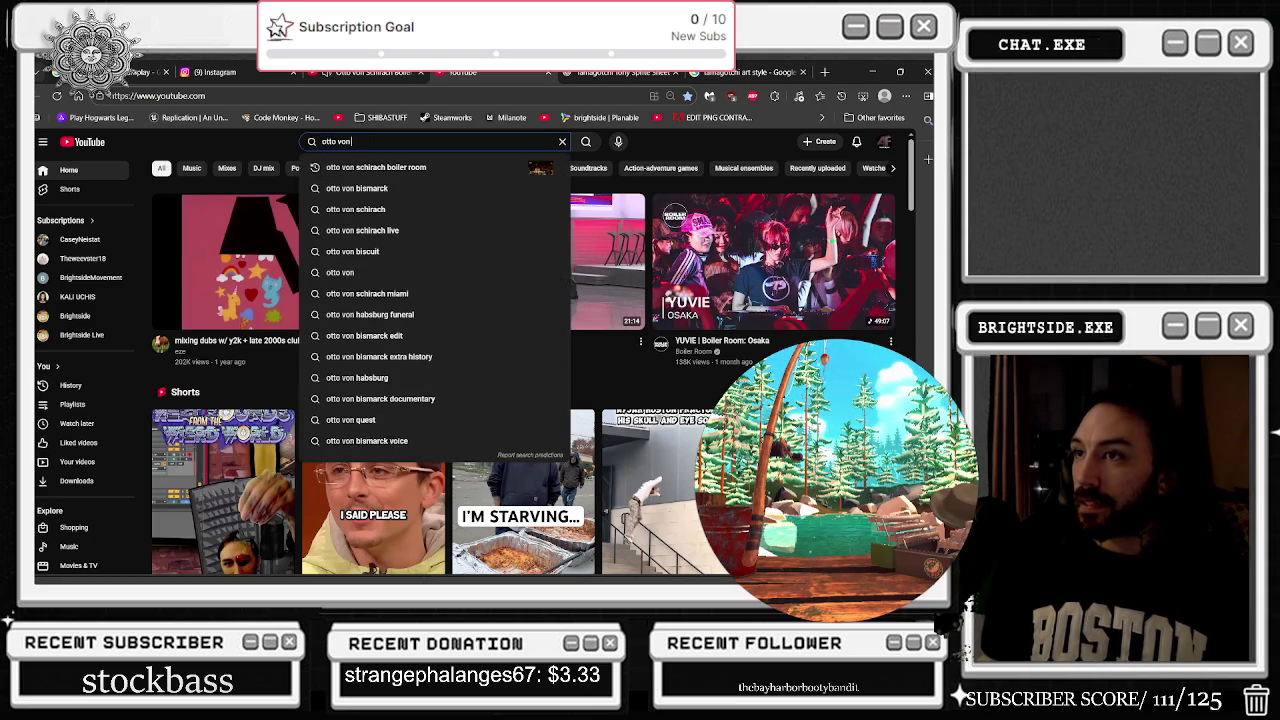
pyautogui.press('Down')
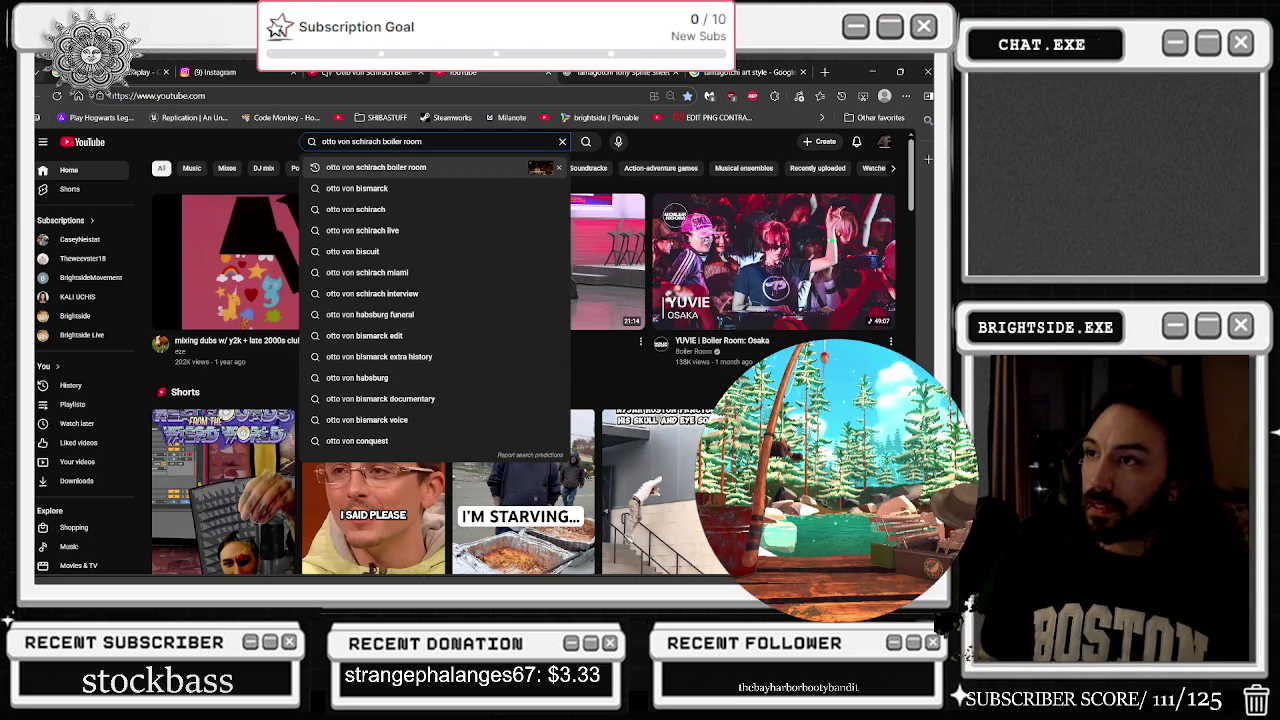
pyautogui.press('BackSpace')
pyautogui.press('BackSpace')
pyautogui.press('BackSpace')
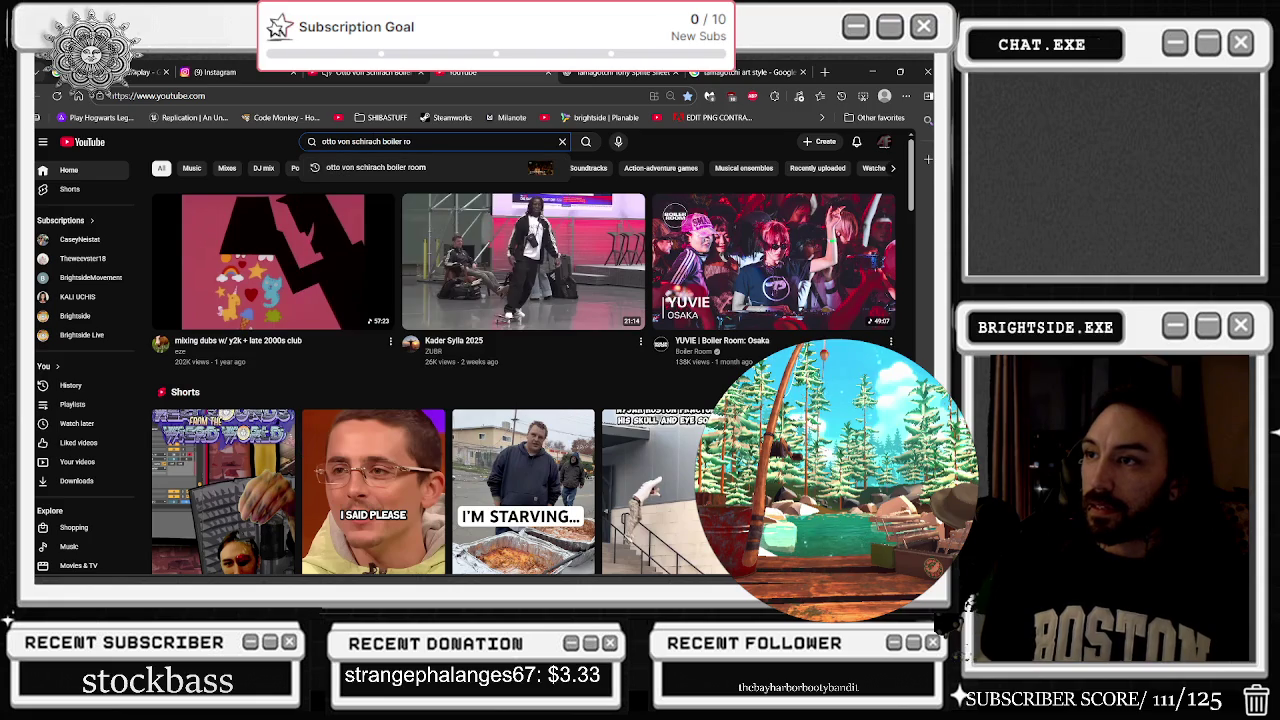
pyautogui.write('dra')
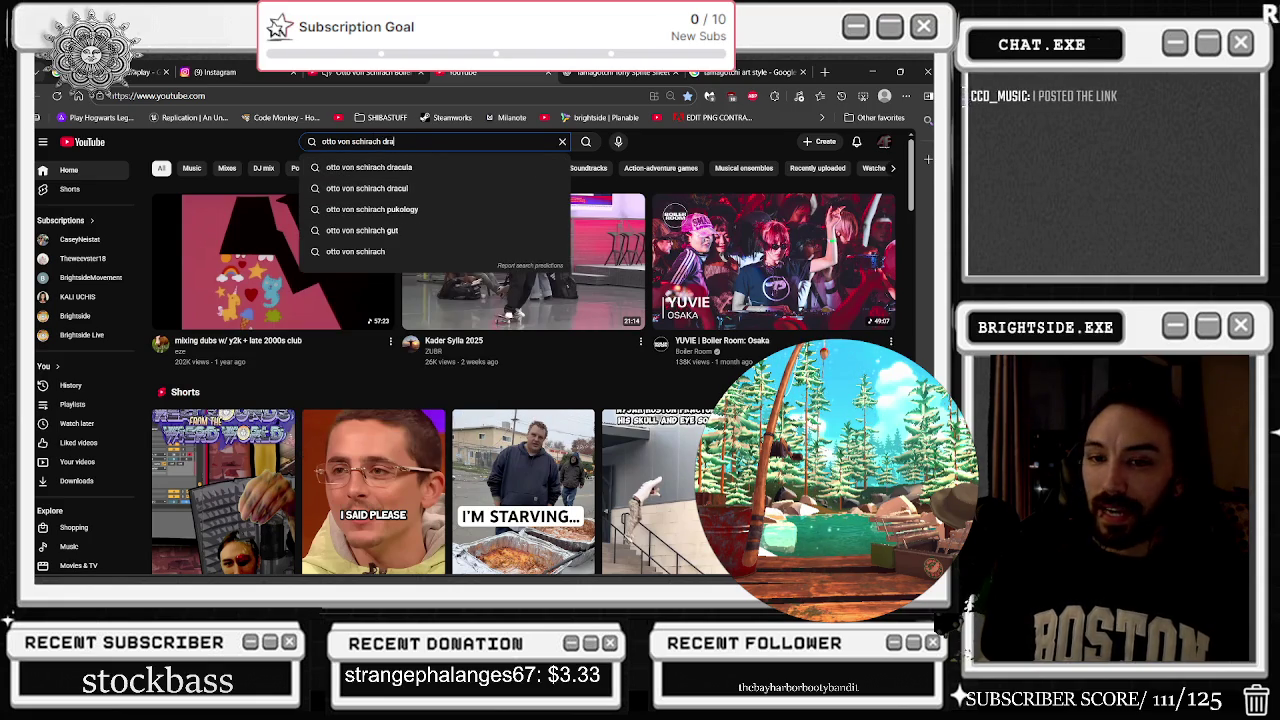
pyautogui.write('cul')
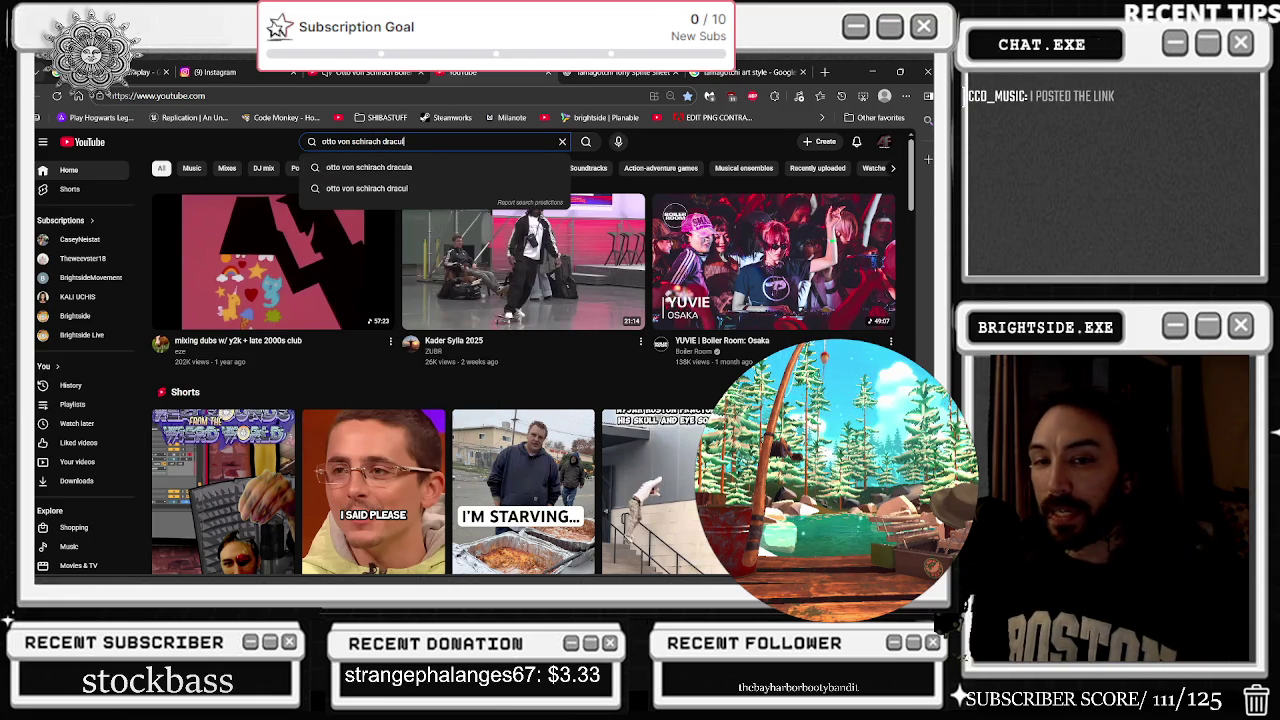
pyautogui.click(430, 167)
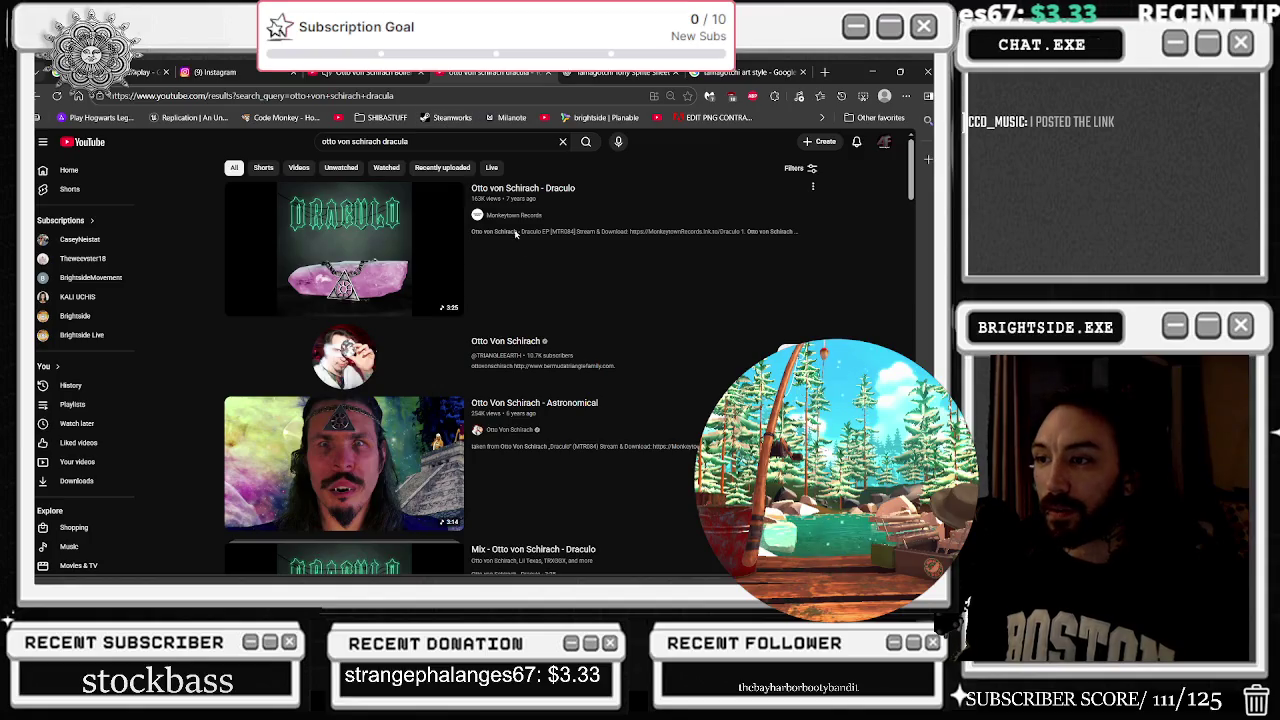
pyautogui.scroll(-1, 531, 281)
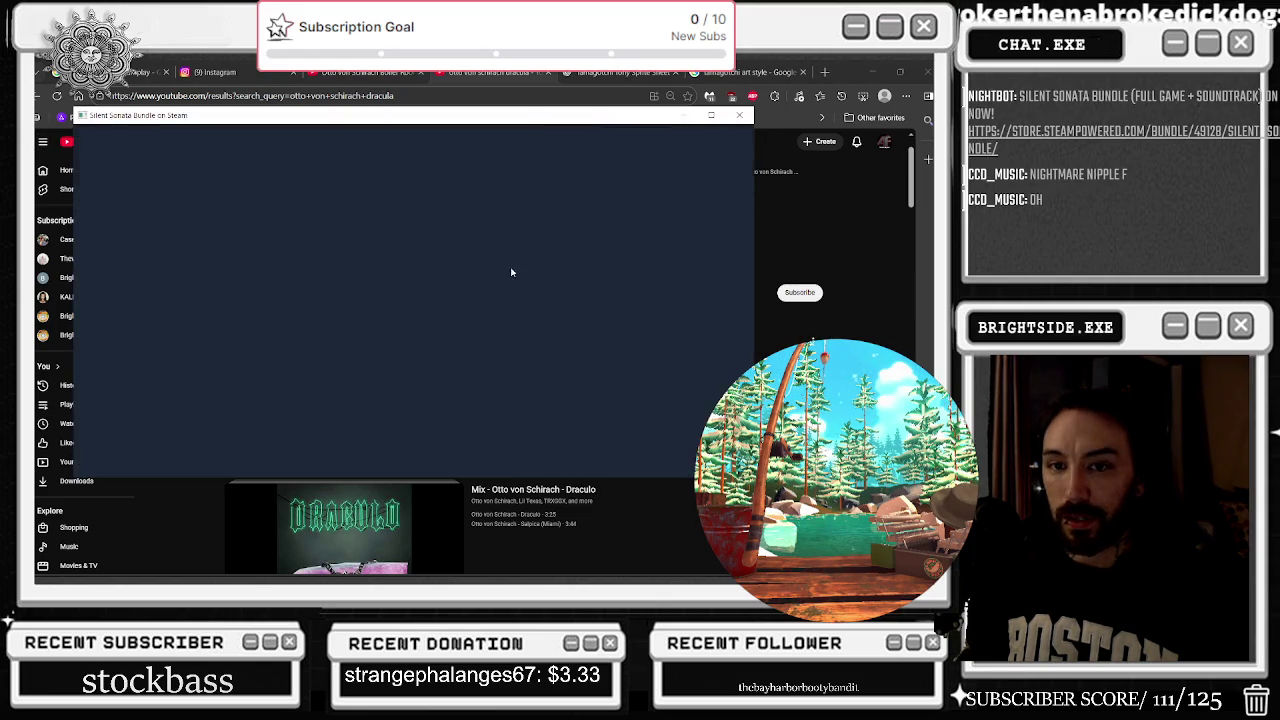
# Step: Open the Silent Sonata store page from the bundle and select, then deselect, its error message
pyautogui.scroll(-5, 277, 340)
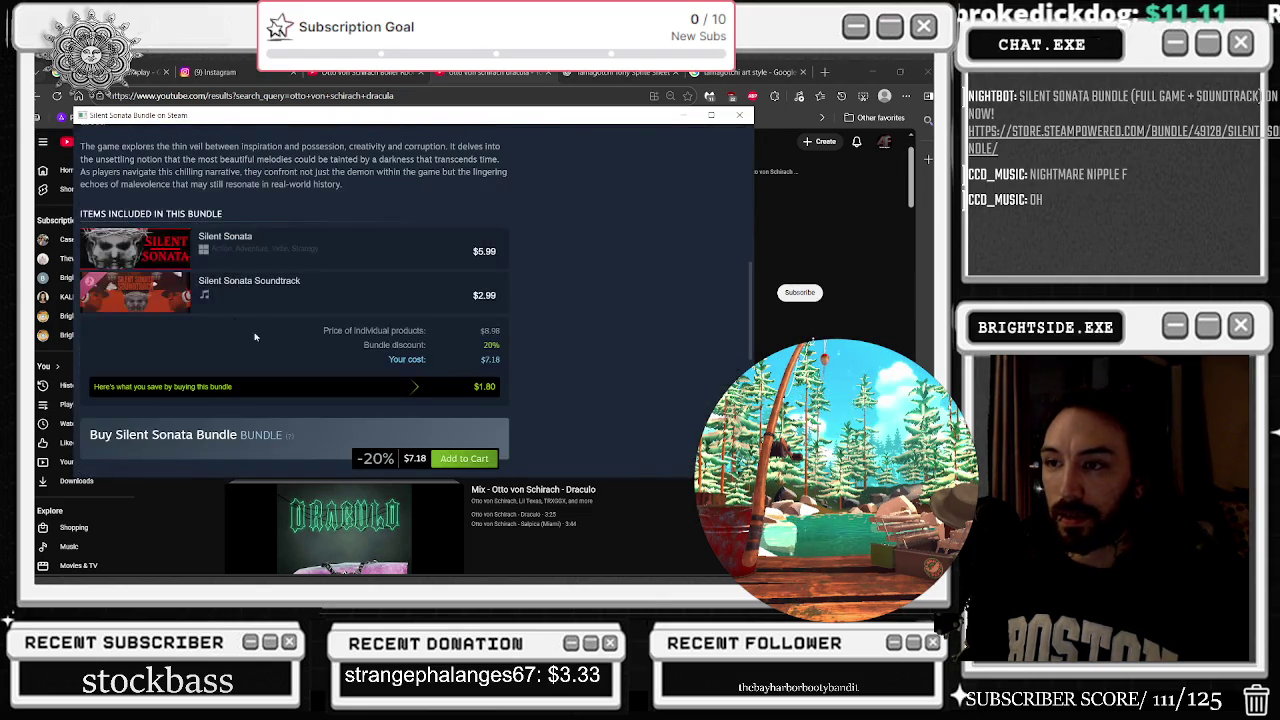
pyautogui.click(260, 251)
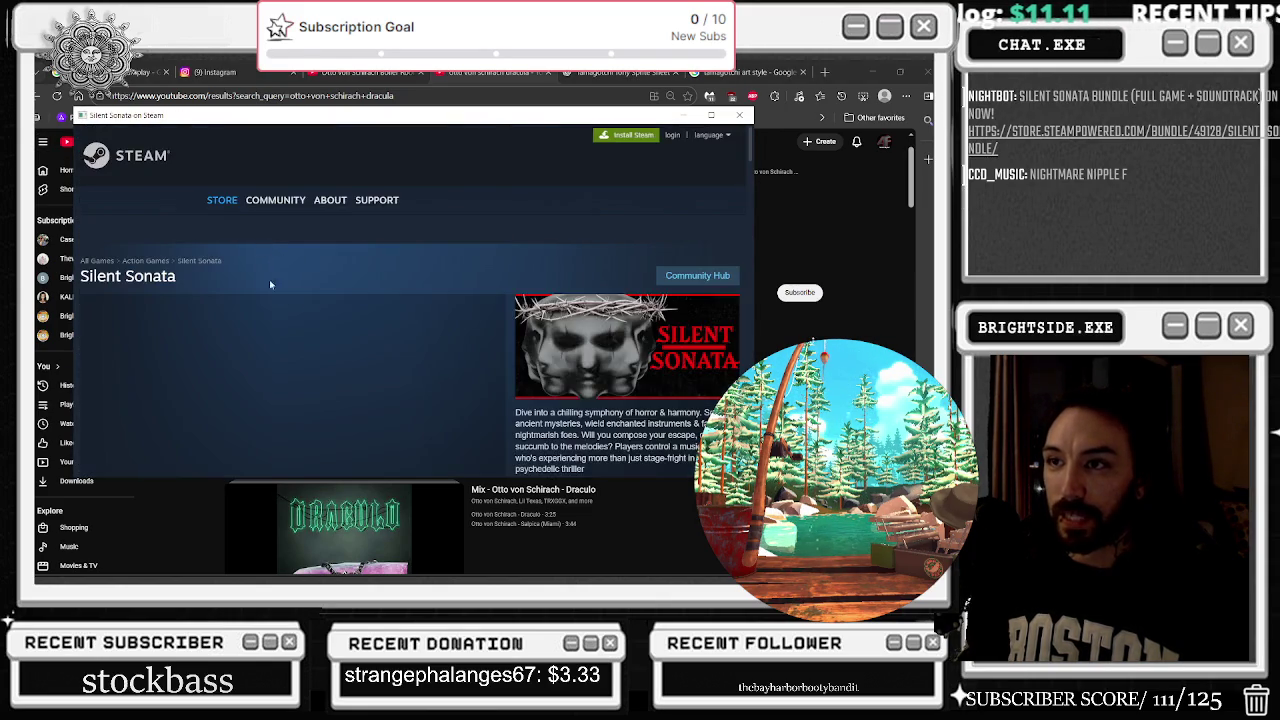
pyautogui.scroll(-1, 280, 330)
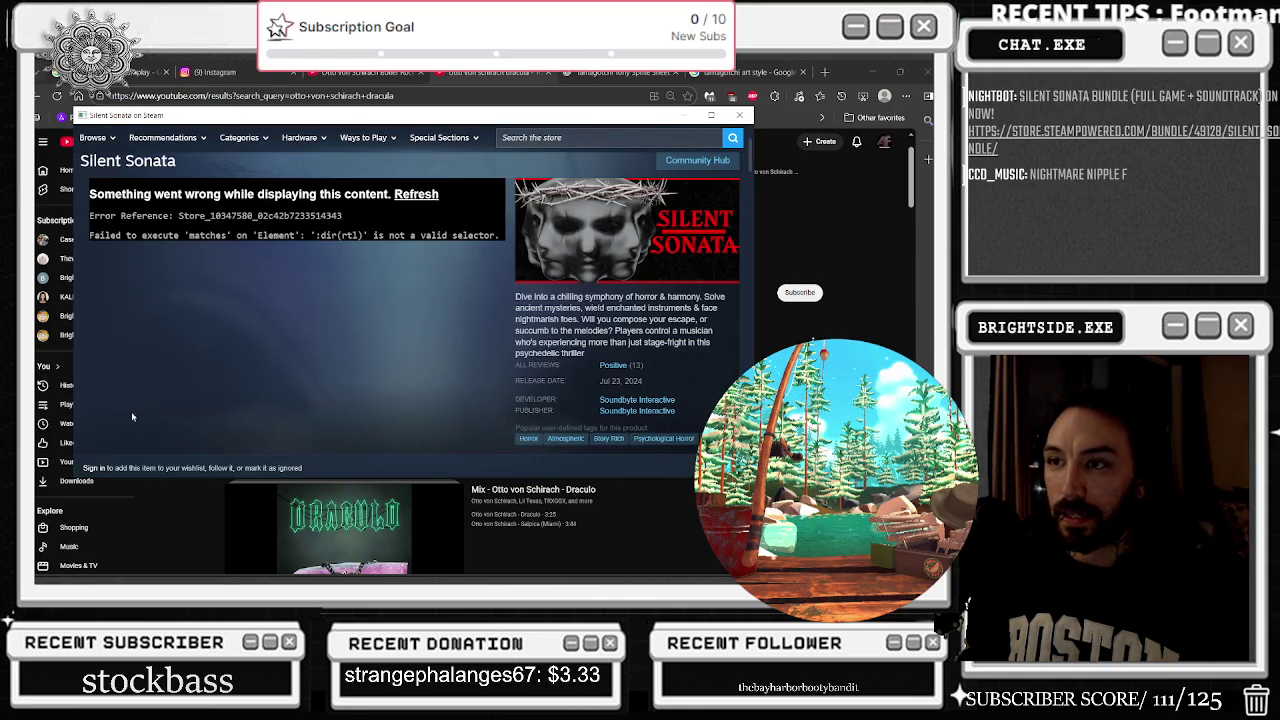
pyautogui.scroll(1, 225, 242)
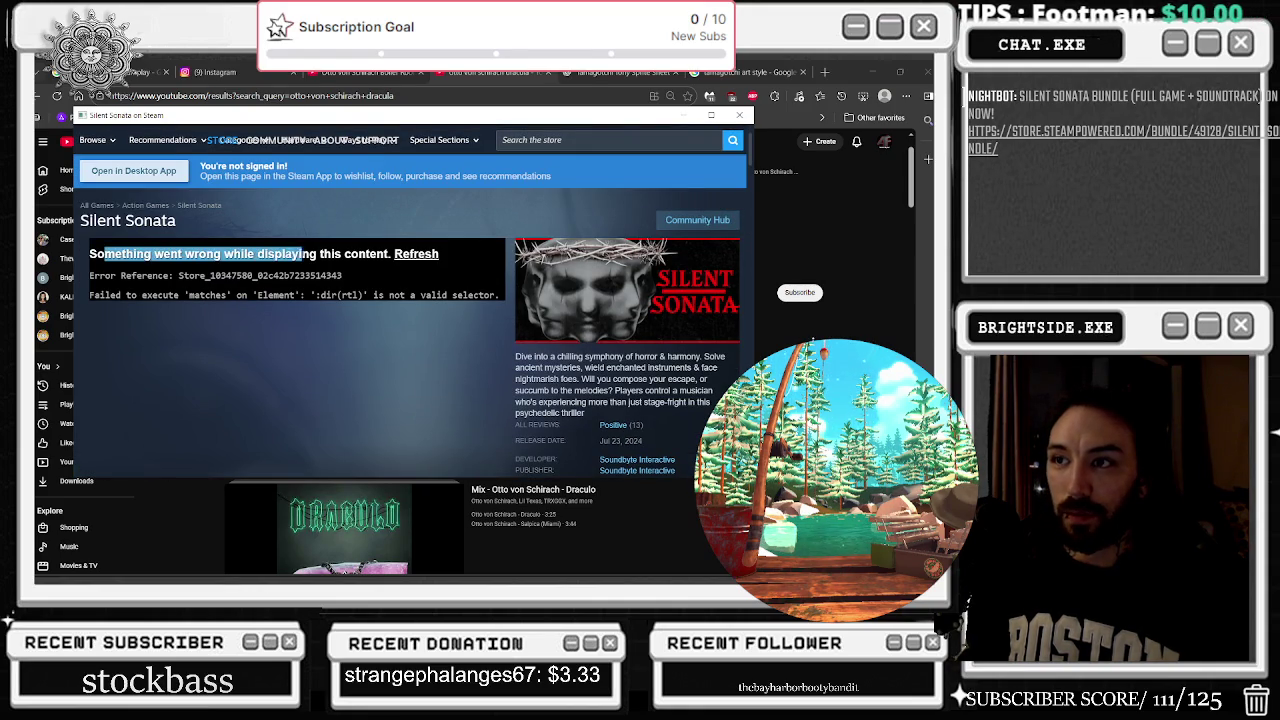
pyautogui.moveTo(420, 256)
pyautogui.mouseDown()
pyautogui.moveTo(344, 298)
pyautogui.moveTo(272, 298)
pyautogui.mouseUp()
pyautogui.click(481, 313)
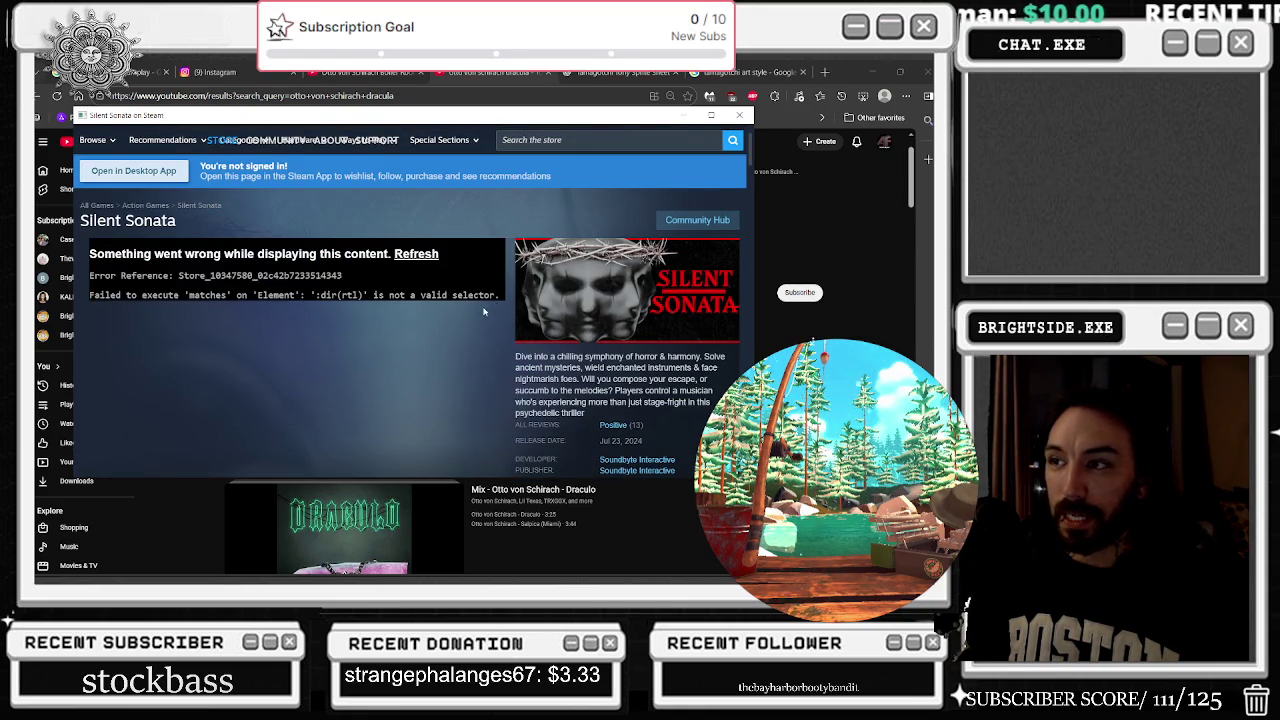
# Step: Scroll through the Silent Sonata store page, then close the Steam window
pyautogui.scroll(-6, 193, 305)
pyautogui.scroll(4, 193, 305)
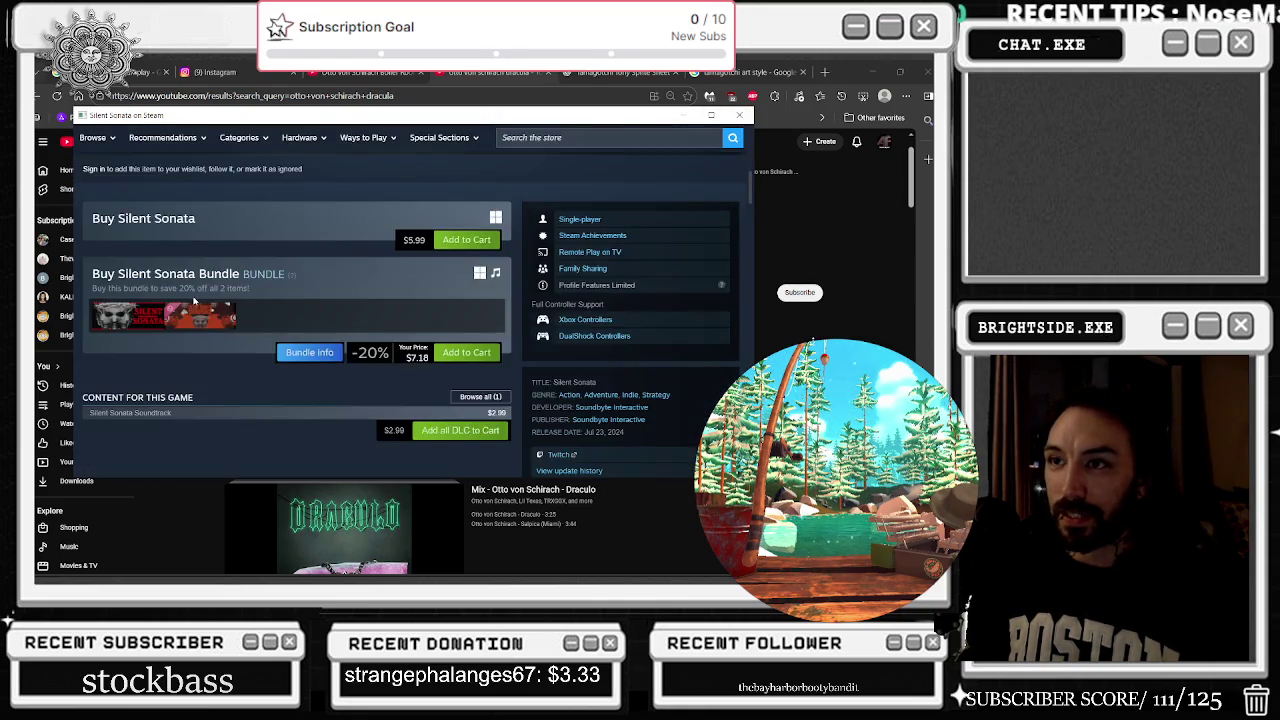
pyautogui.scroll(-4, 175, 338)
pyautogui.scroll(4, 175, 338)
pyautogui.scroll(-1, 212, 420)
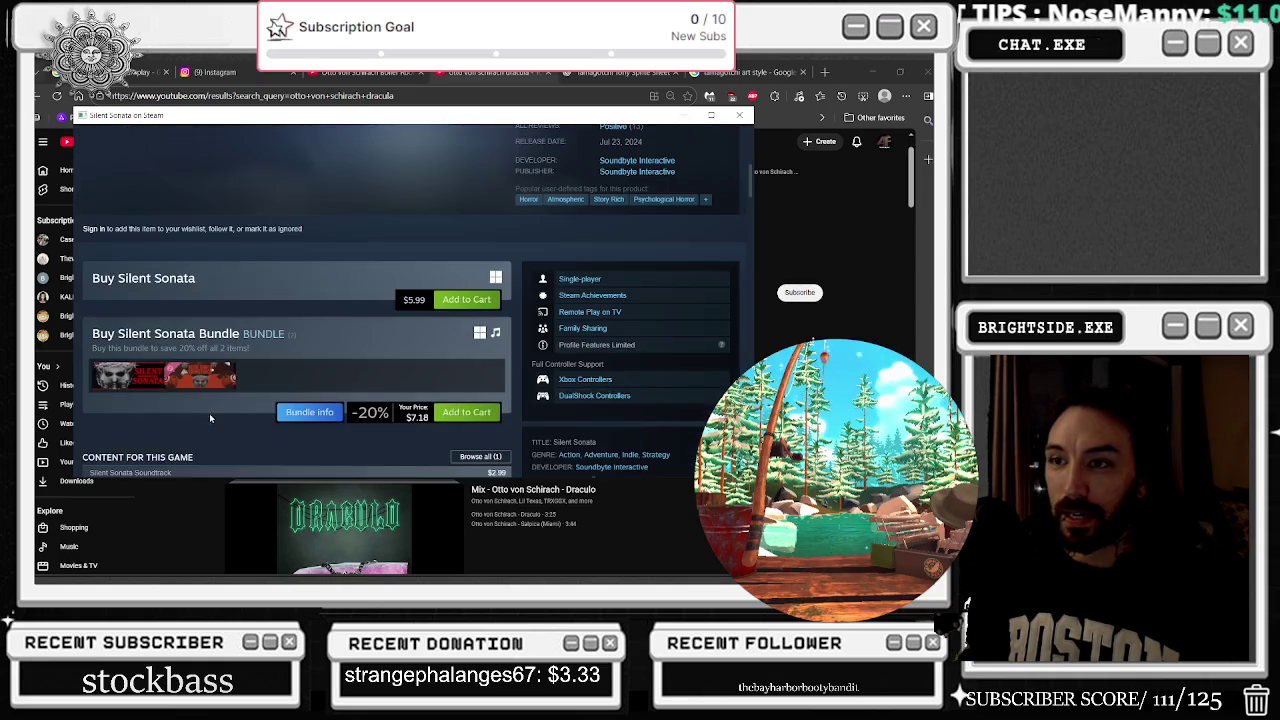
pyautogui.scroll(6, 200, 378)
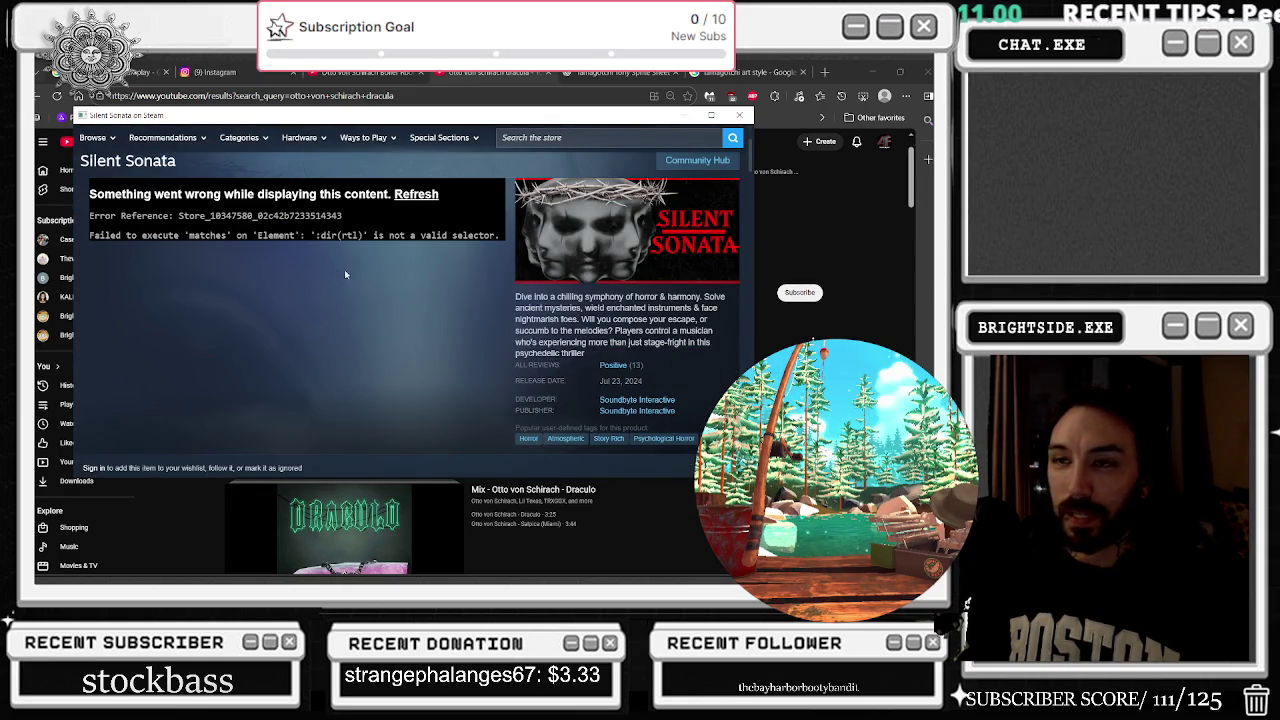
pyautogui.click(768, 111)
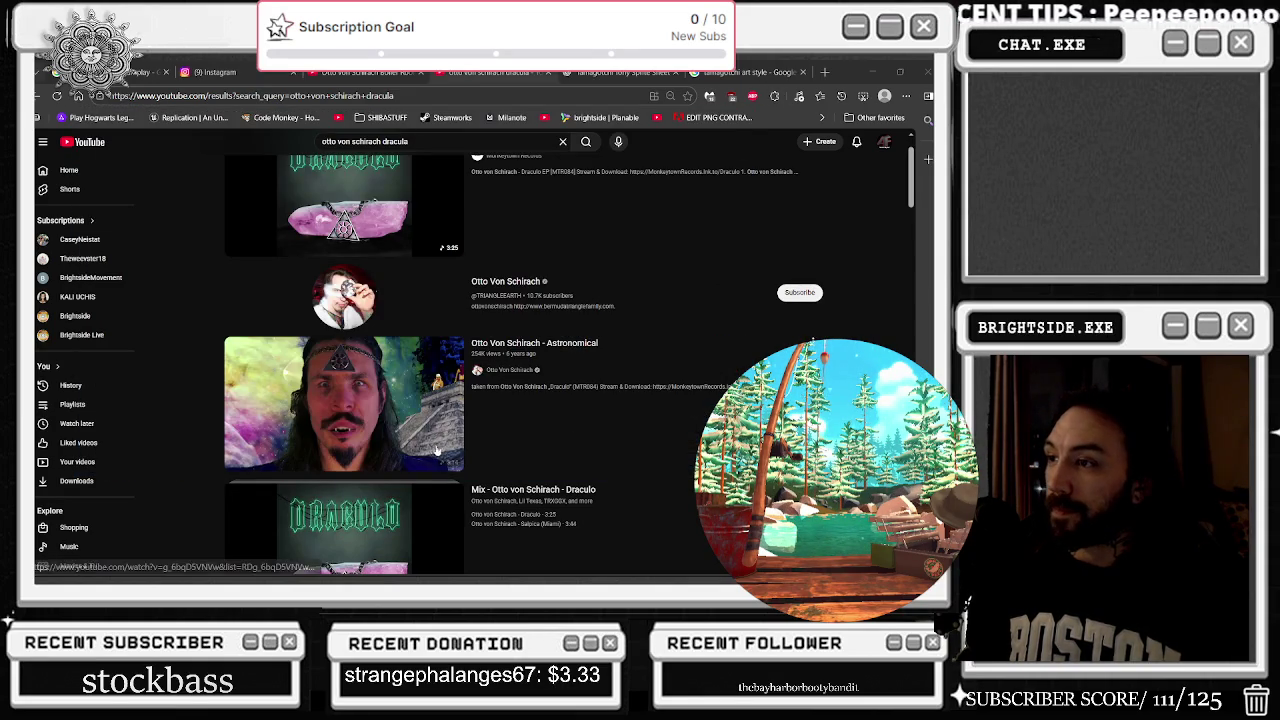
# Step: Change the search to 'otto von schirach nightmare nipple' and play Nightmare Nipple F
pyautogui.scroll(-2, 509, 460)
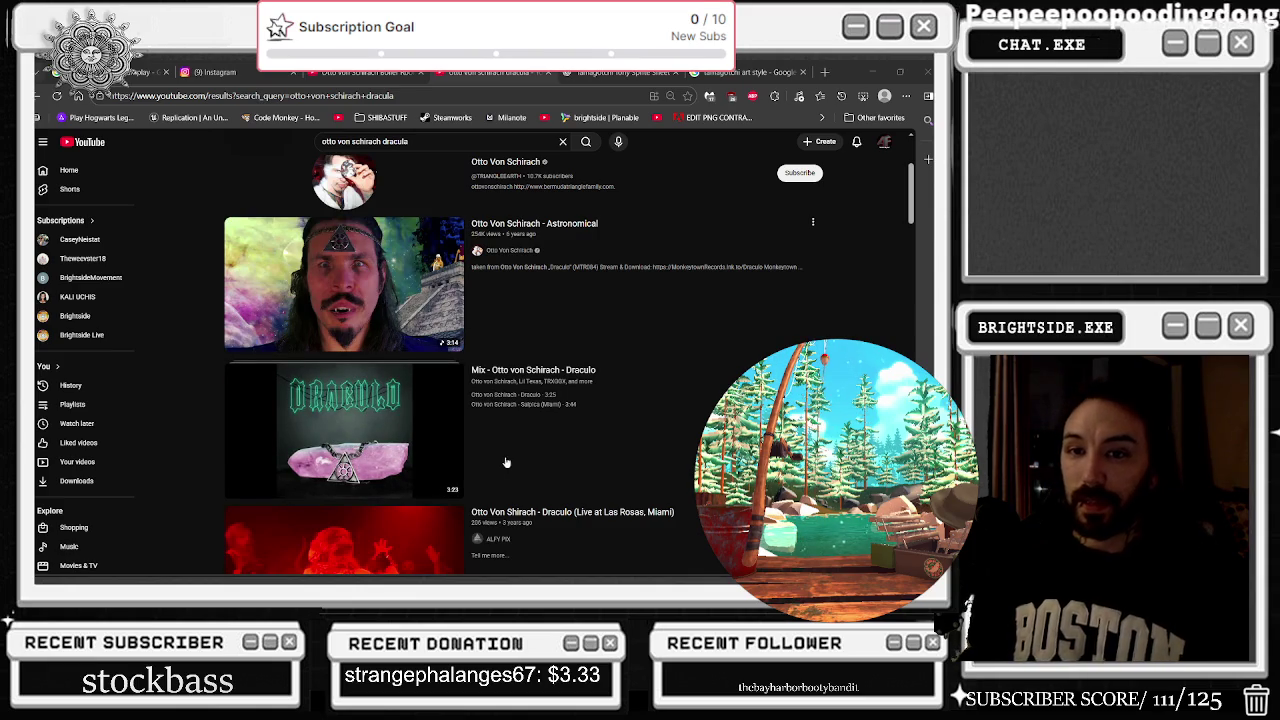
pyautogui.click(440, 141)
pyautogui.press('BackSpace')
pyautogui.press('BackSpace')
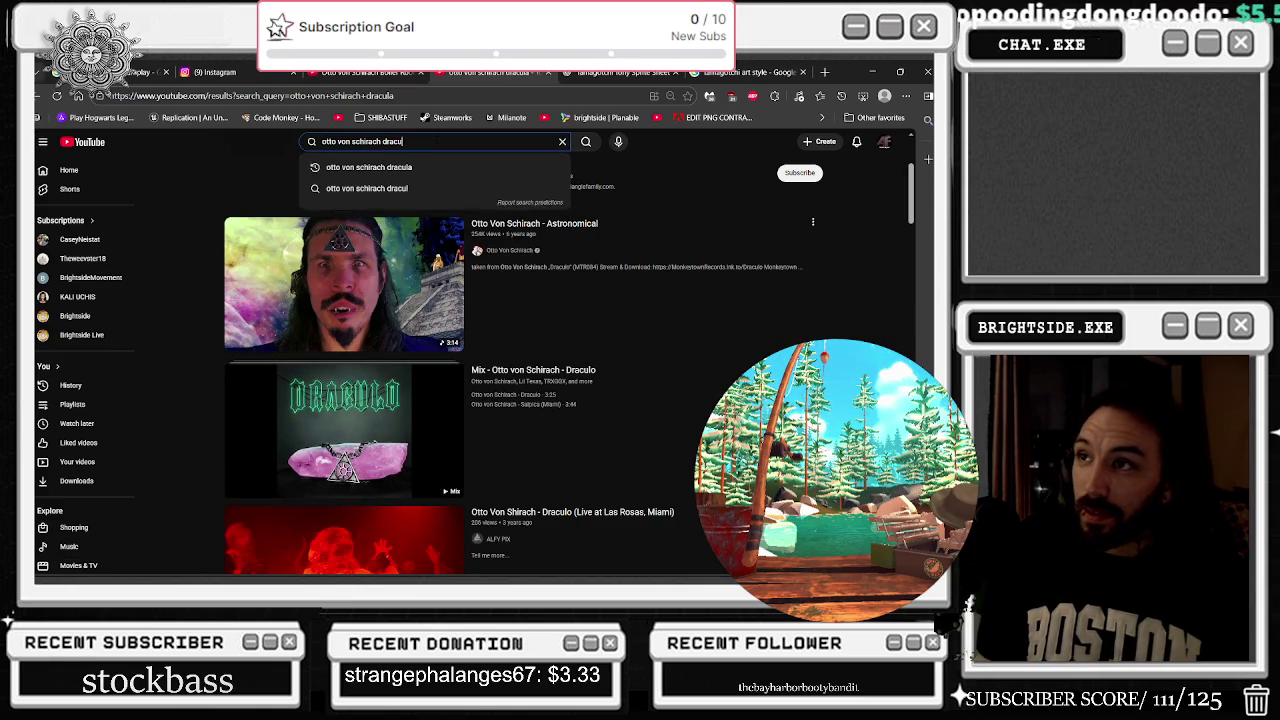
pyautogui.press('BackSpace')
pyautogui.press('BackSpace')
pyautogui.press('BackSpace')
pyautogui.write('nightmar')
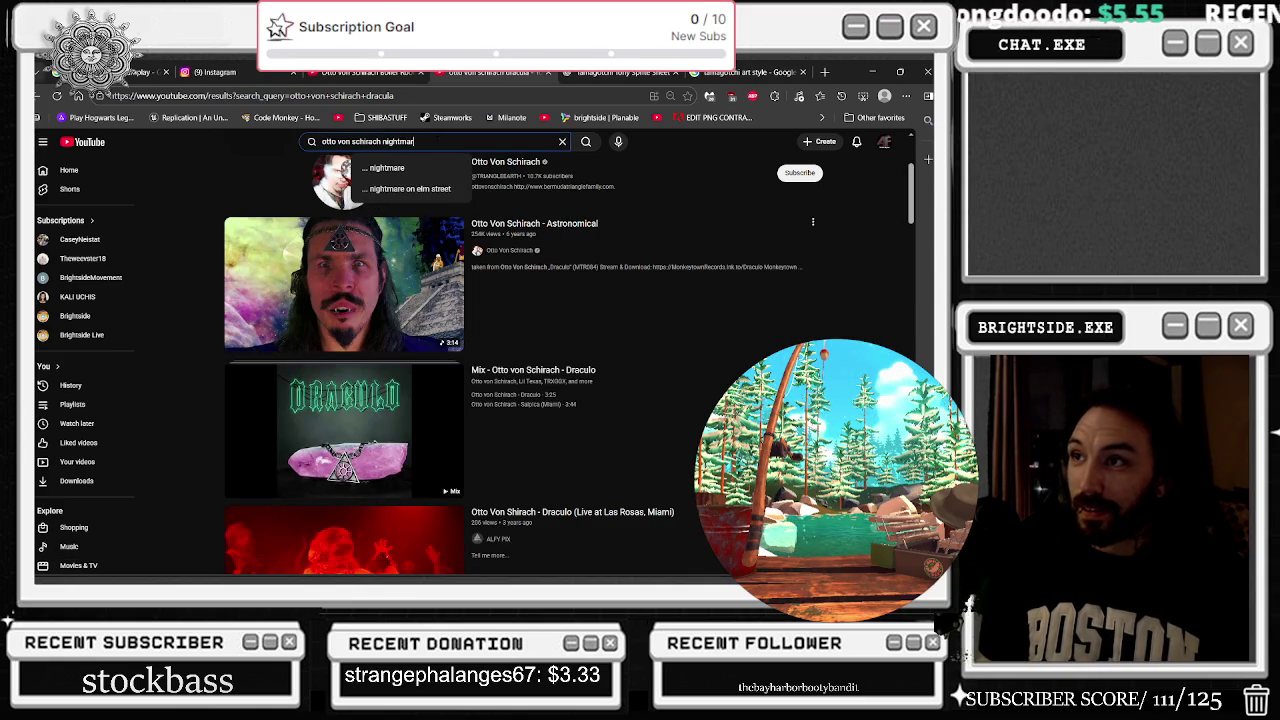
pyautogui.write('e nipple')
pyautogui.press('Return')
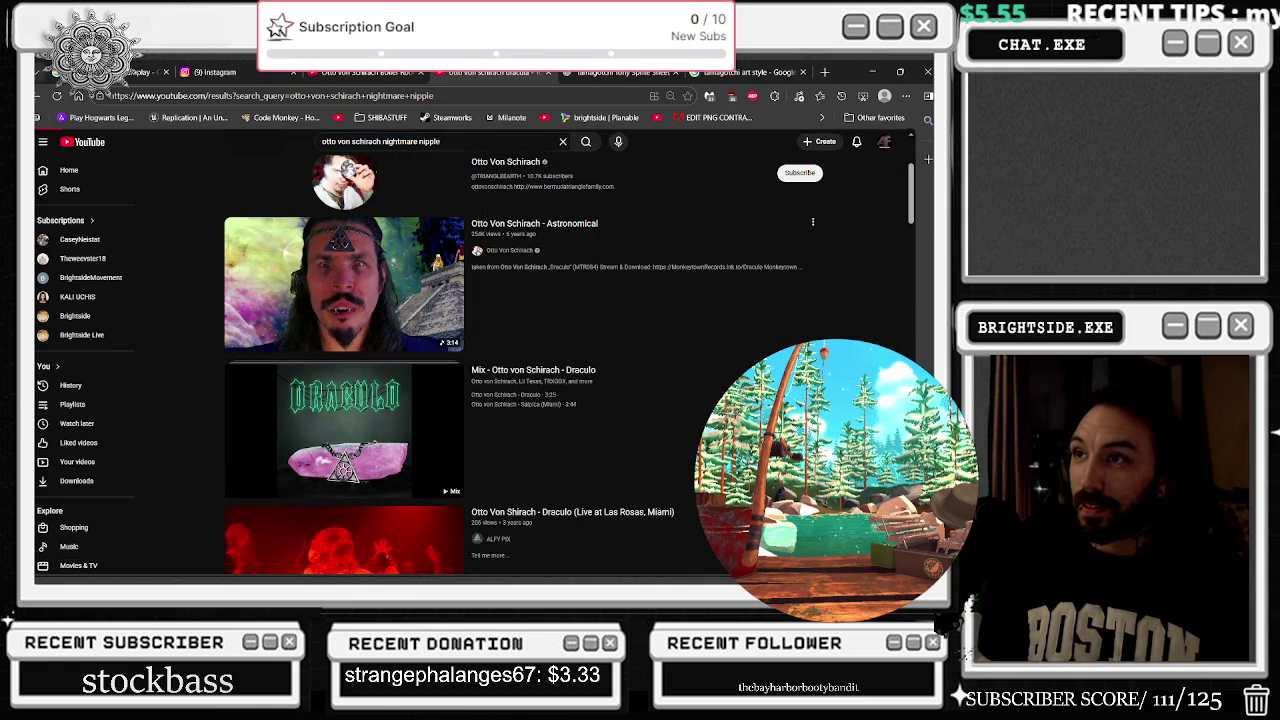
pyautogui.click(345, 240)
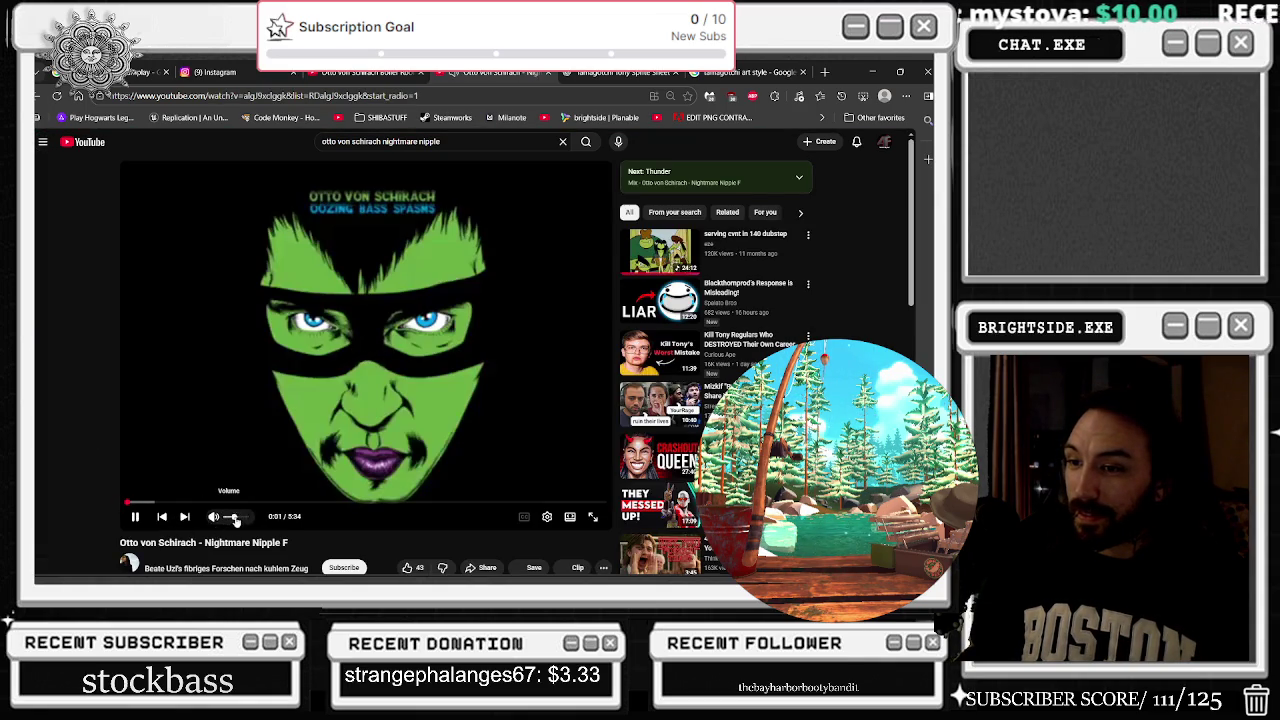
# Step: Scroll the video page, then minimize the browser to the desktop
pyautogui.scroll(-3, 372, 417)
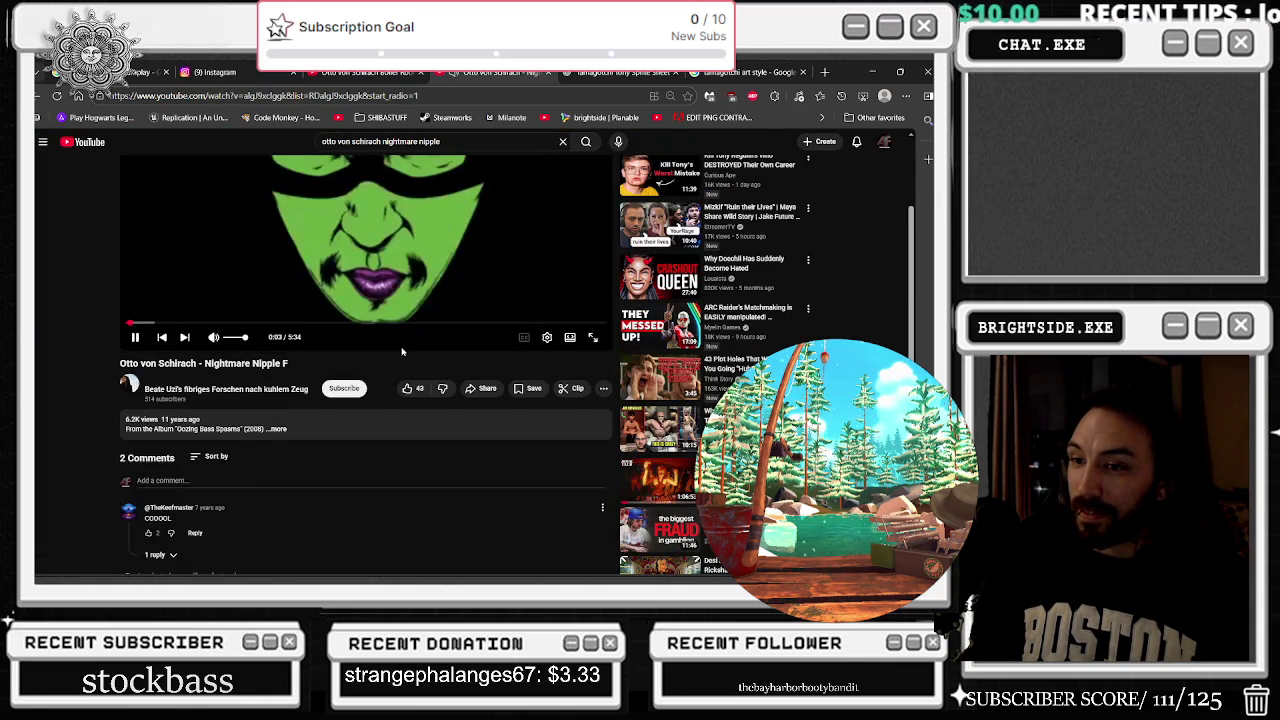
pyautogui.scroll(3, 402, 351)
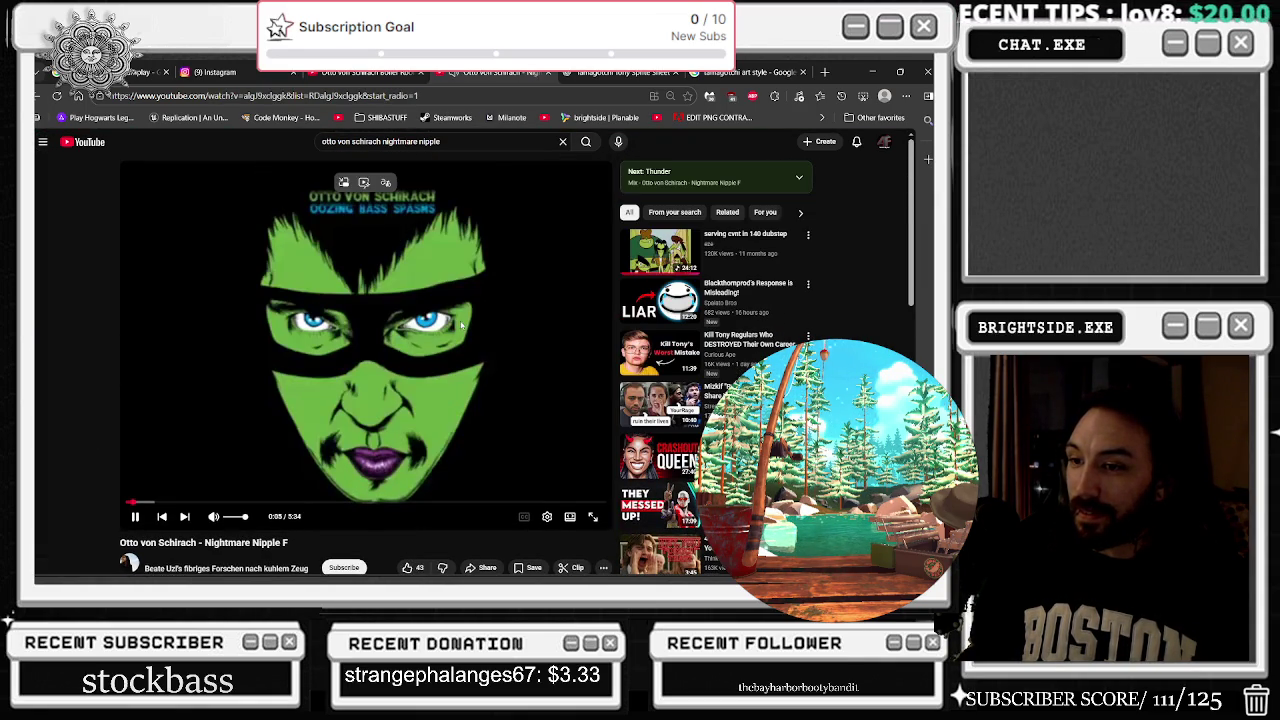
pyautogui.scroll(-1, 462, 325)
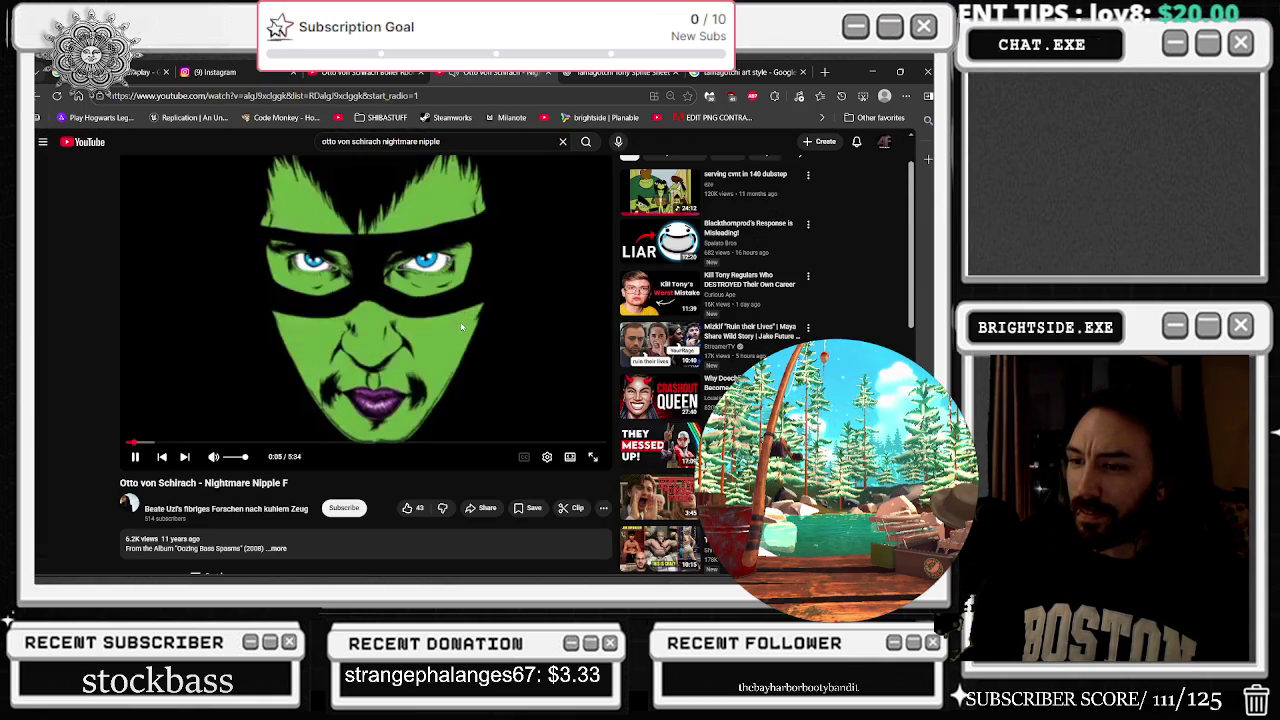
pyautogui.click(876, 74)
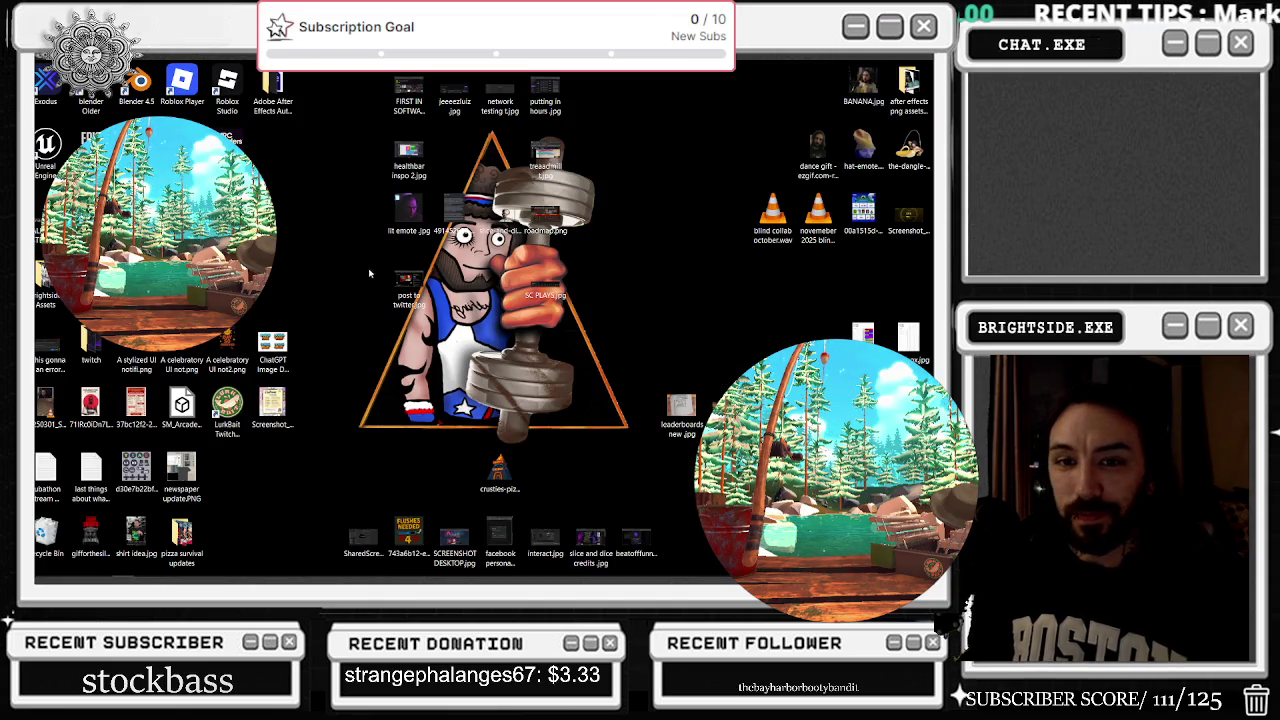
# Step: Switch to the Unreal Editor and pan the boss event graph to the follow beam section, nudging the follow player comment left
pyautogui.hotkey('alt', 'Tab')
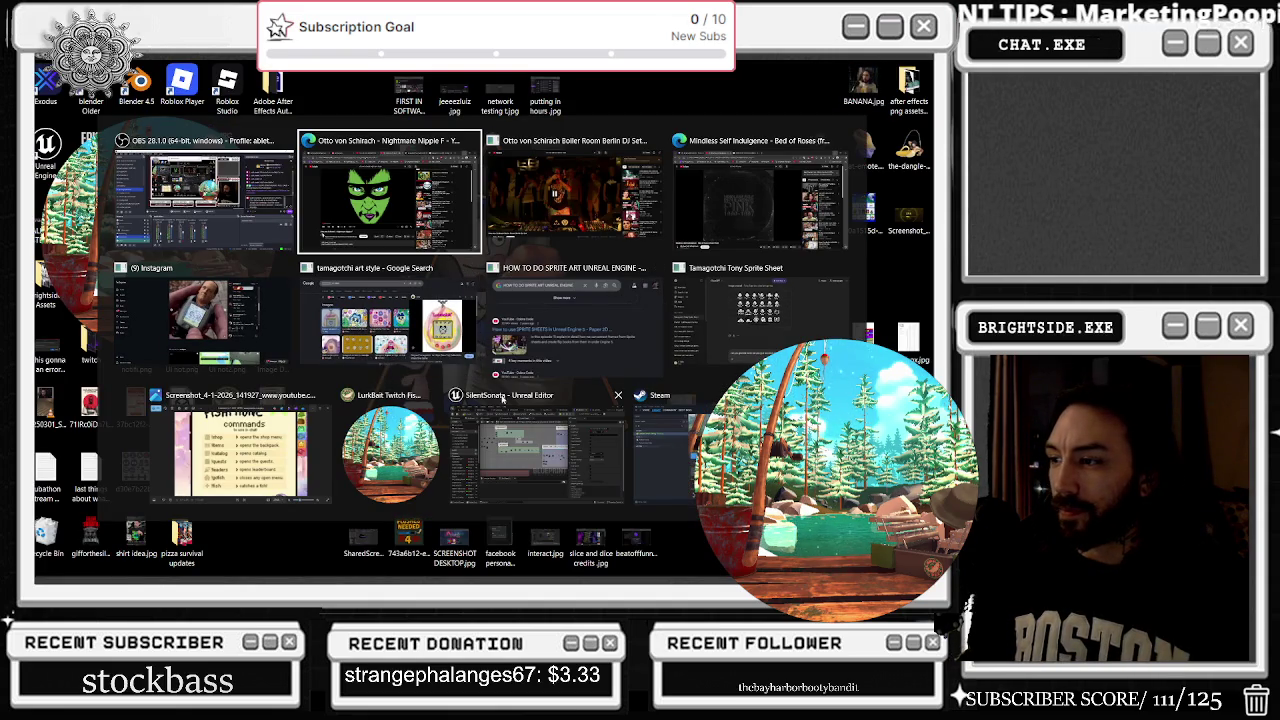
pyautogui.click(585, 463)
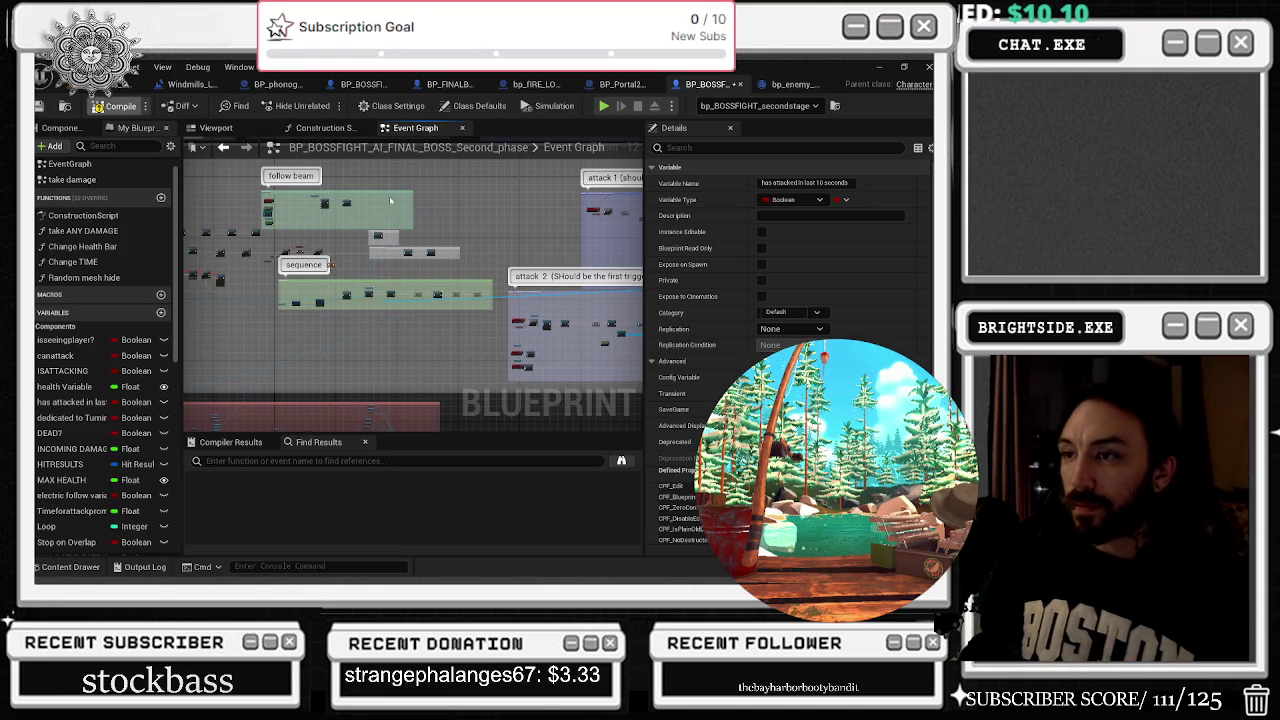
pyautogui.click(372, 244)
pyautogui.rightClick(400, 240)
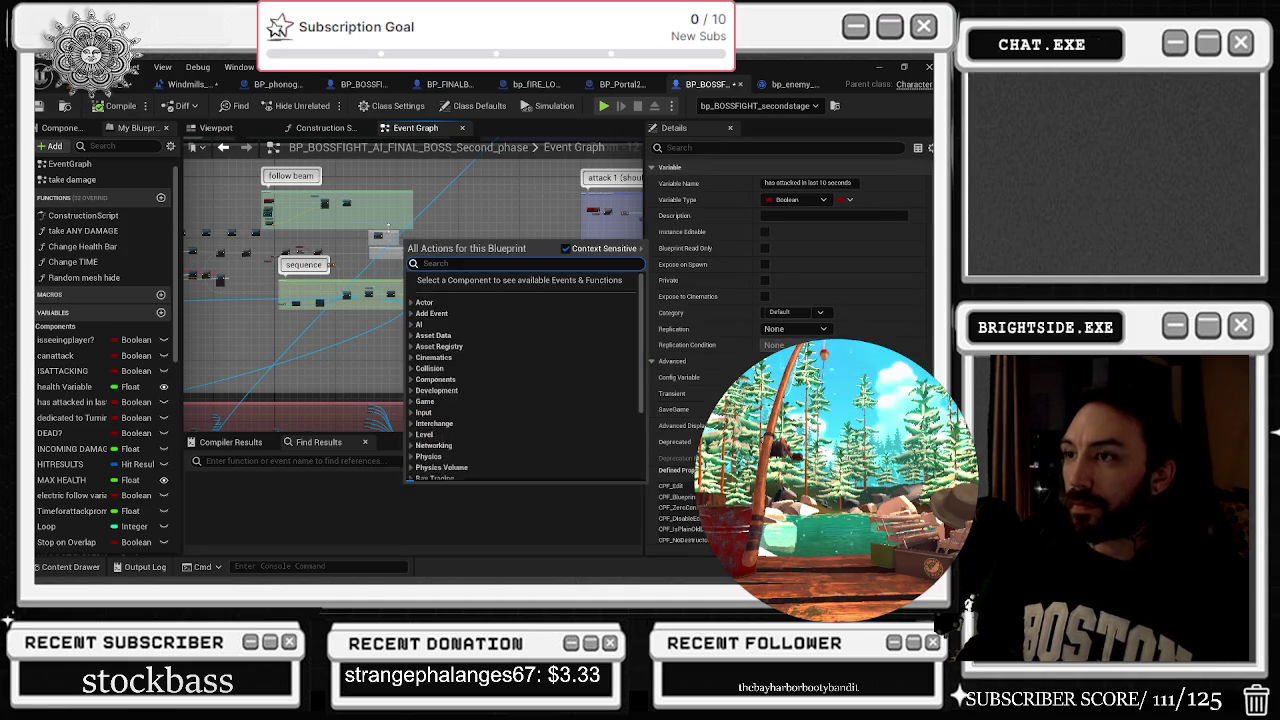
pyautogui.moveTo(419, 270); pyautogui.dragTo(397, 276)
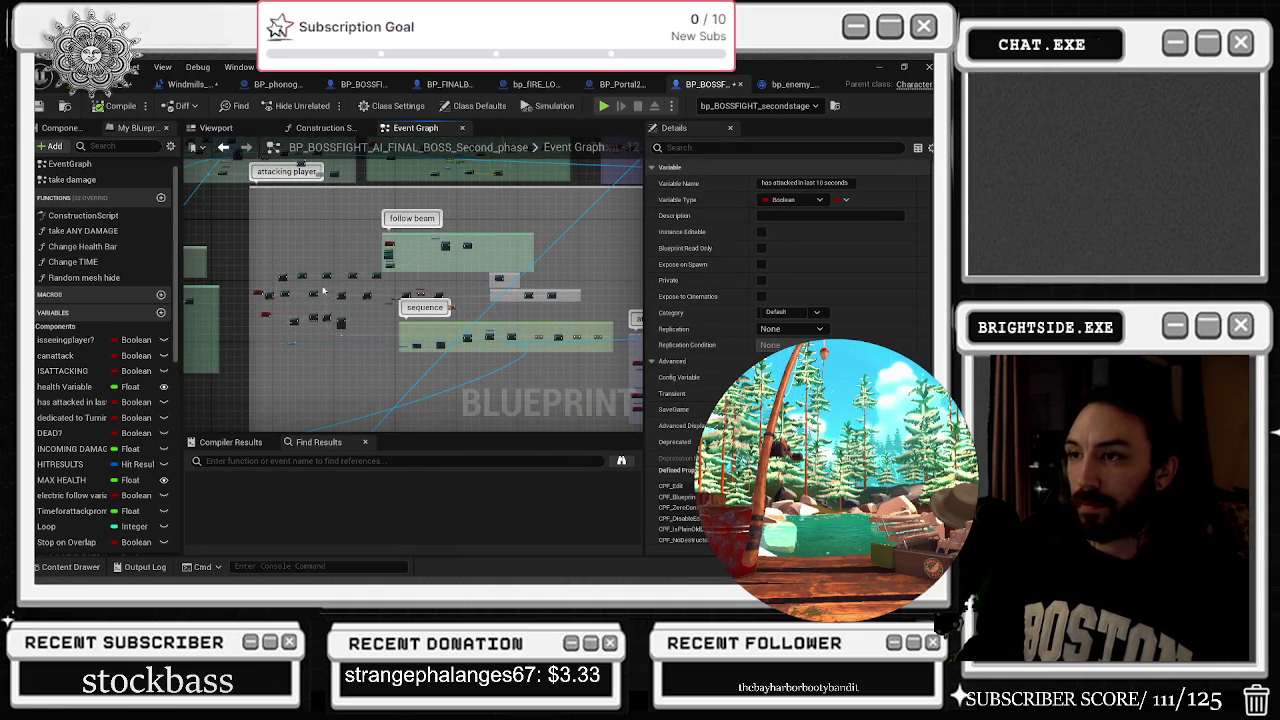
pyautogui.moveTo(304, 266)
pyautogui.mouseDown()
pyautogui.moveTo(393, 356)
pyautogui.moveTo(441, 327)
pyautogui.mouseUp()
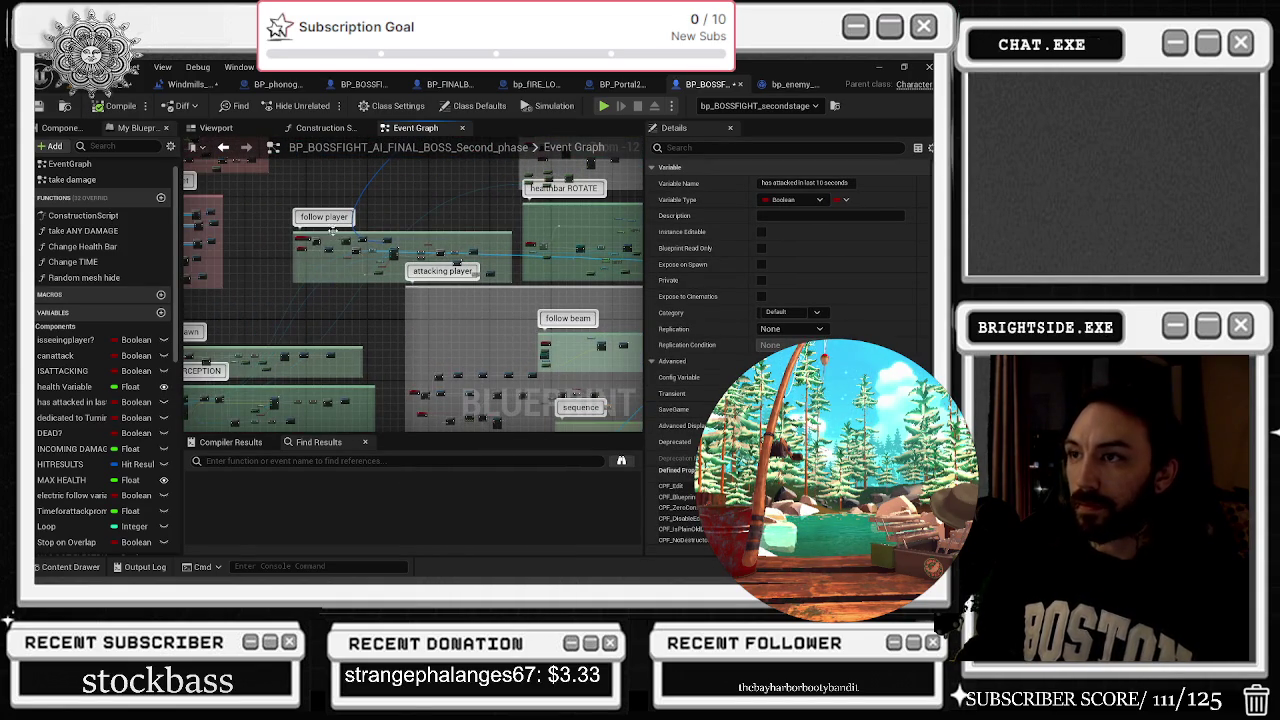
pyautogui.moveTo(331, 232)
pyautogui.mouseDown()
pyautogui.moveTo(270, 236)
pyautogui.moveTo(293, 215)
pyautogui.mouseUp()
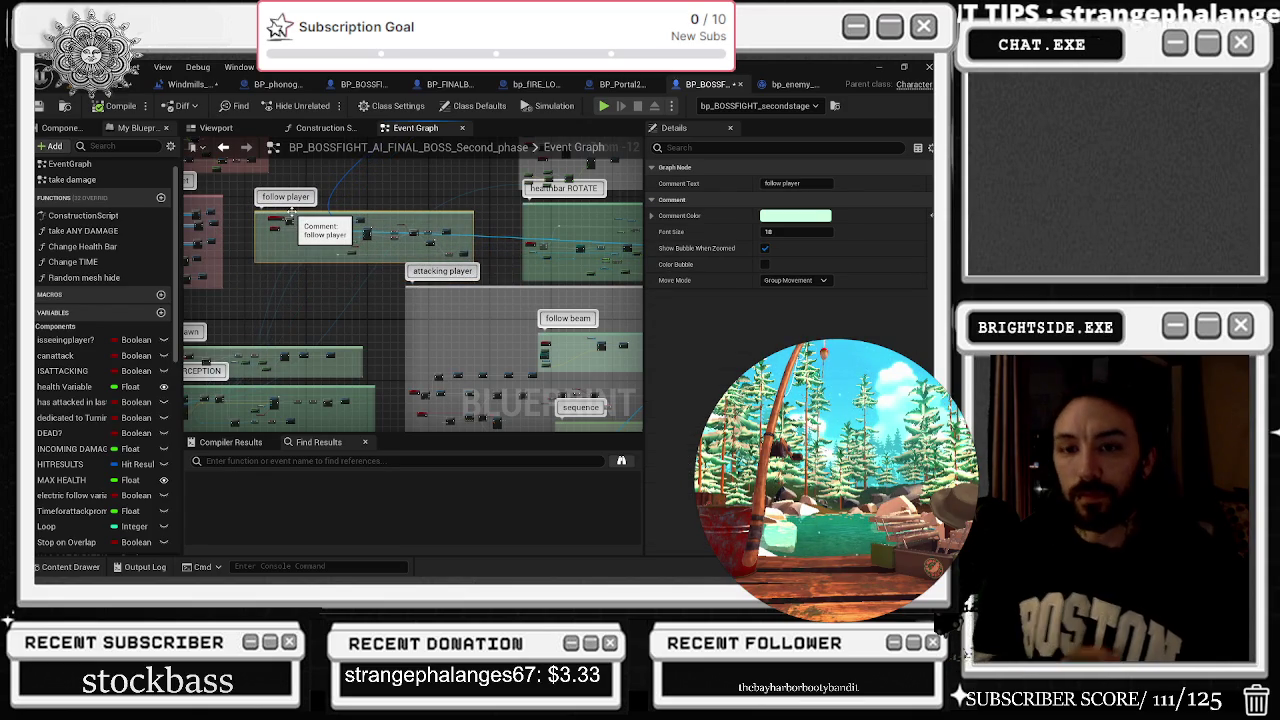
pyautogui.moveTo(350, 308); pyautogui.dragTo(492, 268)
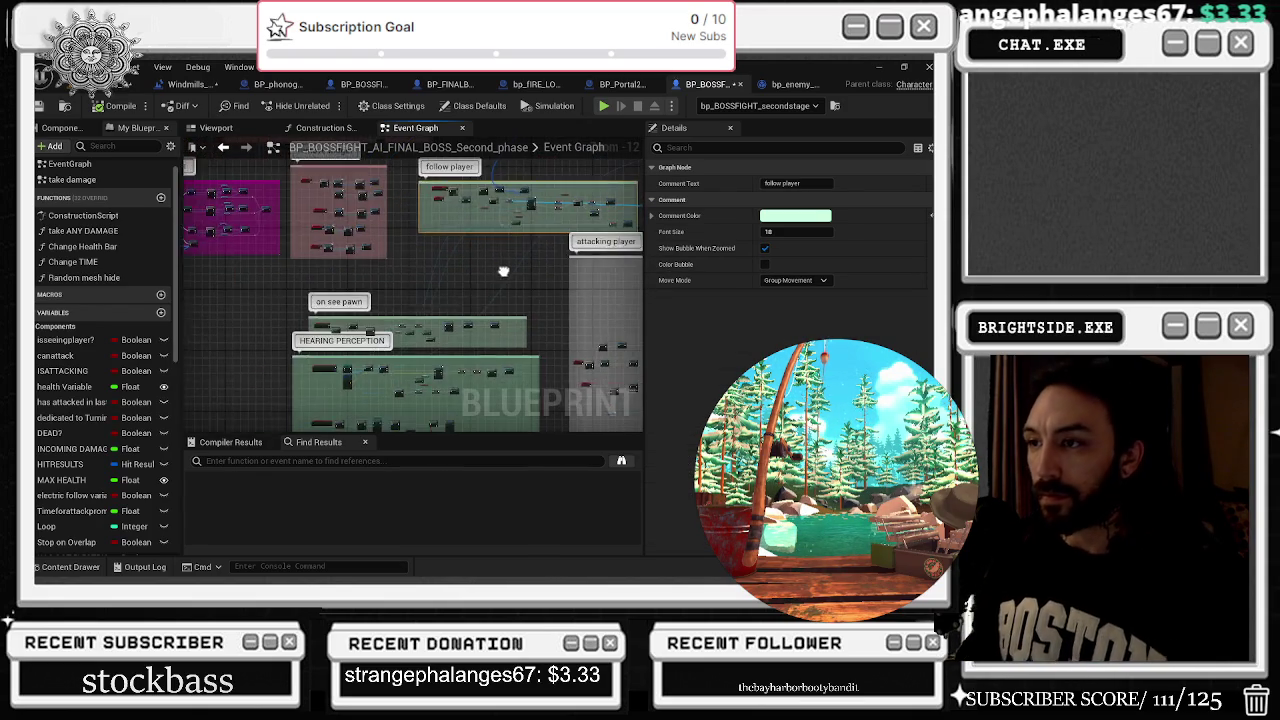
# Step: Pan past the attack 1 and attack 2 comments until the Sequence section shows, then return to the browser
pyautogui.scroll(5, 338, 331)
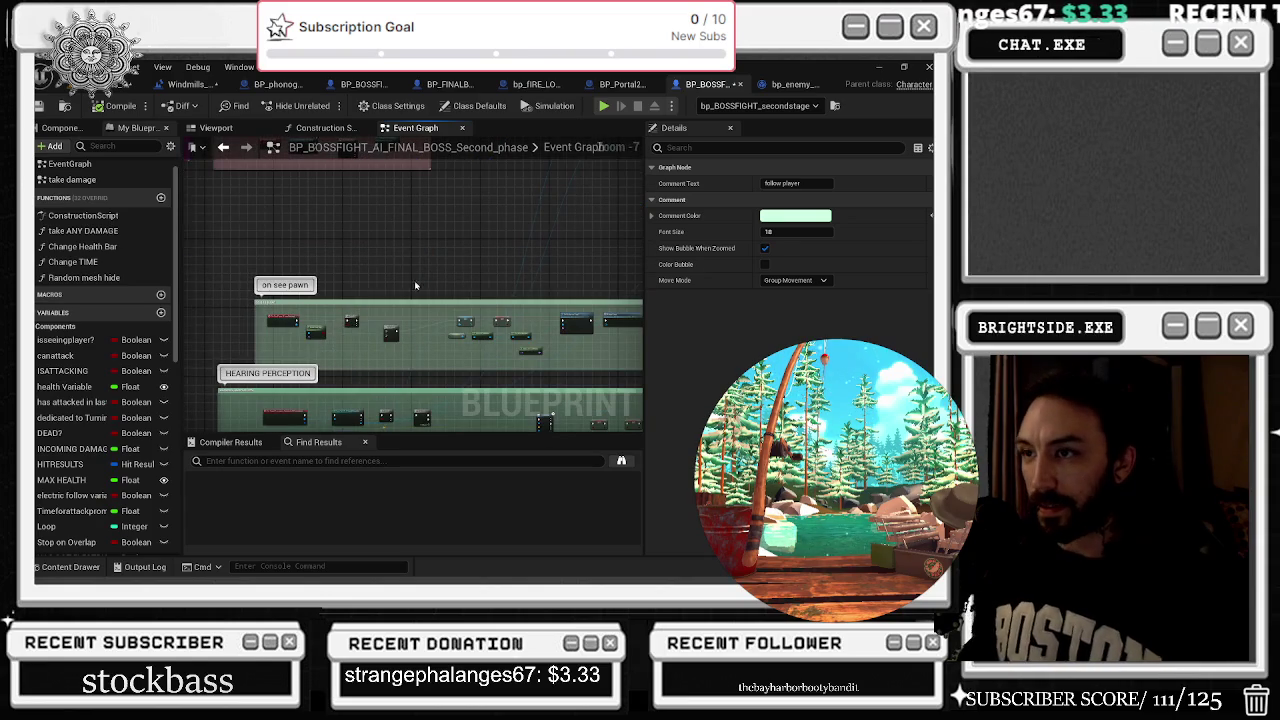
pyautogui.scroll(-5, 375, 306)
pyautogui.moveTo(375, 306); pyautogui.dragTo(183, 252)
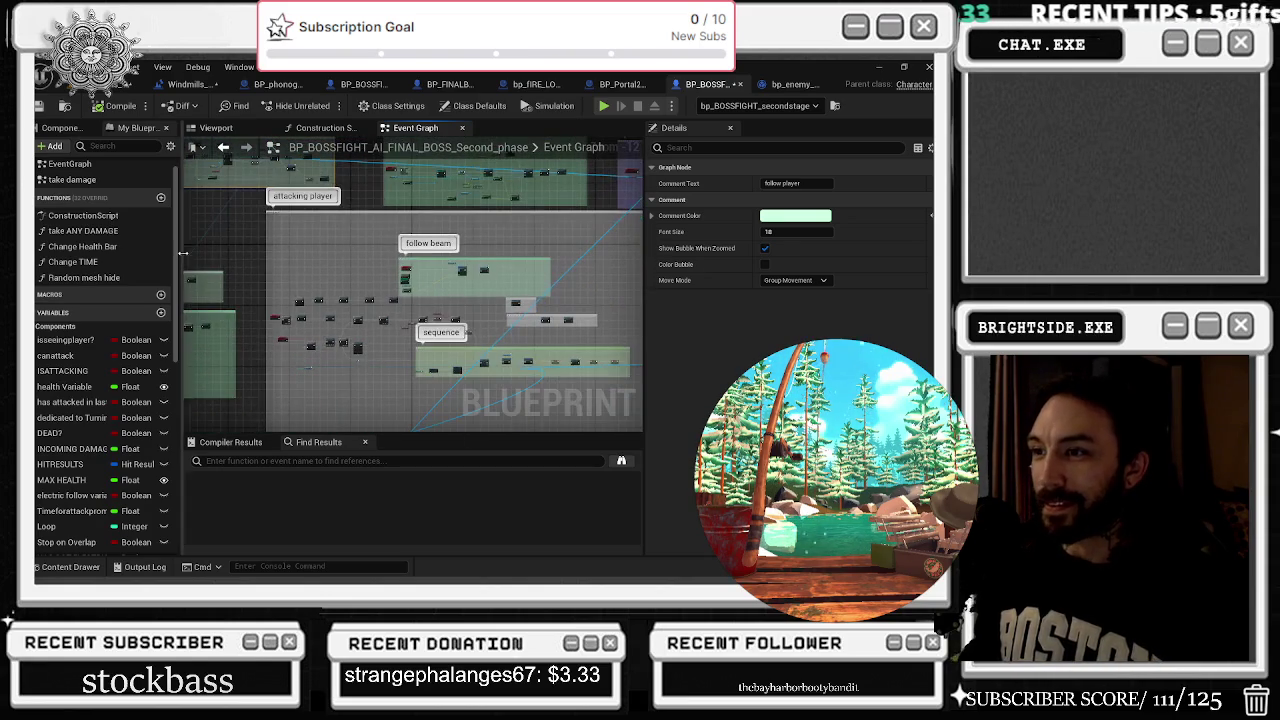
pyautogui.moveTo(304, 300)
pyautogui.mouseDown()
pyautogui.moveTo(330, 280)
pyautogui.moveTo(356, 292)
pyautogui.moveTo(338, 95)
pyautogui.moveTo(300, 150)
pyautogui.moveTo(320, 120)
pyautogui.mouseUp()
pyautogui.moveTo(340, 400)
pyautogui.mouseDown()
pyautogui.moveTo(320, 395)
pyautogui.moveTo(344, 176)
pyautogui.mouseUp()
pyautogui.rightClick(176, 306)
pyautogui.scroll(8, 353, 341)
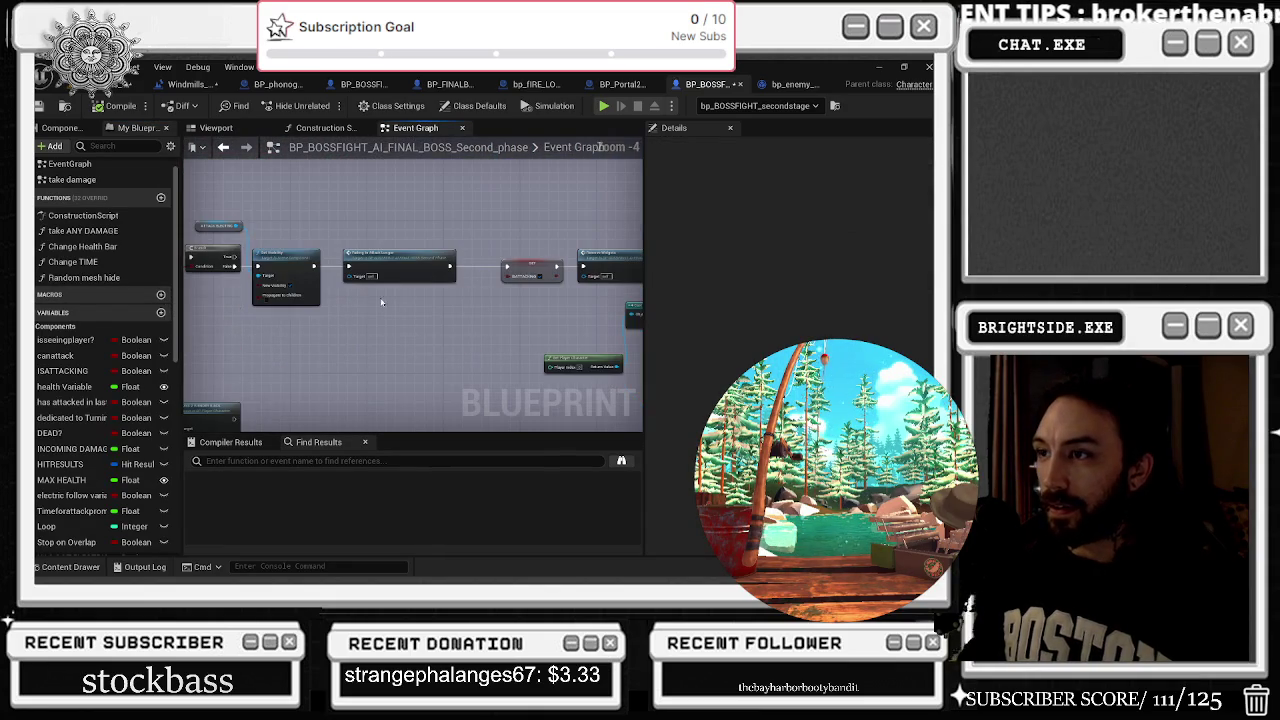
pyautogui.moveTo(455, 305)
pyautogui.mouseDown()
pyautogui.moveTo(283, 286)
pyautogui.moveTo(182, 251)
pyautogui.moveTo(363, 211)
pyautogui.moveTo(523, 238)
pyautogui.moveTo(341, 238)
pyautogui.mouseUp()
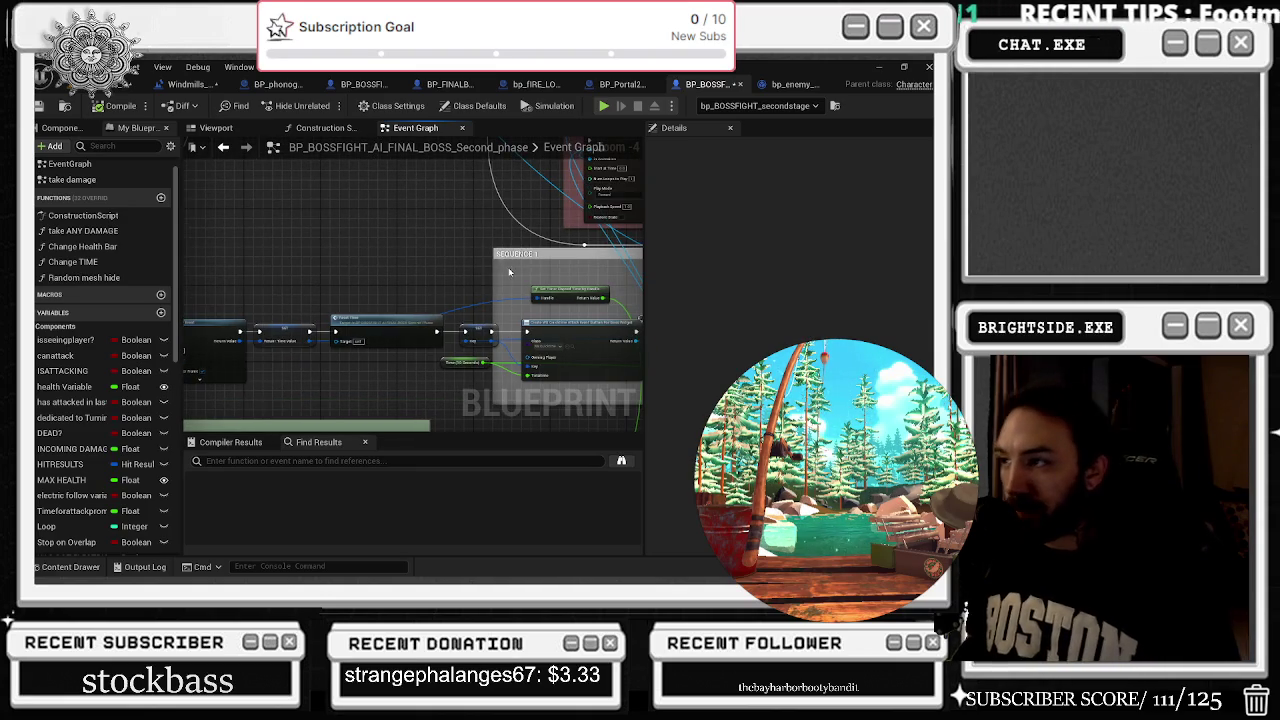
pyautogui.moveTo(509, 272); pyautogui.dragTo(413, 280)
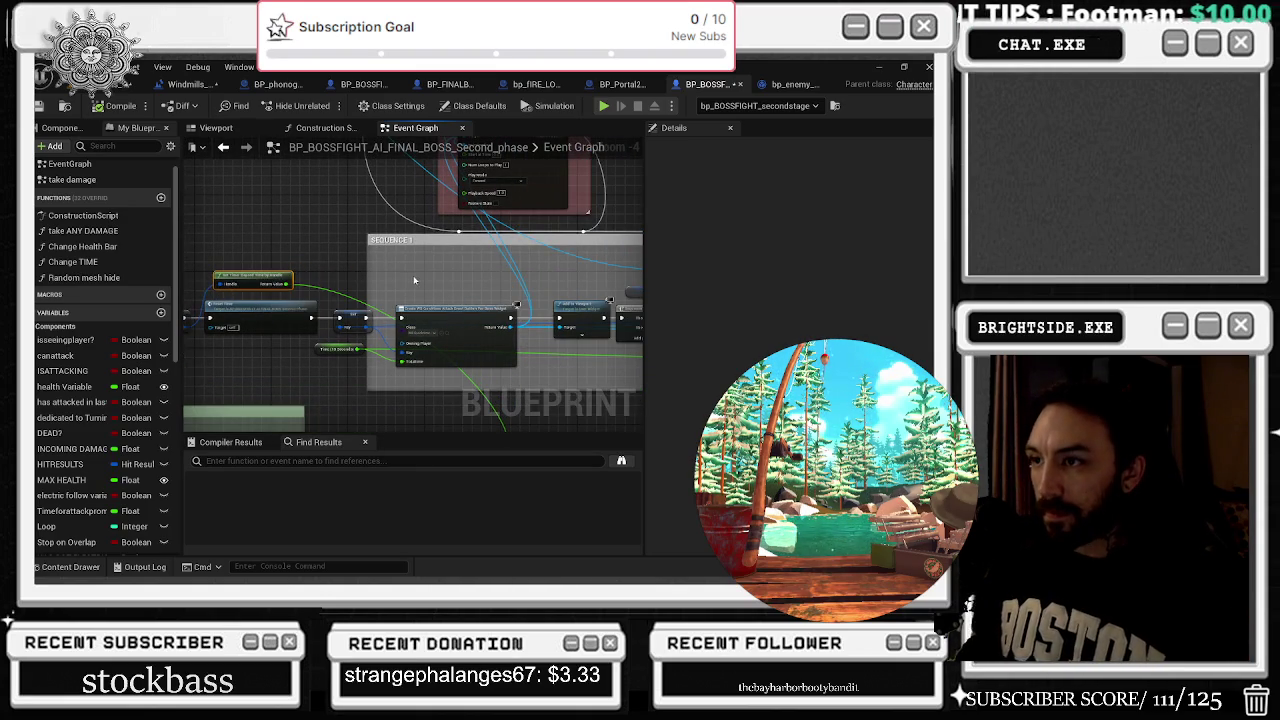
pyautogui.hotkey('alt', 'Tab')
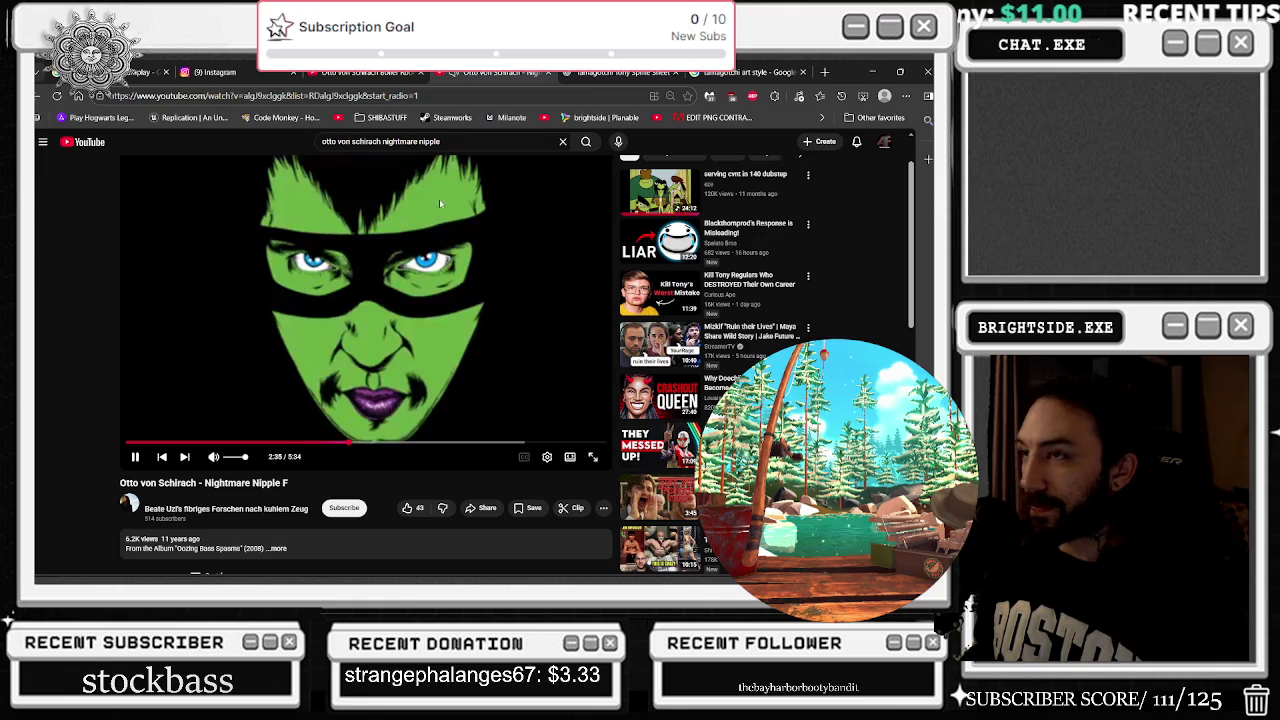
# Step: Close the Nightmare Nipple tab, pop the Boiler Room DJ set into picture-in-picture, and close the browser
pyautogui.click(547, 73)
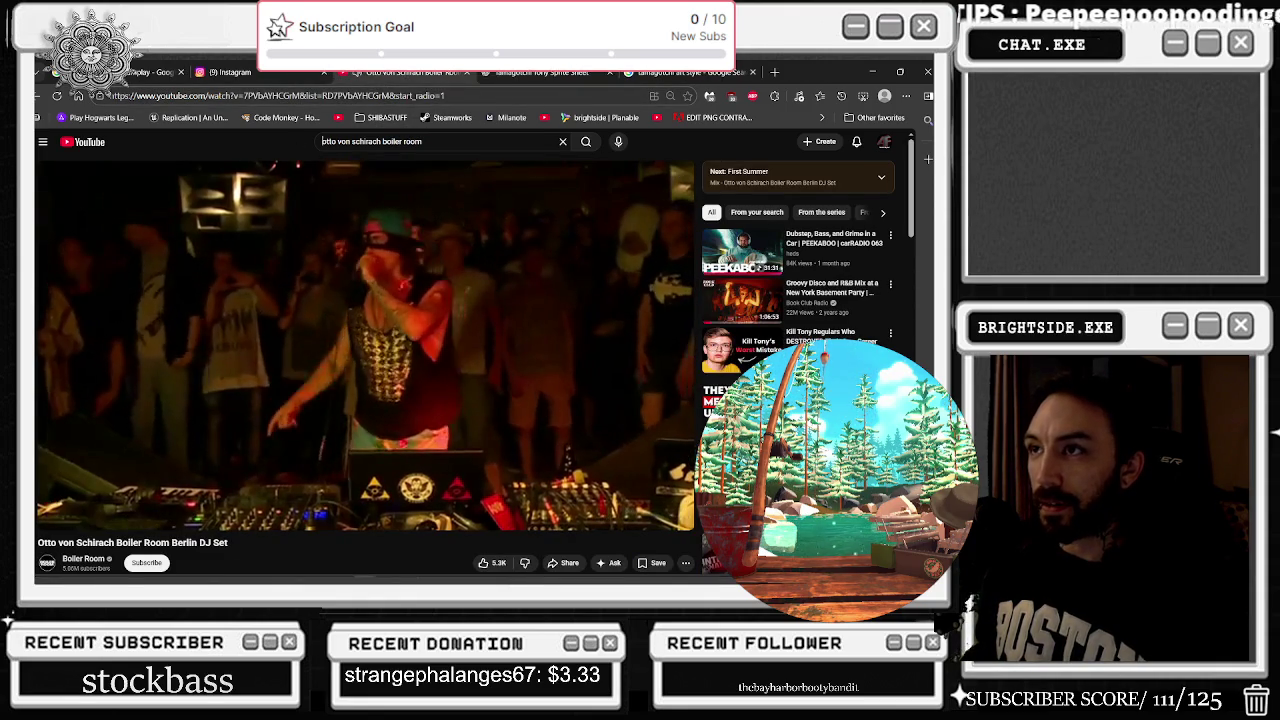
pyautogui.rightClick(400, 73)
pyautogui.click(471, 286)
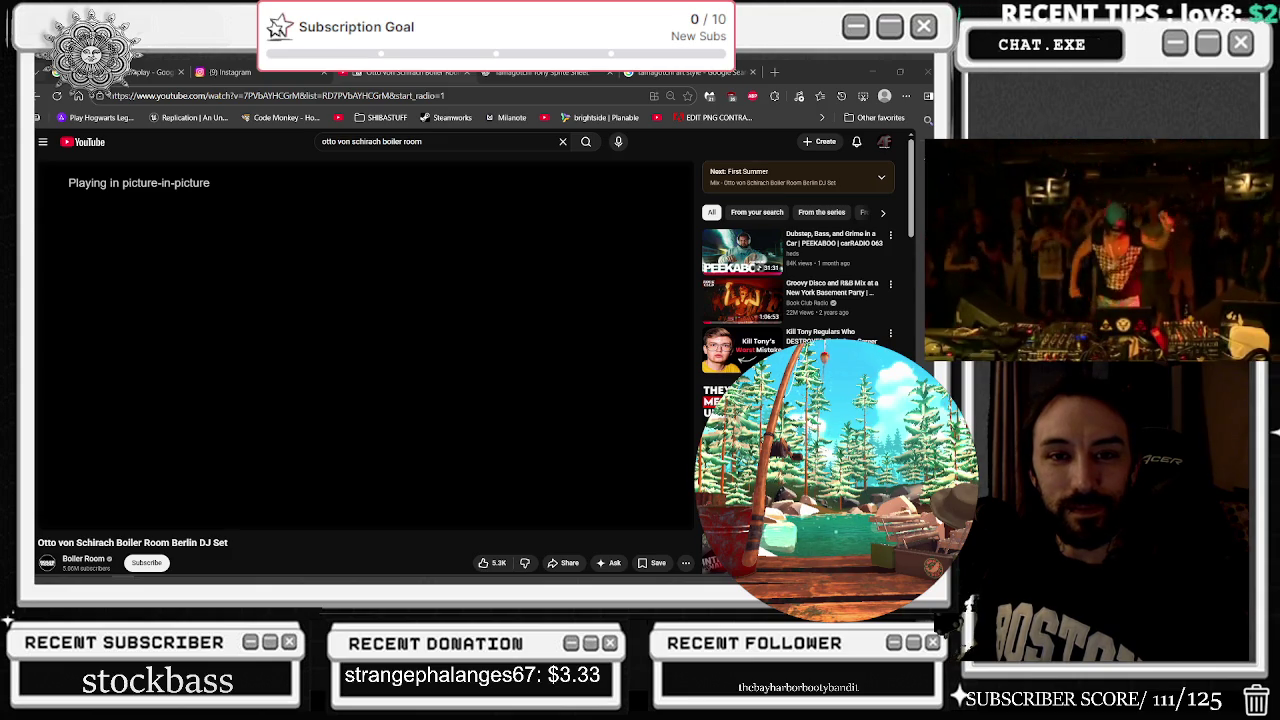
pyautogui.click(927, 72)
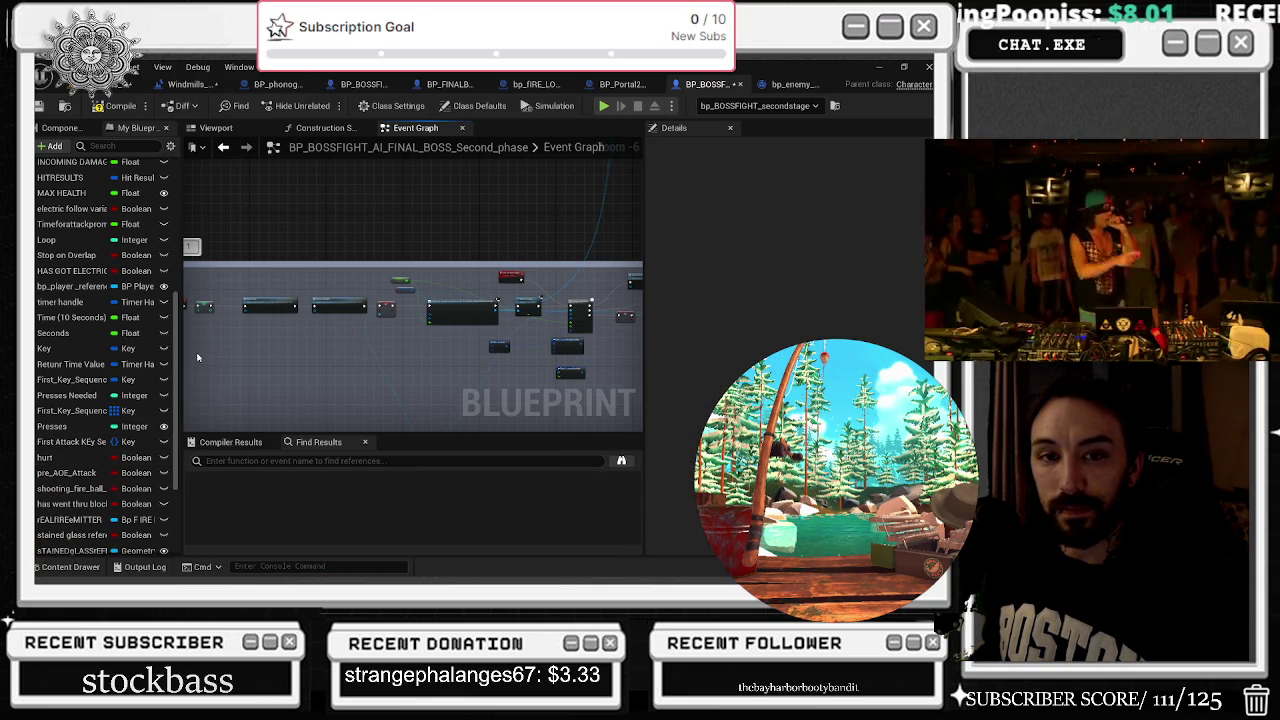
# Step: In the attack 1 section, shift the 'start quicktime again' node right, then view the damage section
pyautogui.moveTo(280, 380); pyautogui.dragTo(463, 366)
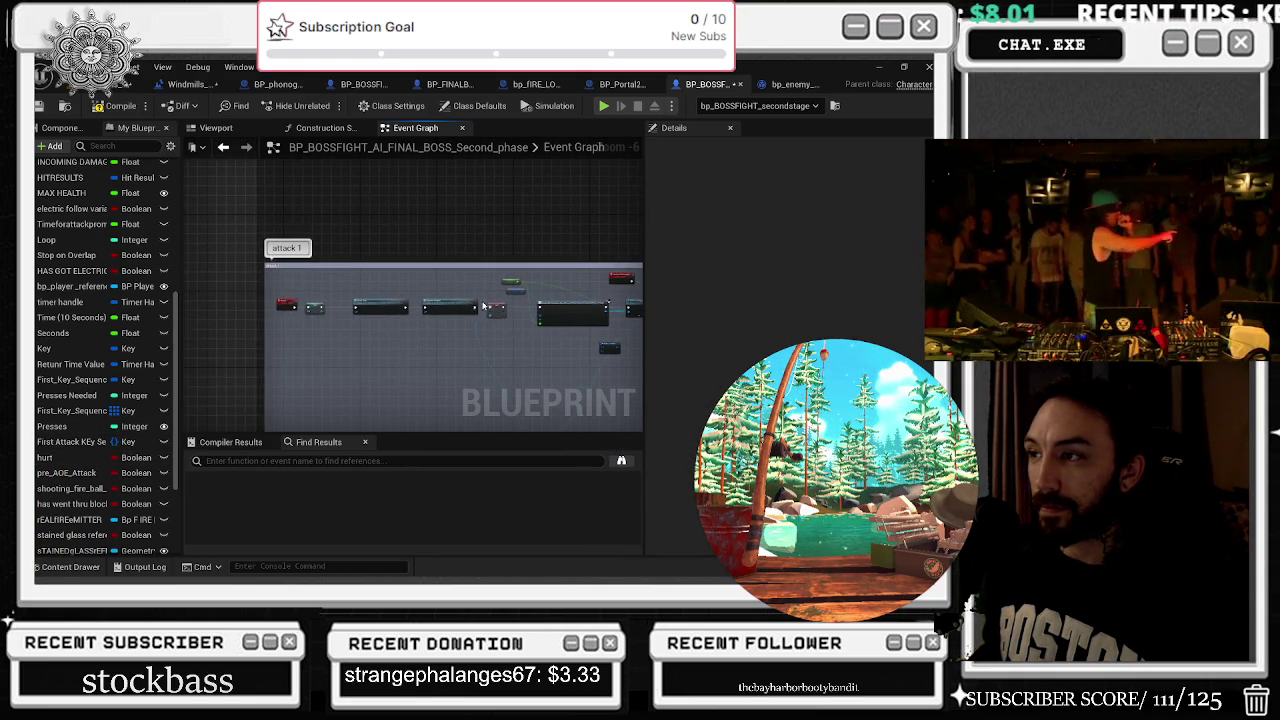
pyautogui.scroll(2, 482, 311)
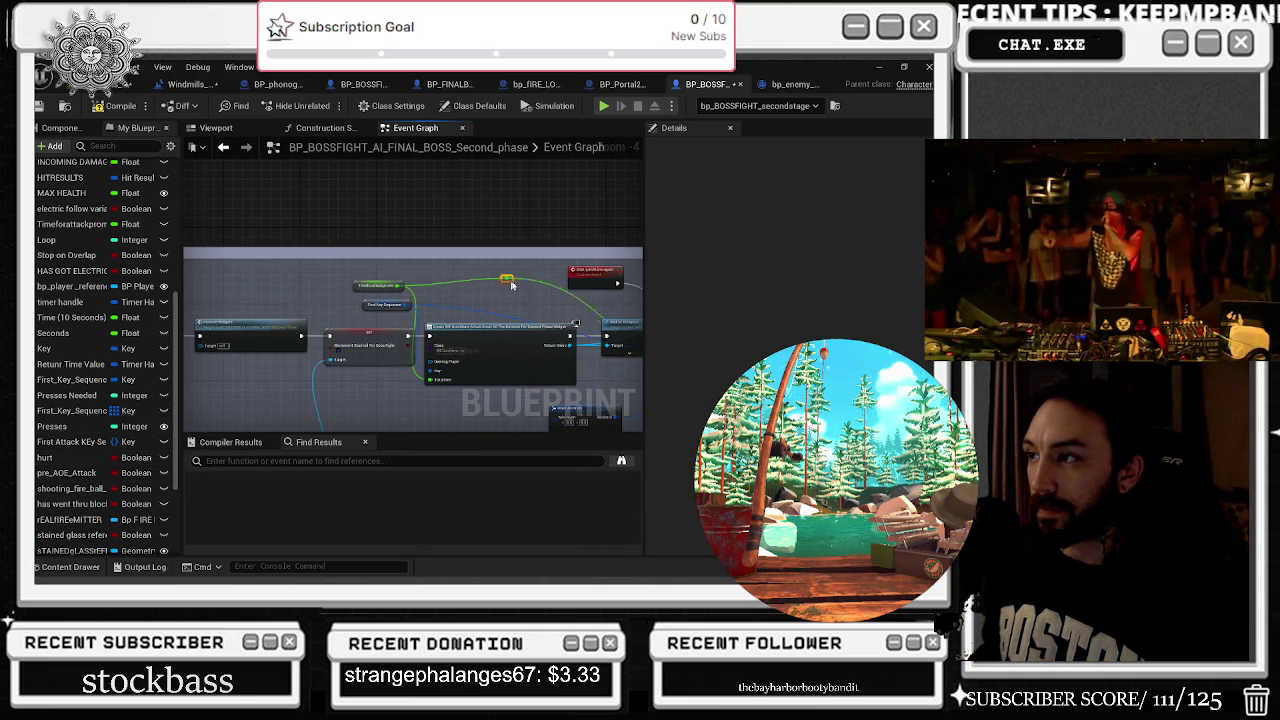
pyautogui.moveTo(507, 287); pyautogui.dragTo(390, 286)
pyautogui.moveTo(486, 279)
pyautogui.mouseDown()
pyautogui.moveTo(563, 276)
pyautogui.moveTo(550, 262)
pyautogui.mouseUp()
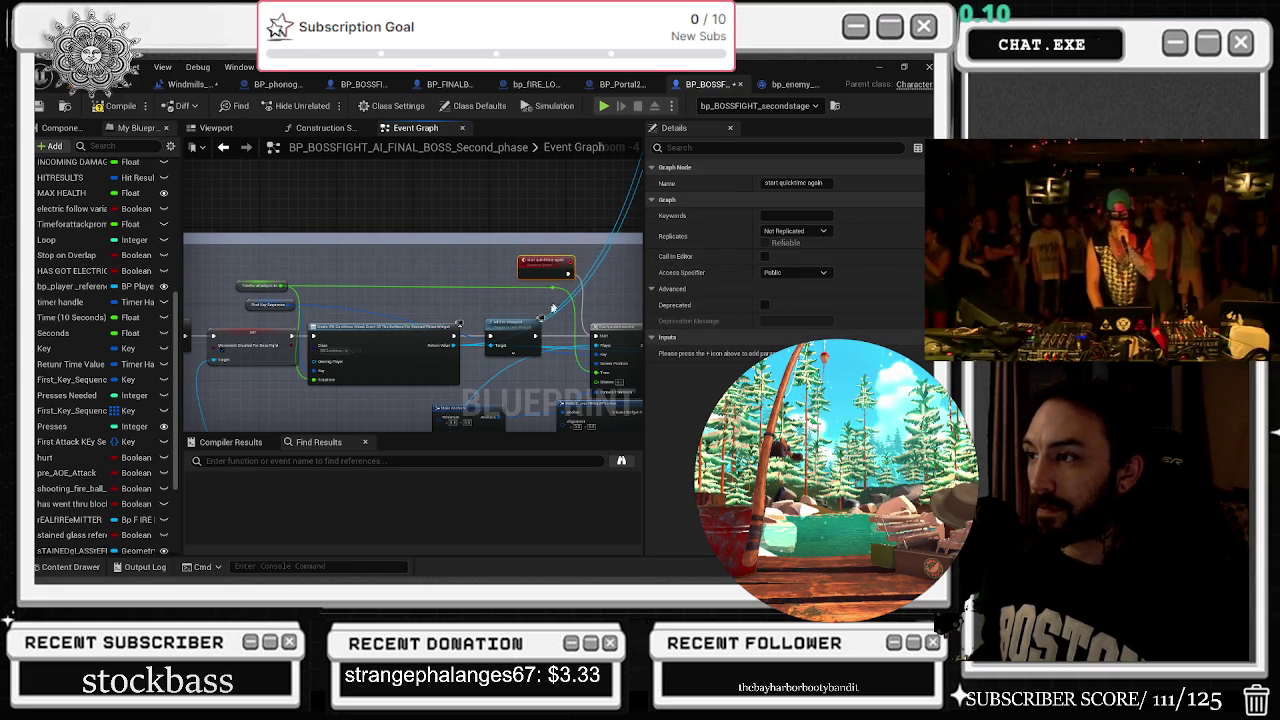
pyautogui.scroll(-2, 505, 315)
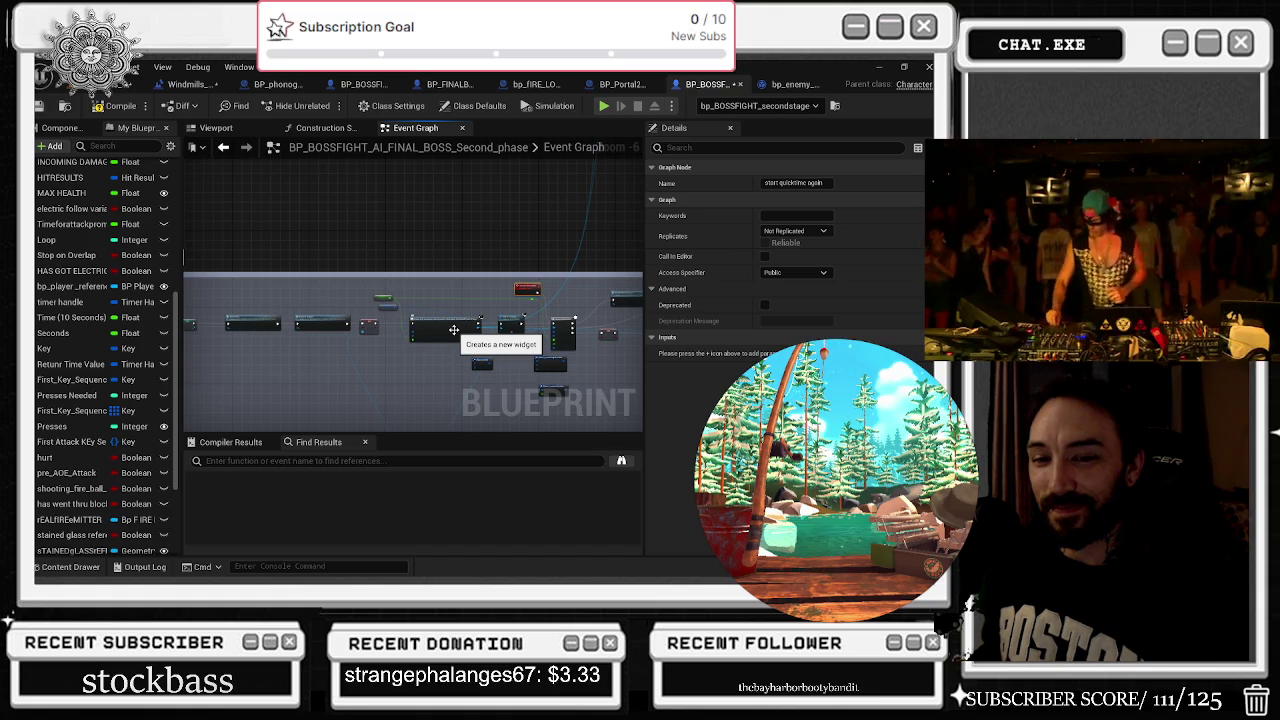
pyautogui.scroll(2, 320, 316)
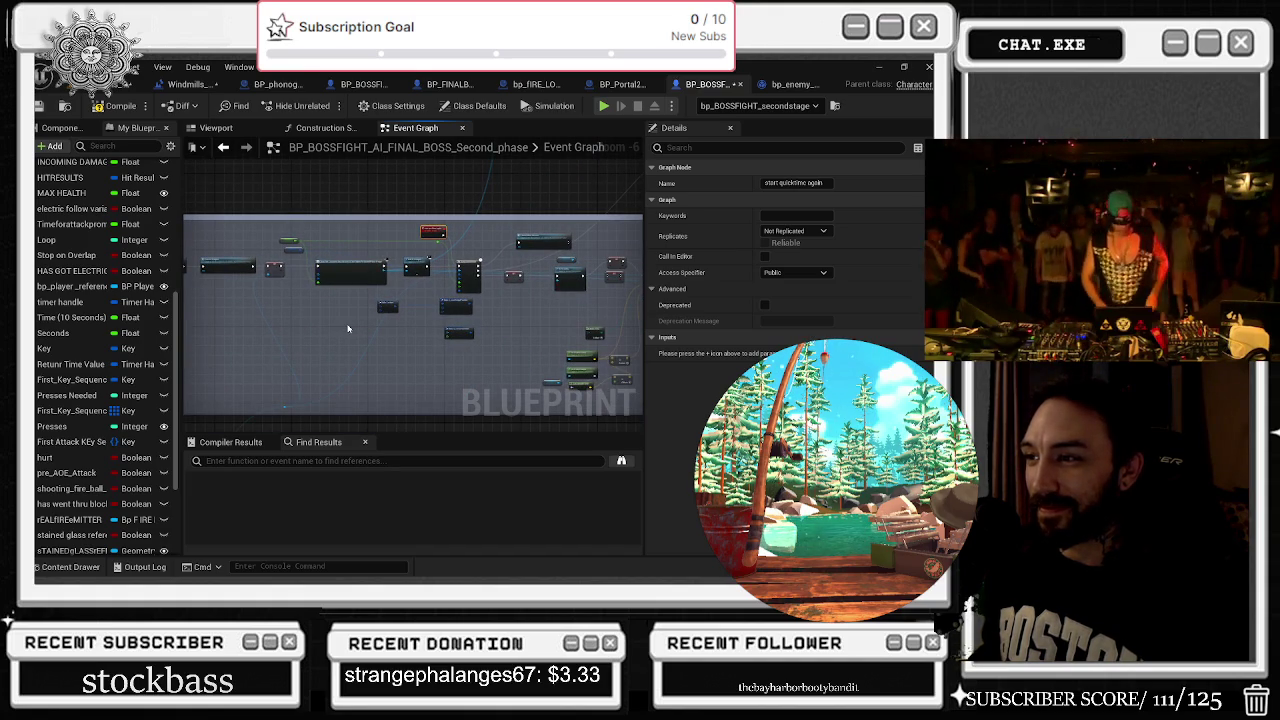
pyautogui.scroll(-2, 334, 340)
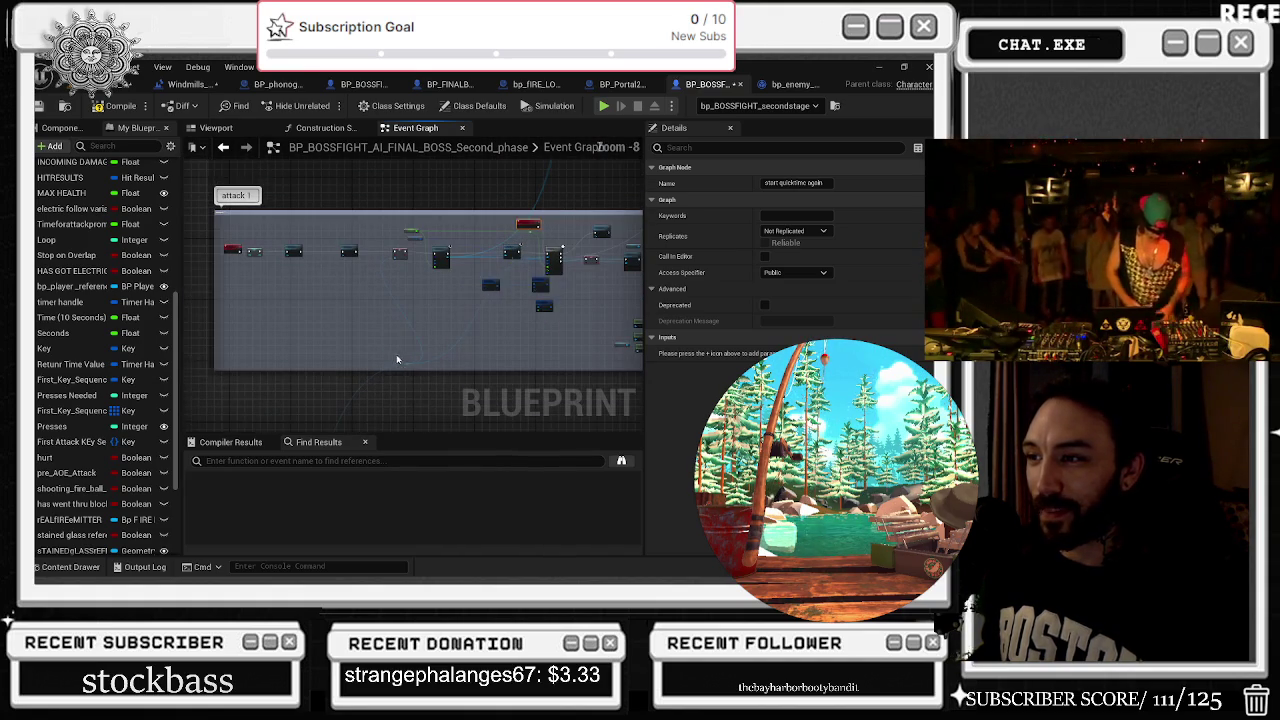
pyautogui.moveTo(352, 364)
pyautogui.mouseDown()
pyautogui.moveTo(420, 320)
pyautogui.moveTo(366, 310)
pyautogui.mouseUp()
pyautogui.scroll(2, 366, 293)
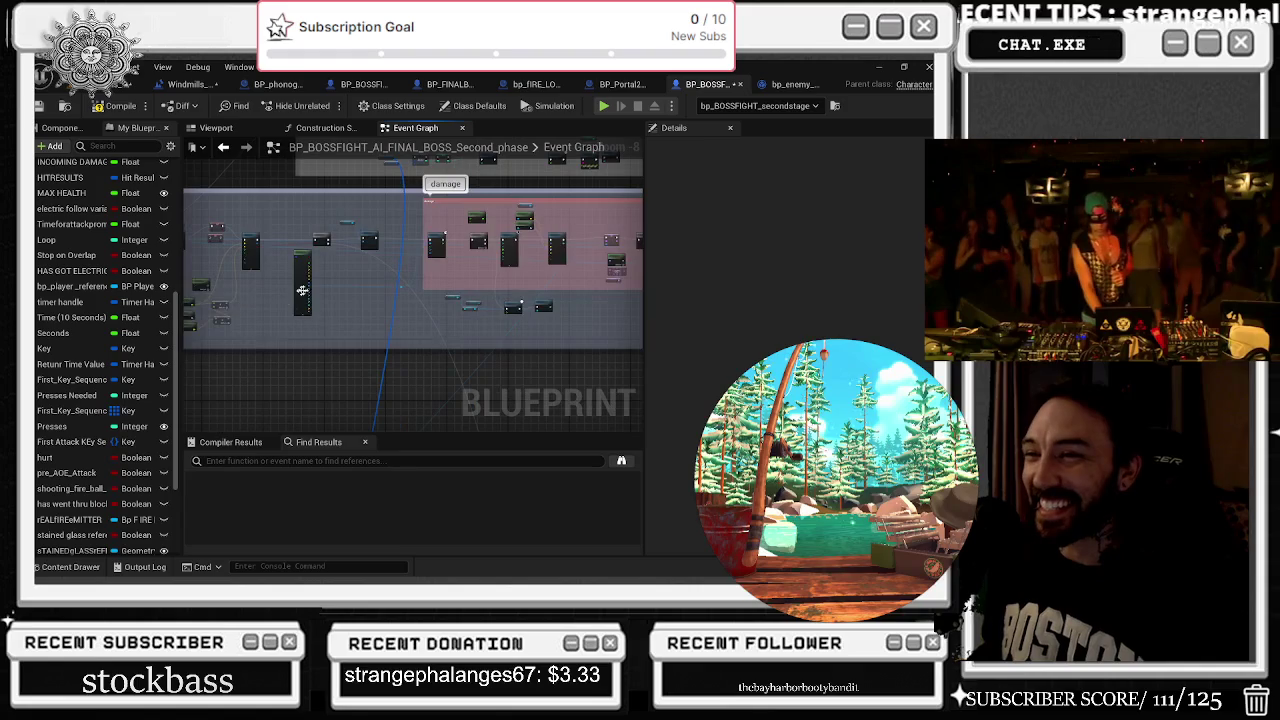
pyautogui.moveTo(339, 283); pyautogui.dragTo(477, 271)
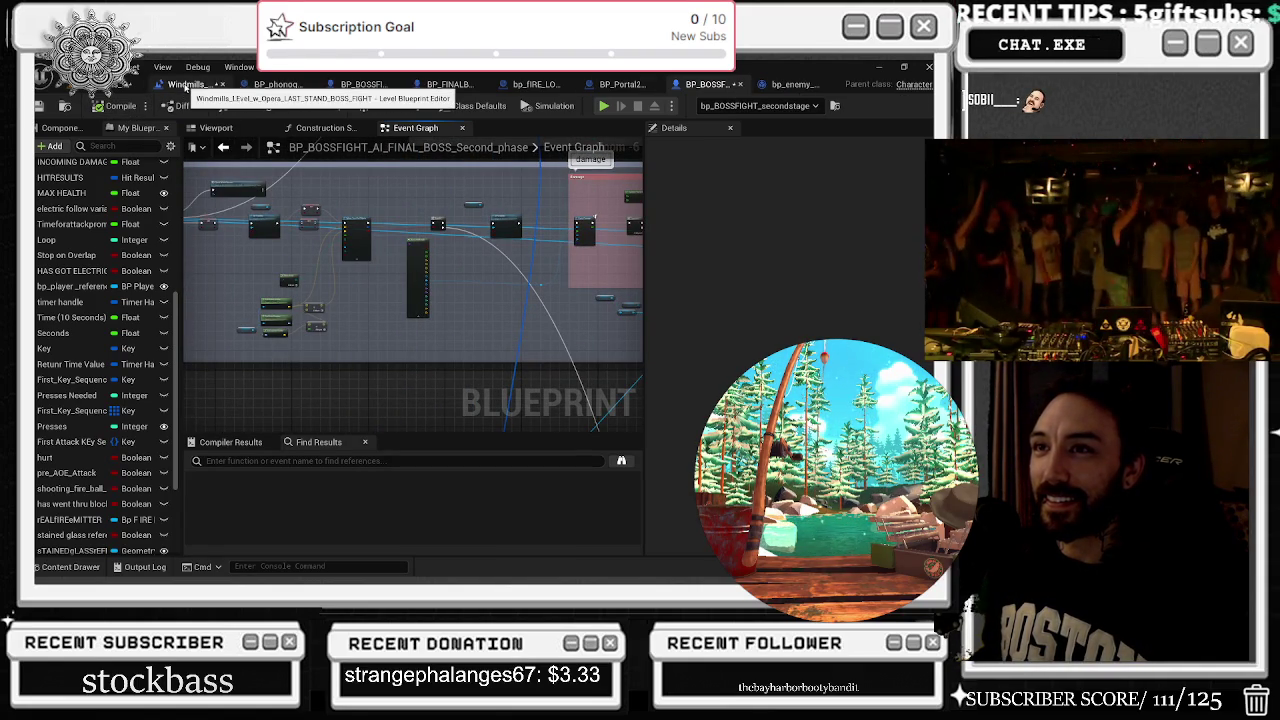
# Step: Close the Windmills level blueprint, then switch via BP_phonograph to the BP_BOSSFIGHT_AI_FINAL_BOSS blueprint
pyautogui.click(180, 84)
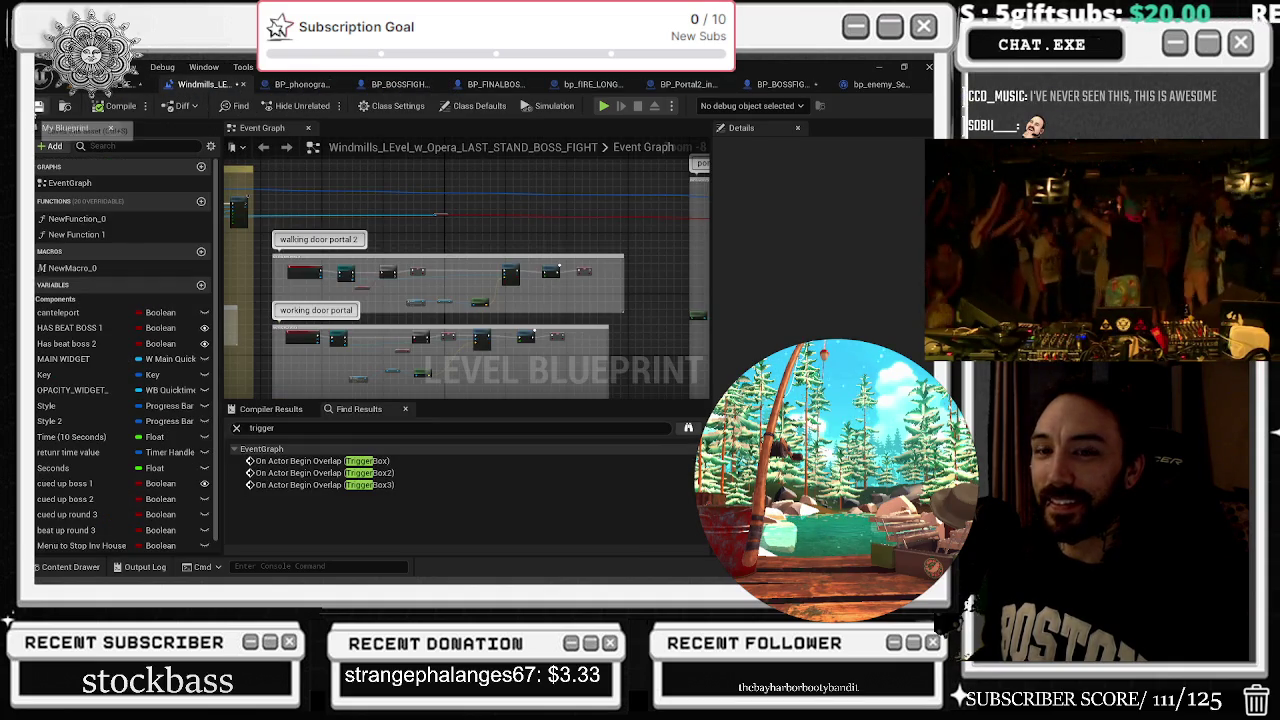
pyautogui.click(40, 105)
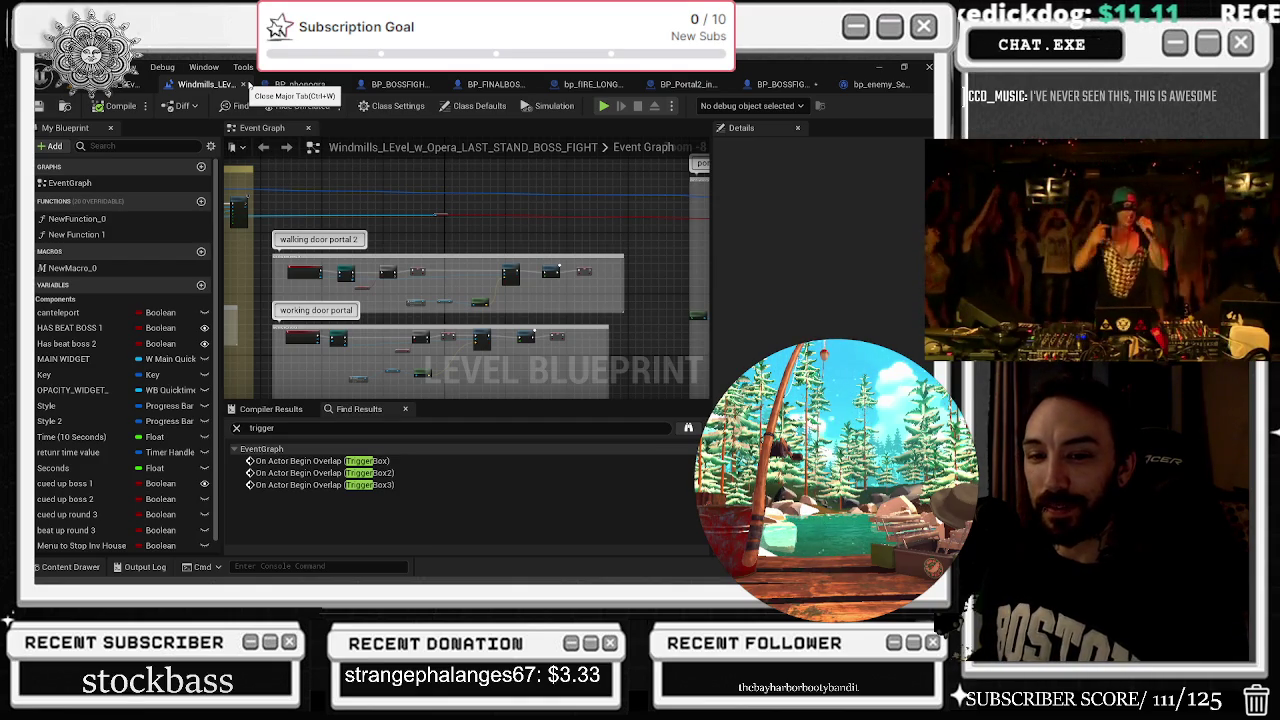
pyautogui.click(268, 86)
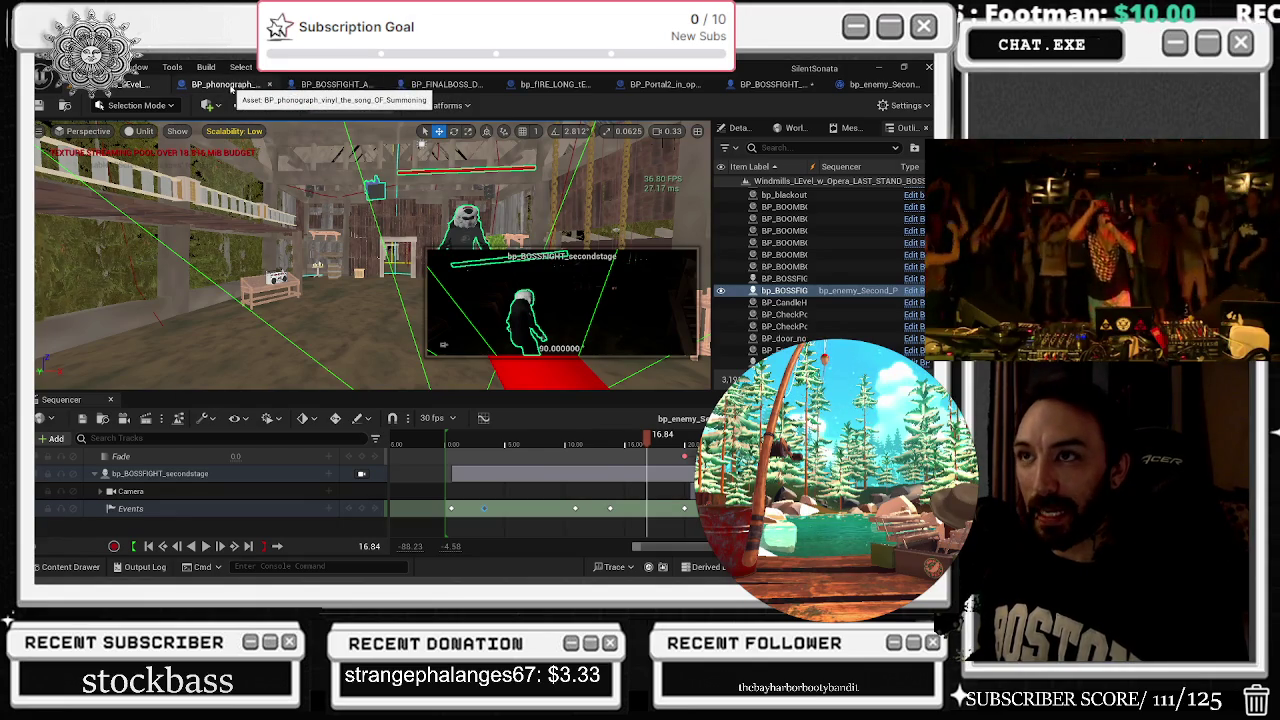
pyautogui.click(232, 90)
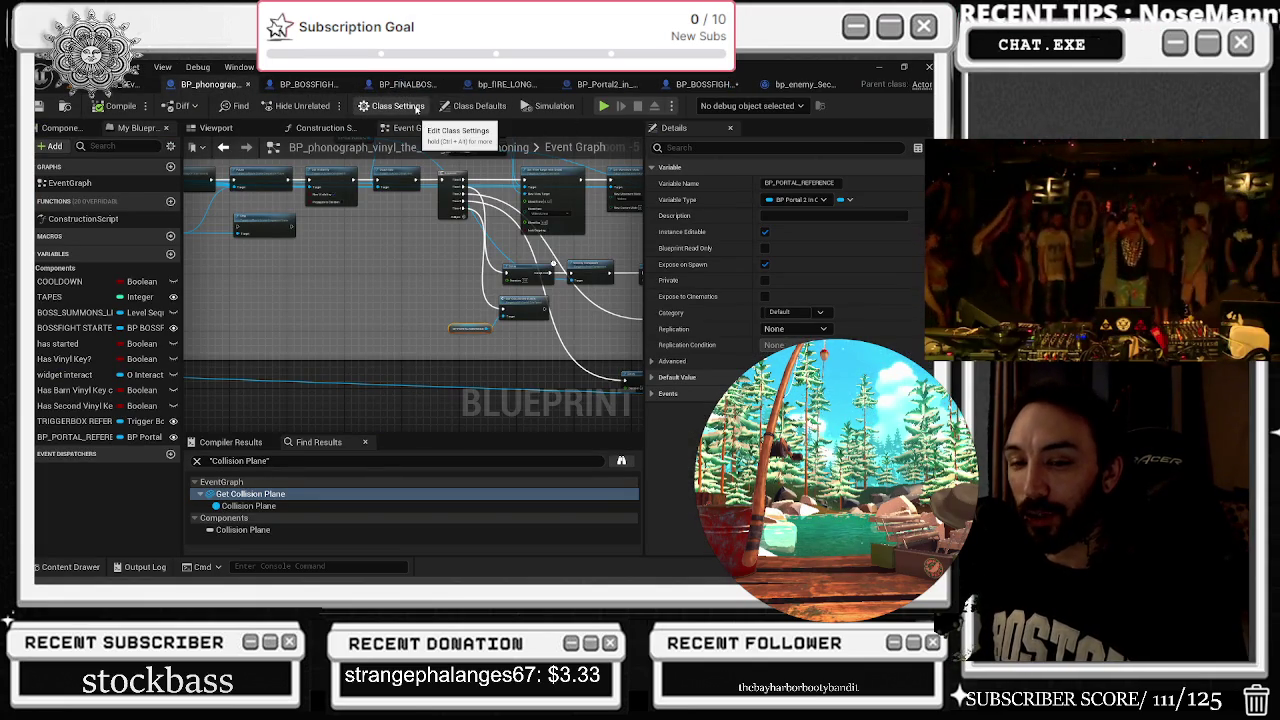
pyautogui.click(306, 84)
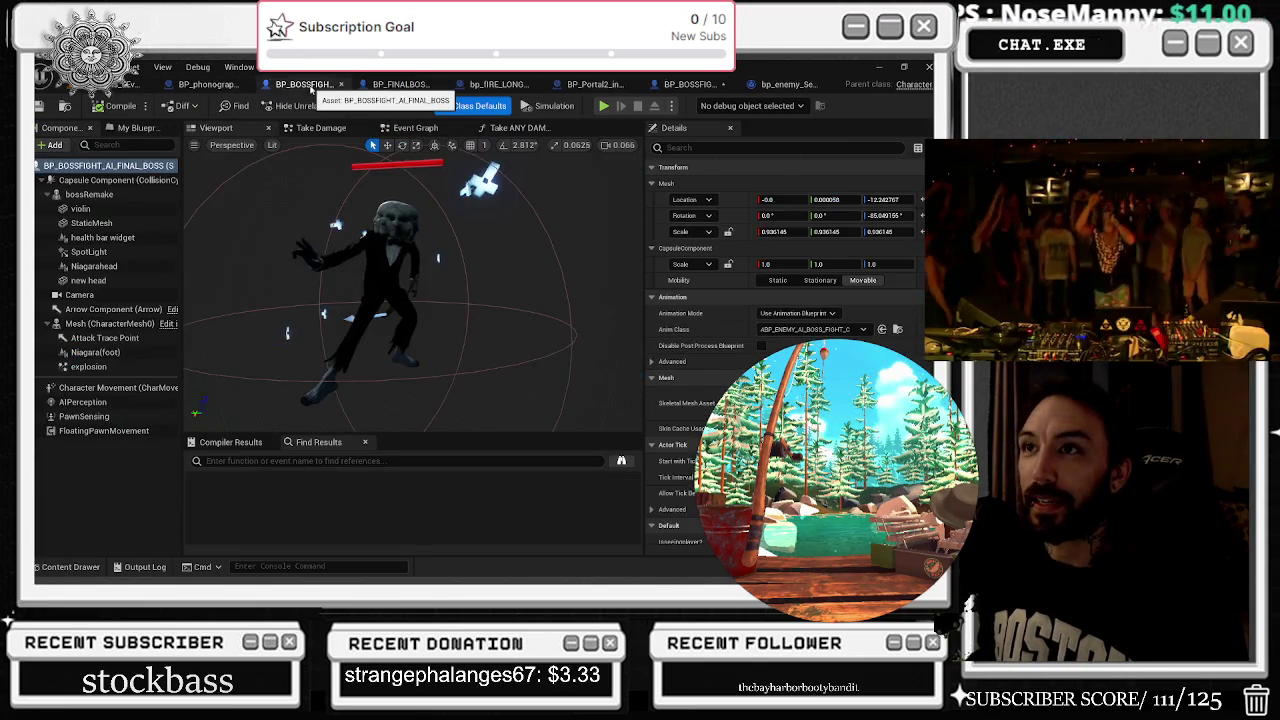
pyautogui.scroll(-3, 477, 250)
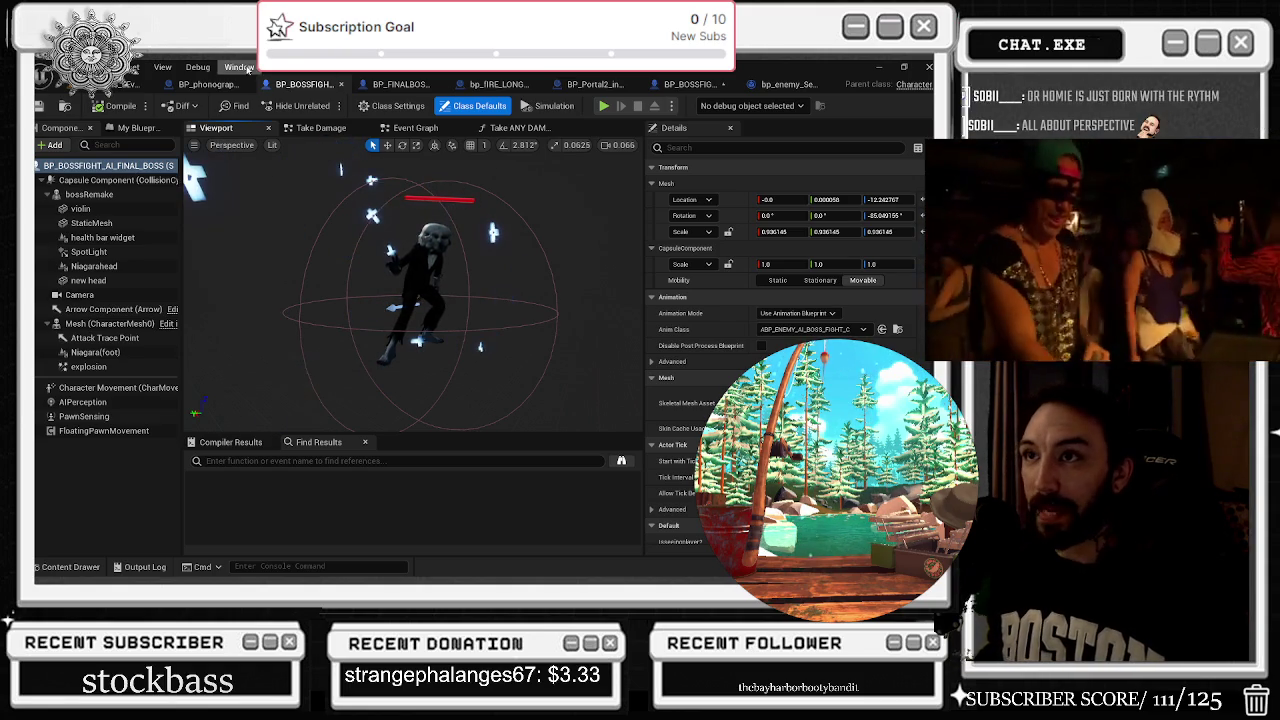
# Step: In BP_phonograph, zoom out of the Event Graph, deselect the portal variable, and zoom in on THE FOG EVENT
pyautogui.click(210, 84)
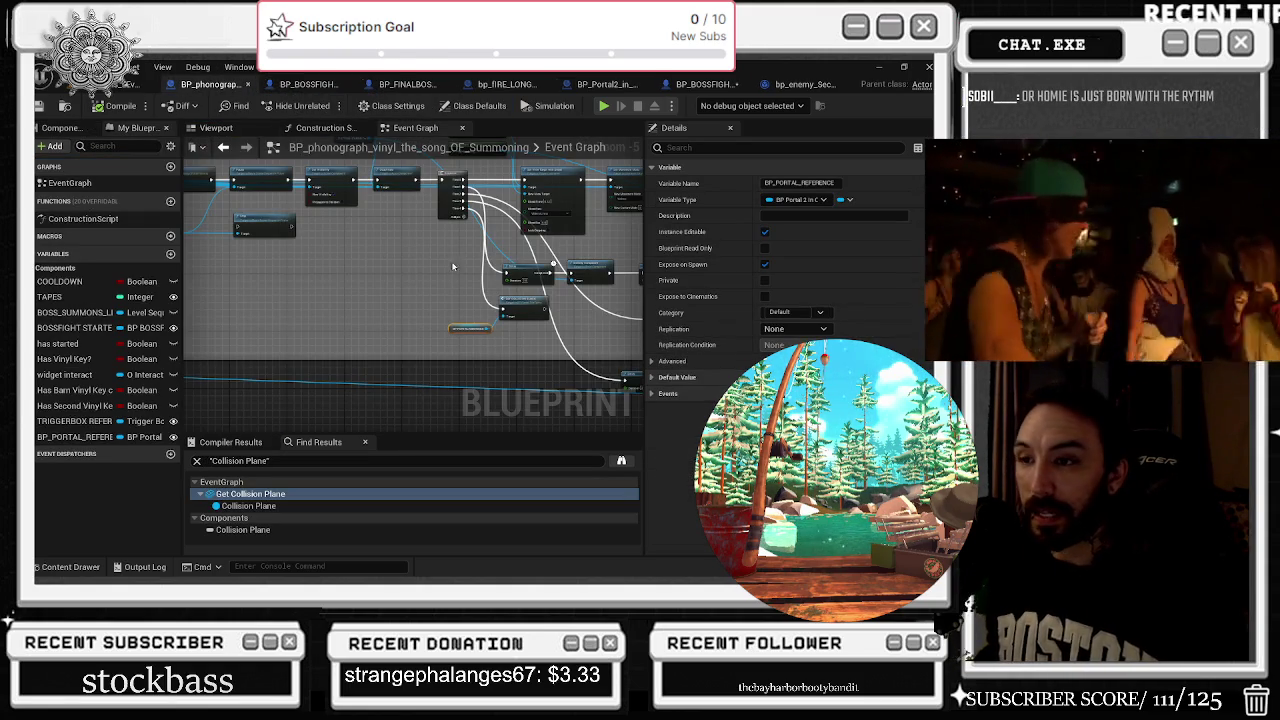
pyautogui.scroll(-5, 432, 256)
pyautogui.scroll(-2, 492, 351)
pyautogui.click(377, 339)
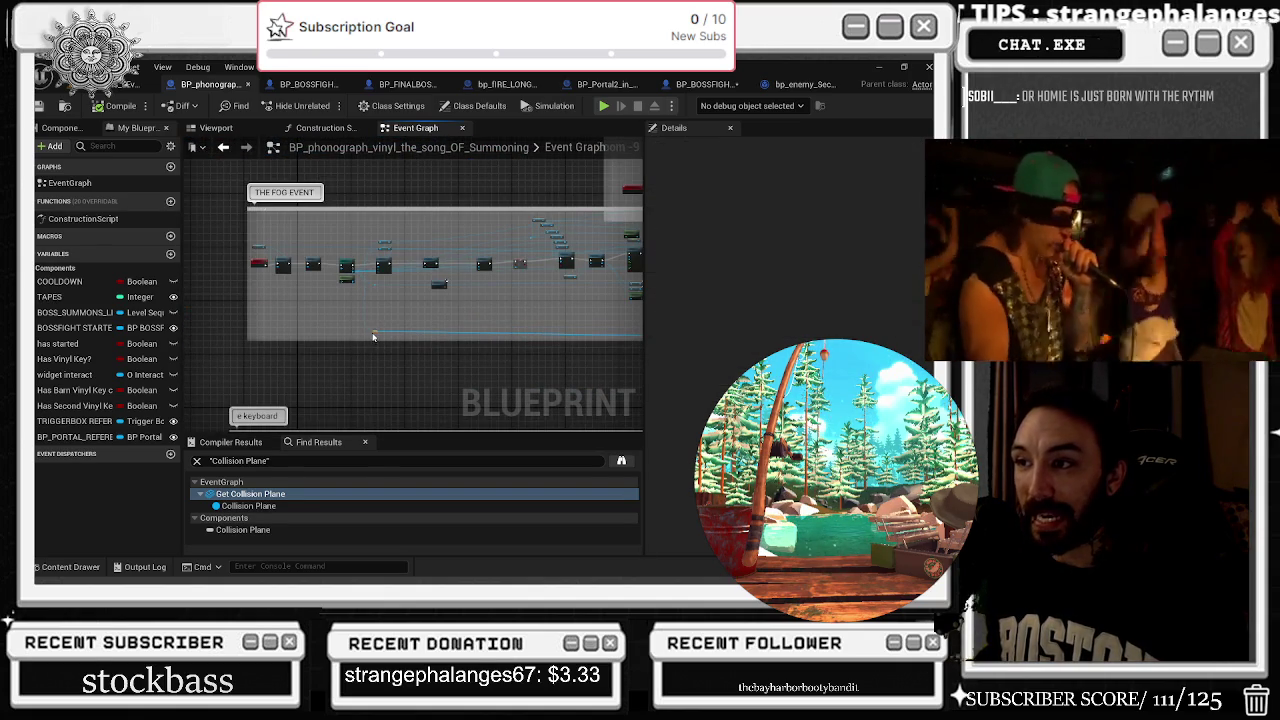
pyautogui.moveTo(373, 332); pyautogui.dragTo(379, 356)
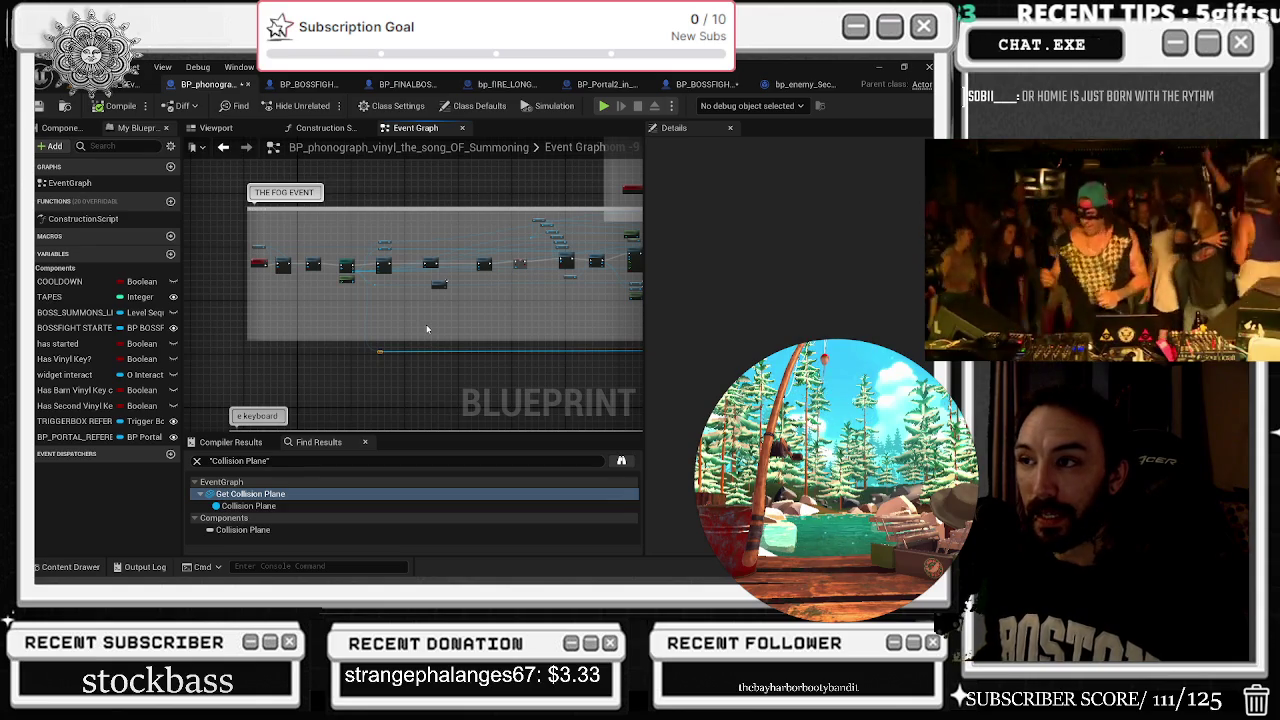
pyautogui.scroll(5, 426, 328)
pyautogui.scroll(2, 289, 305)
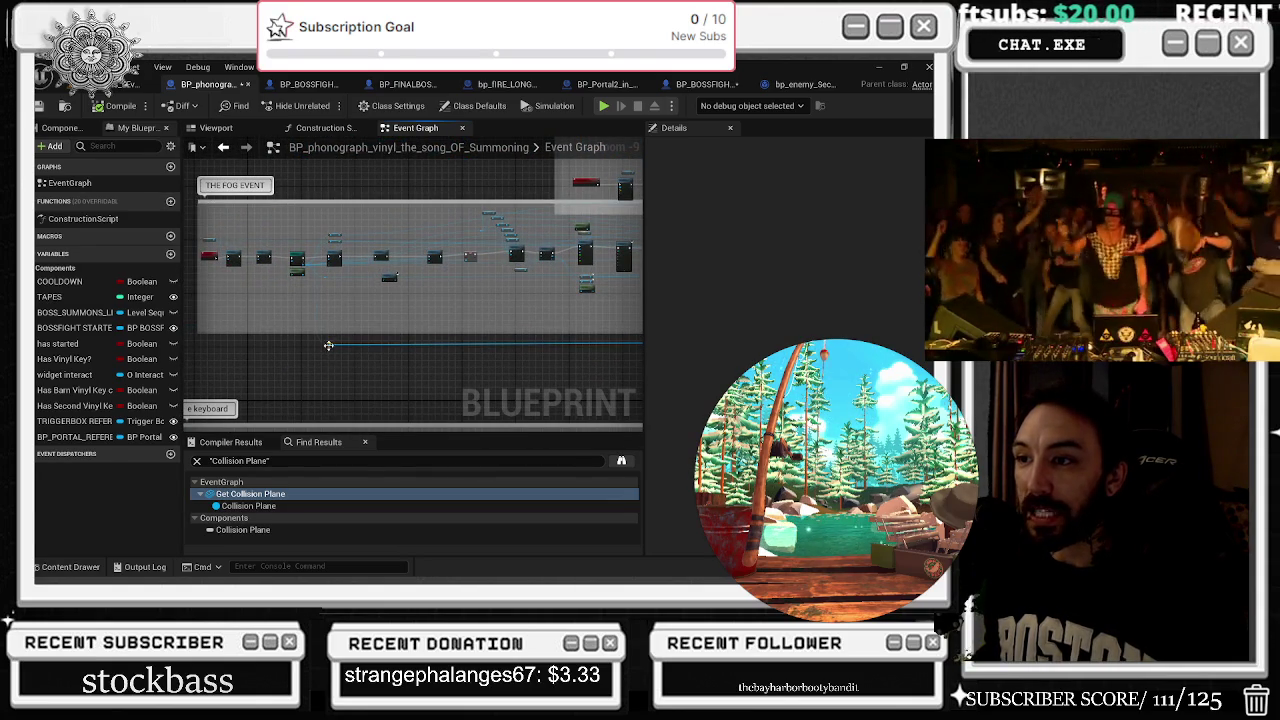
pyautogui.scroll(1, 321, 353)
pyautogui.scroll(1, 464, 357)
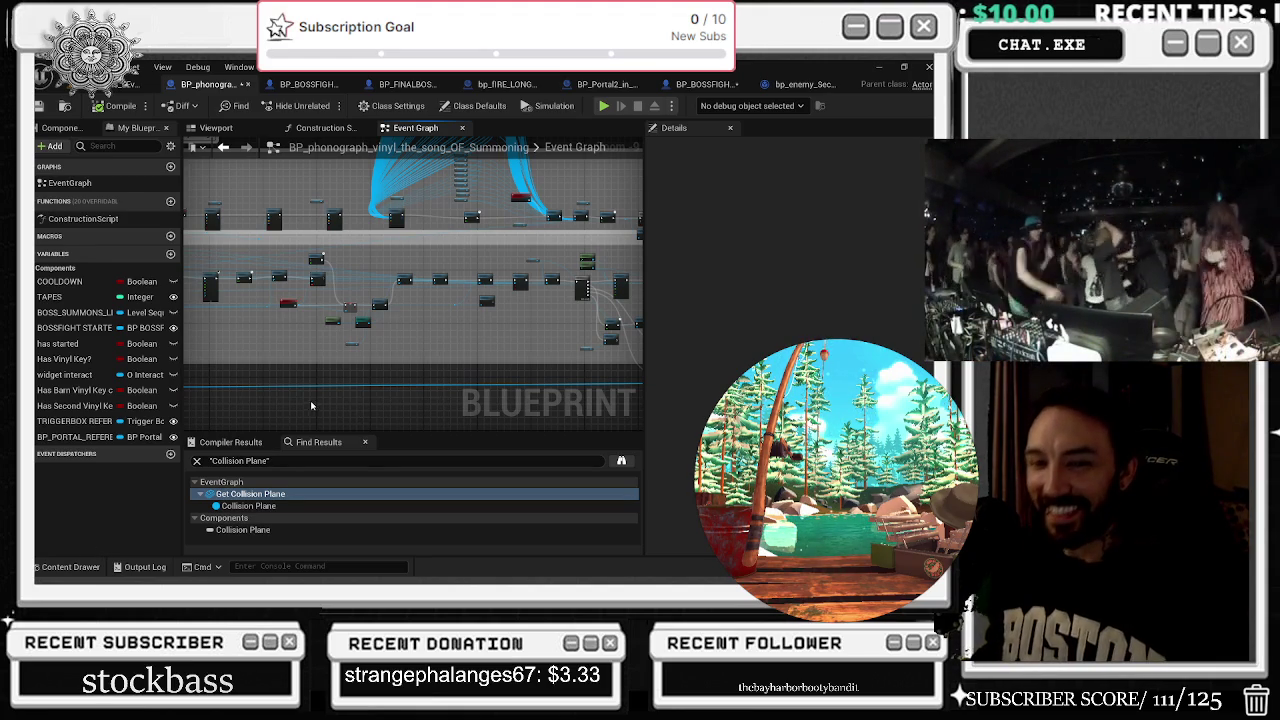
# Step: Select and slightly nudge the nodes around the boss finished custom event
pyautogui.scroll(8, 258, 346)
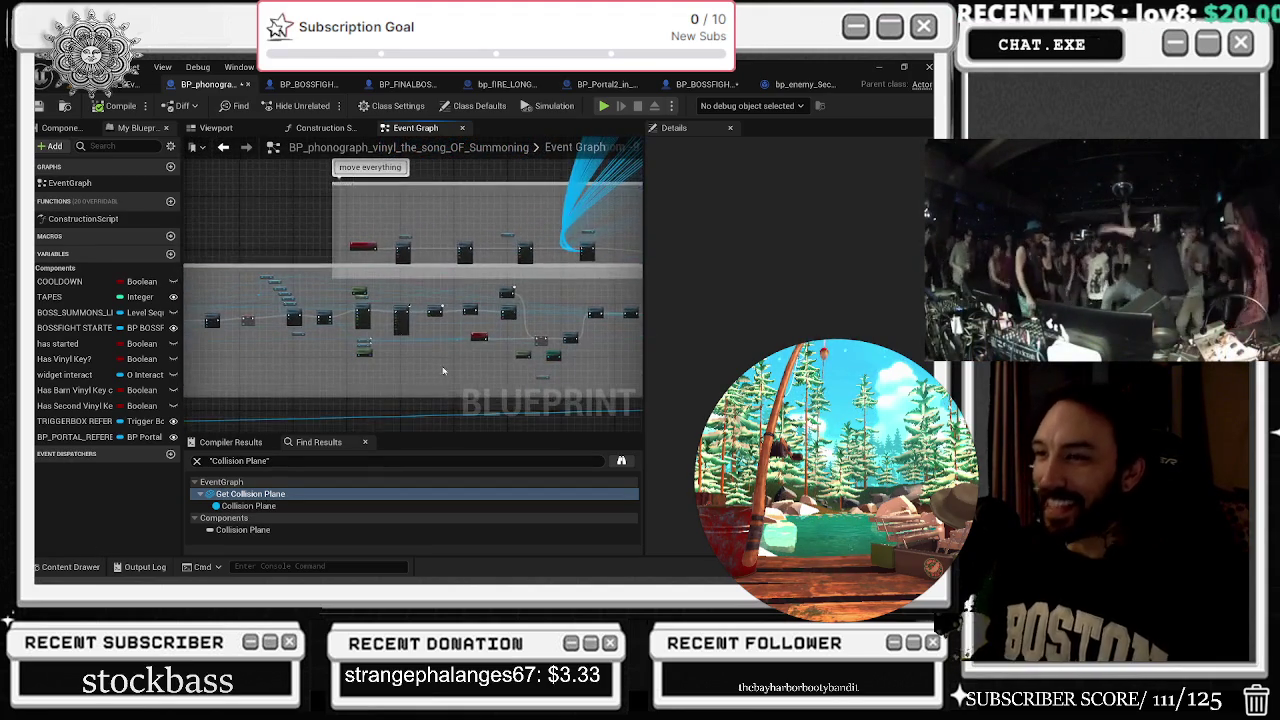
pyautogui.moveTo(525, 353); pyautogui.dragTo(345, 353)
pyautogui.click(432, 331)
pyautogui.moveTo(432, 331); pyautogui.dragTo(310, 301)
pyautogui.click(566, 386)
pyautogui.moveTo(531, 358)
pyautogui.mouseDown()
pyautogui.moveTo(520, 335)
pyautogui.moveTo(540, 370)
pyautogui.moveTo(531, 362)
pyautogui.mouseUp()
pyautogui.moveTo(282, 272)
pyautogui.mouseDown()
pyautogui.moveTo(347, 331)
pyautogui.moveTo(311, 315)
pyautogui.mouseUp()
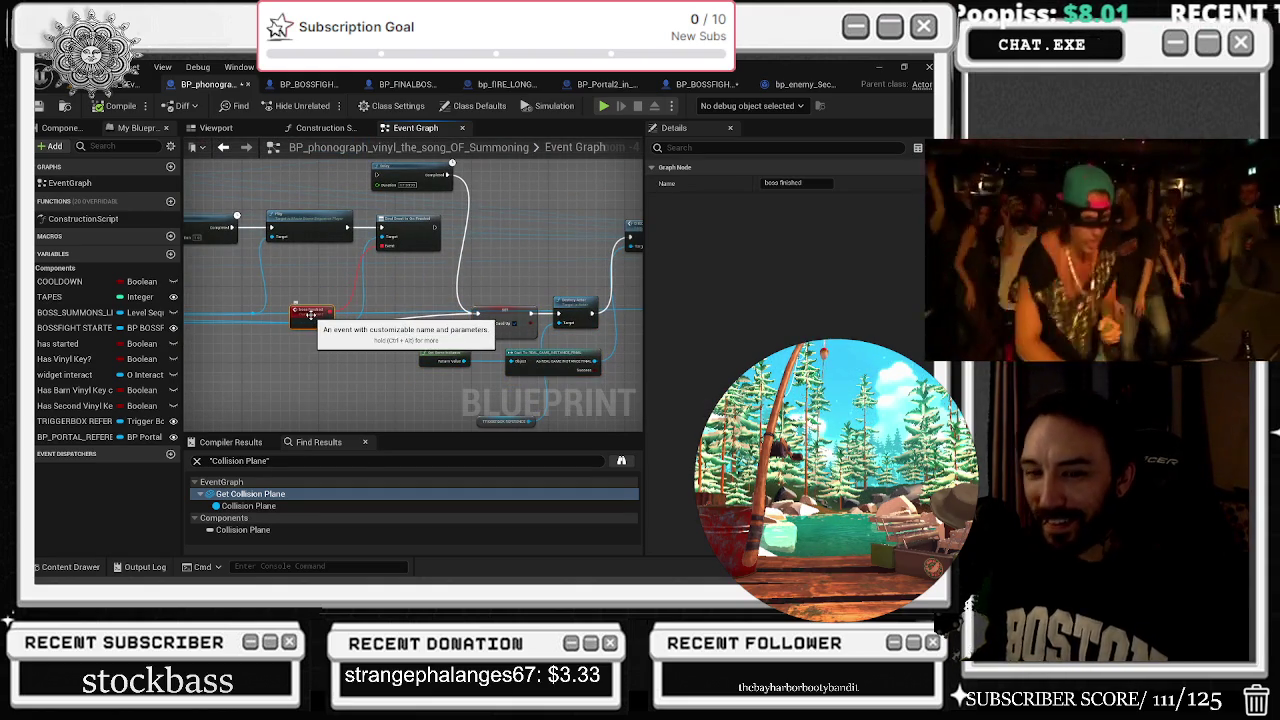
pyautogui.moveTo(299, 372); pyautogui.dragTo(275, 347)
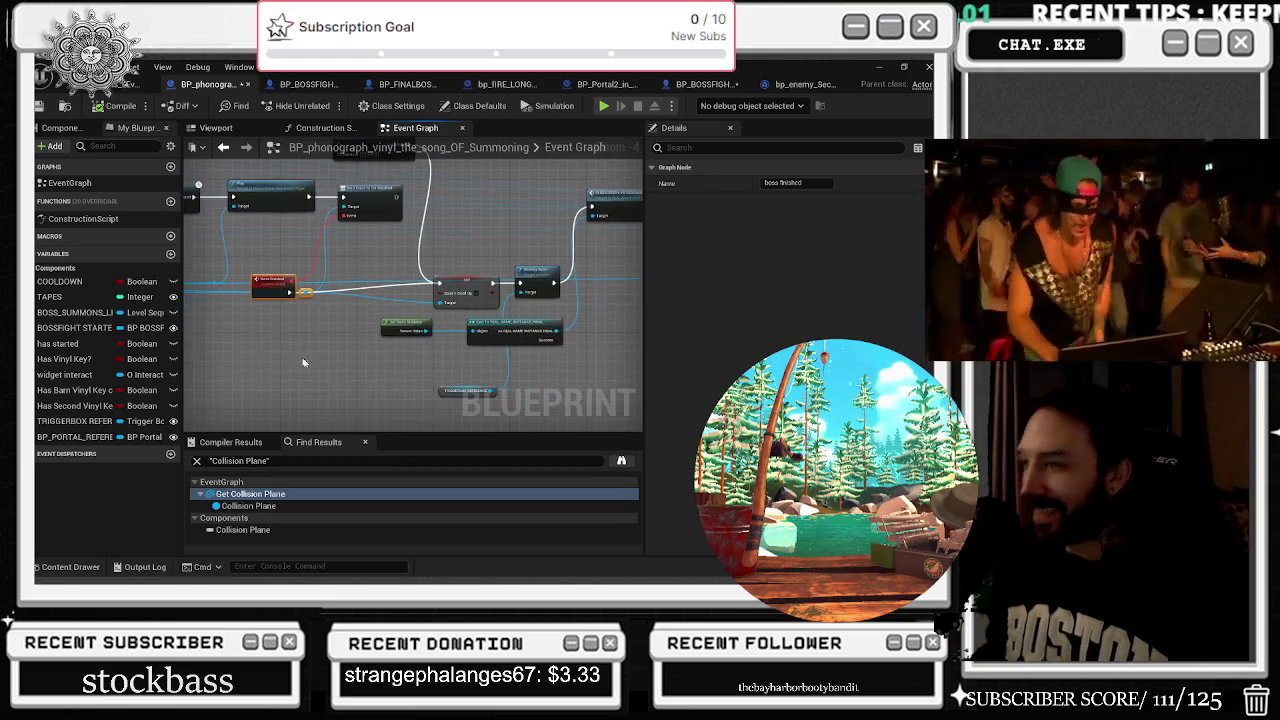
# Step: Close the phonograph blueprint and return to the final boss AI blueprint
pyautogui.scroll(-2, 434, 395)
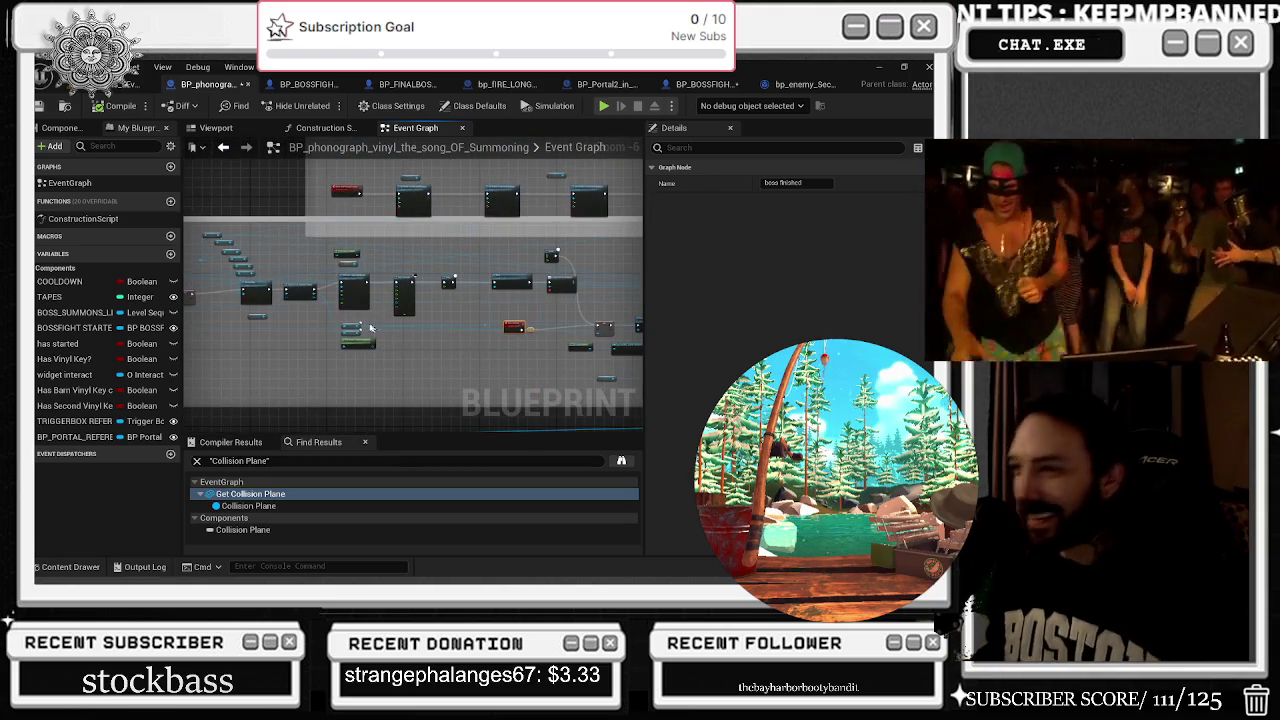
pyautogui.scroll(3, 409, 342)
pyautogui.scroll(-3, 487, 248)
pyautogui.scroll(2, 462, 270)
pyautogui.scroll(-3, 471, 268)
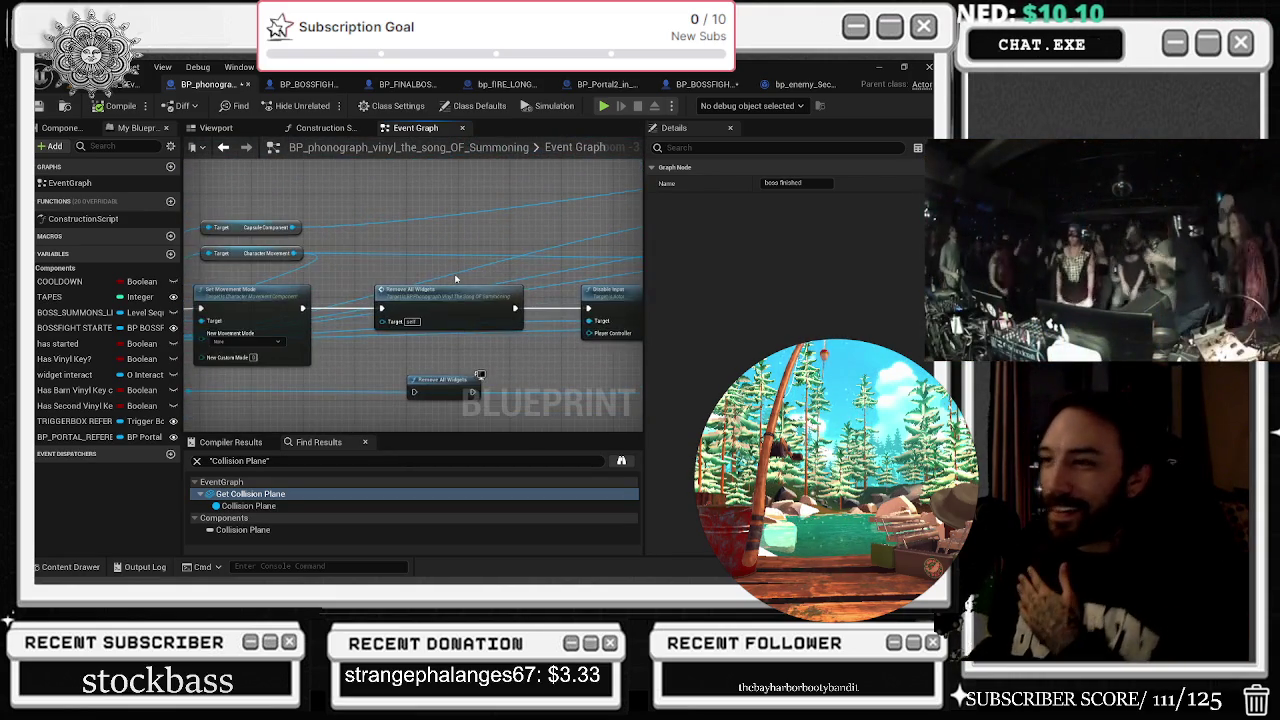
pyautogui.scroll(3, 343, 302)
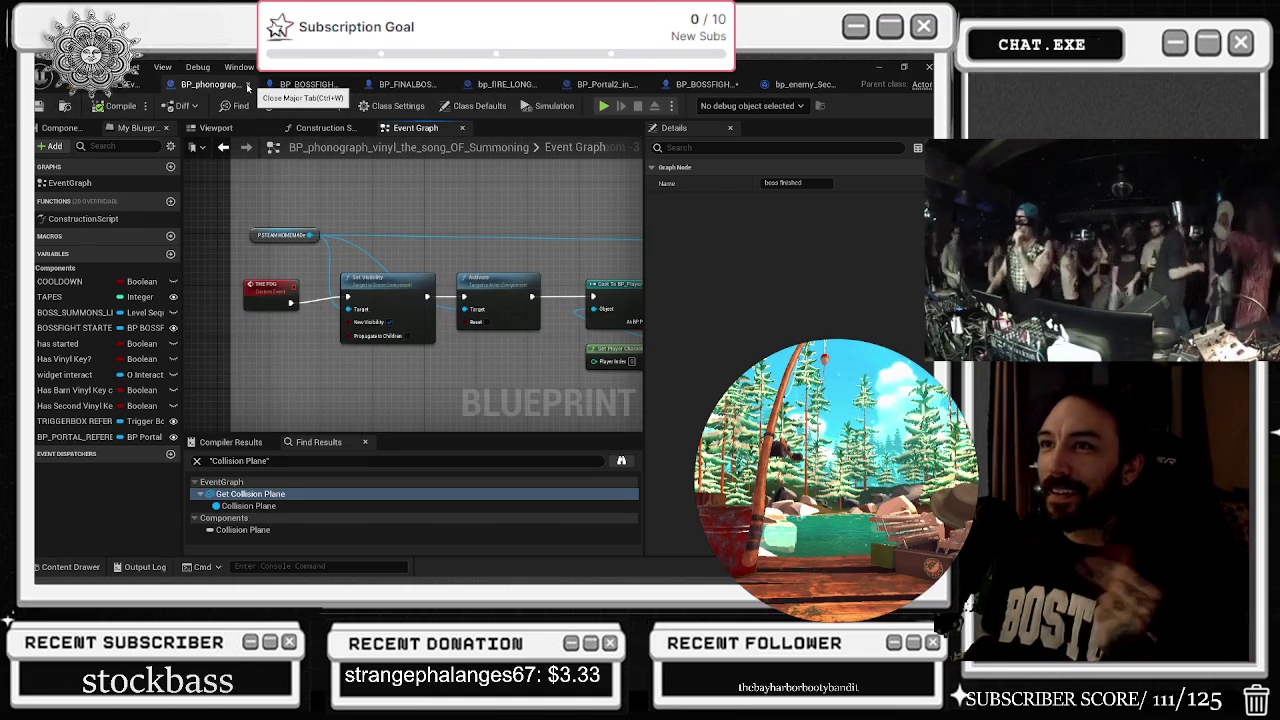
pyautogui.click(248, 88)
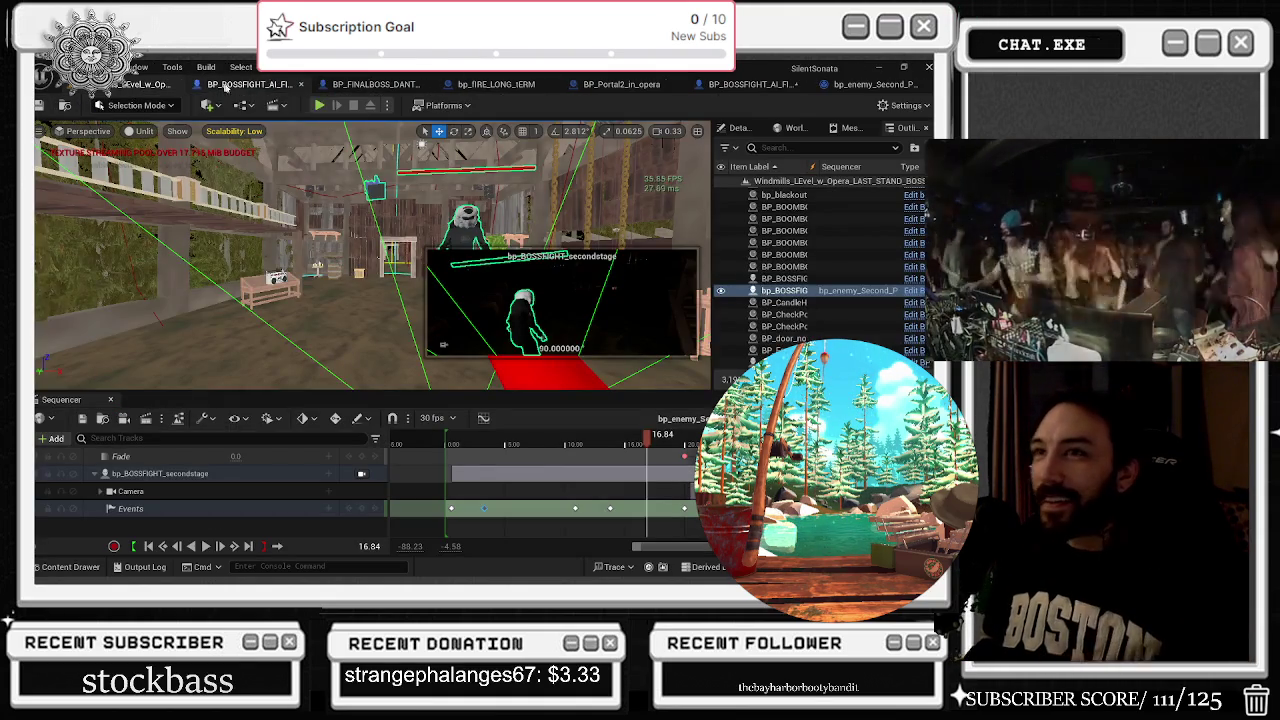
pyautogui.click(231, 86)
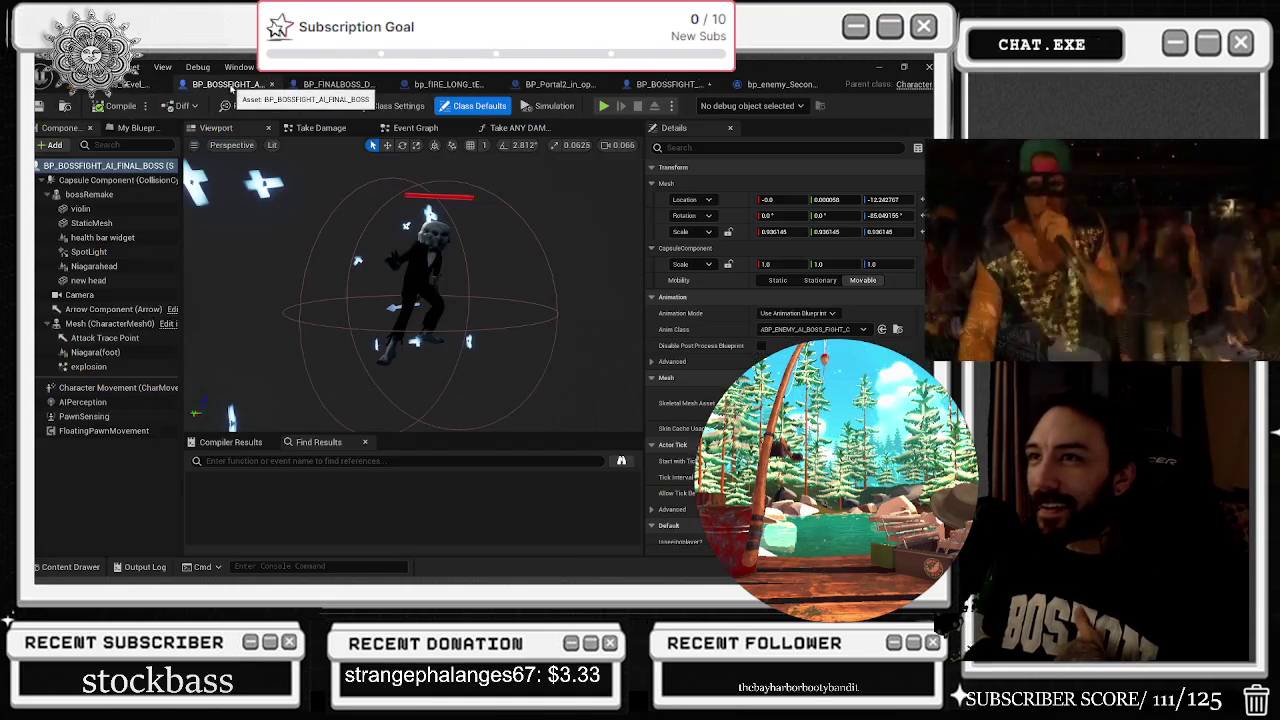
# Step: Preview the bp_fIRE_LONG_tERM fire effect in its Viewport, then close that blueprint
pyautogui.click(479, 86)
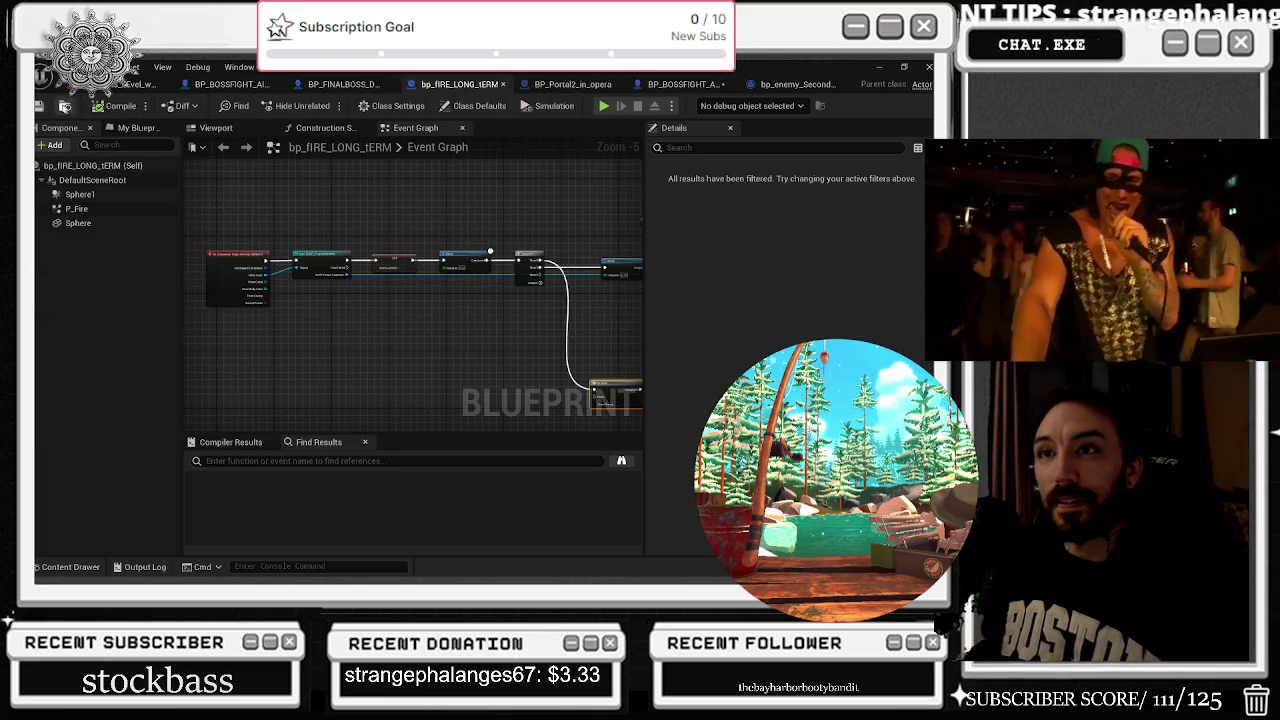
pyautogui.click(238, 130)
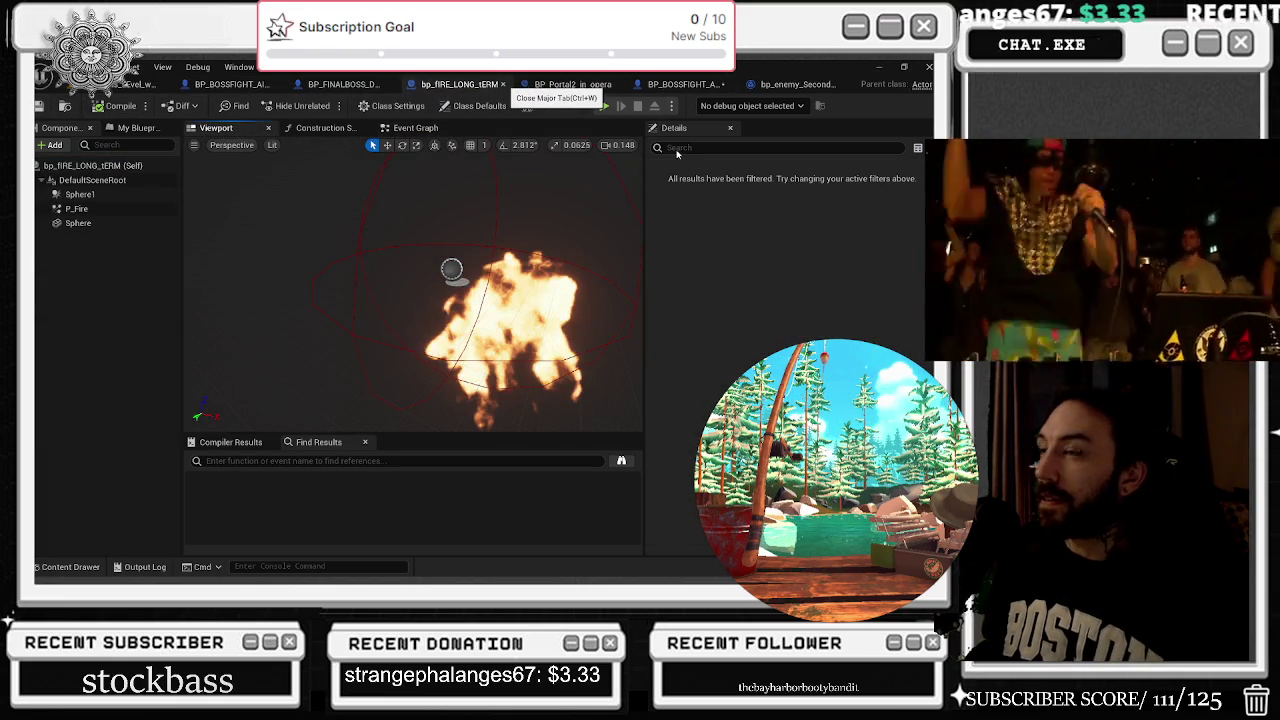
pyautogui.click(502, 84)
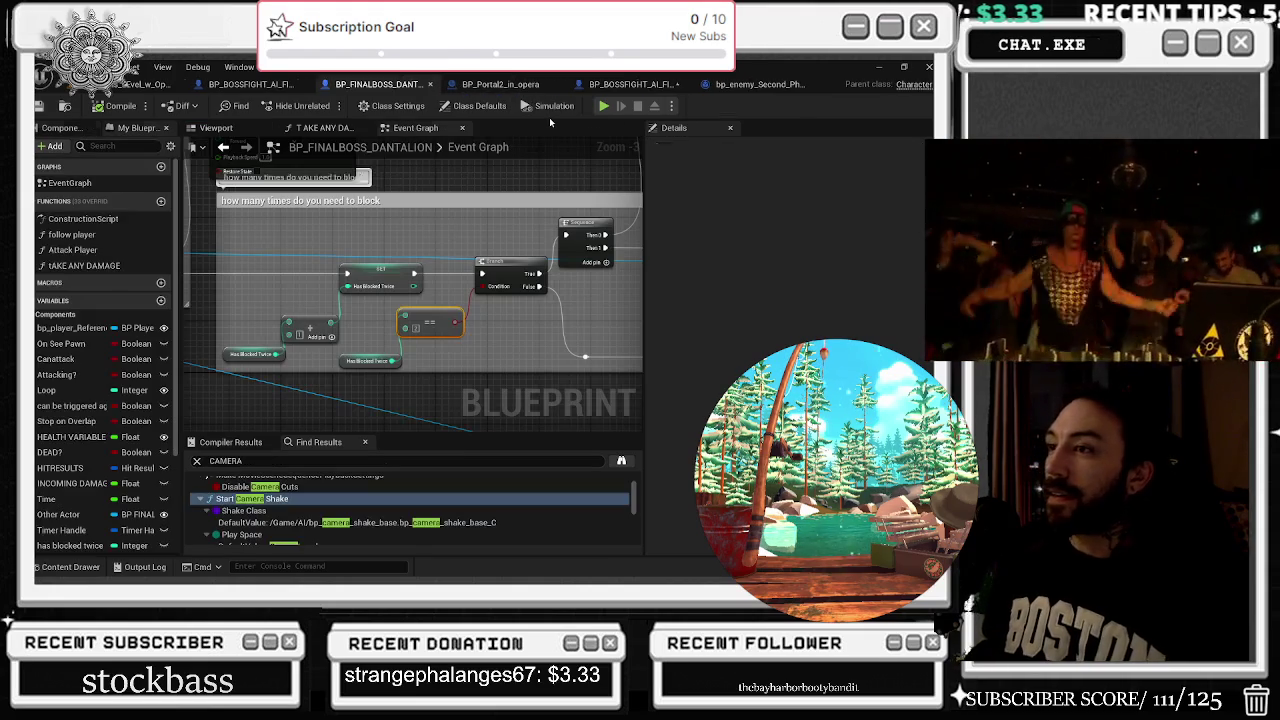
# Step: Save the BP_Portal2_in_opera blueprint and close its tab
pyautogui.click(476, 84)
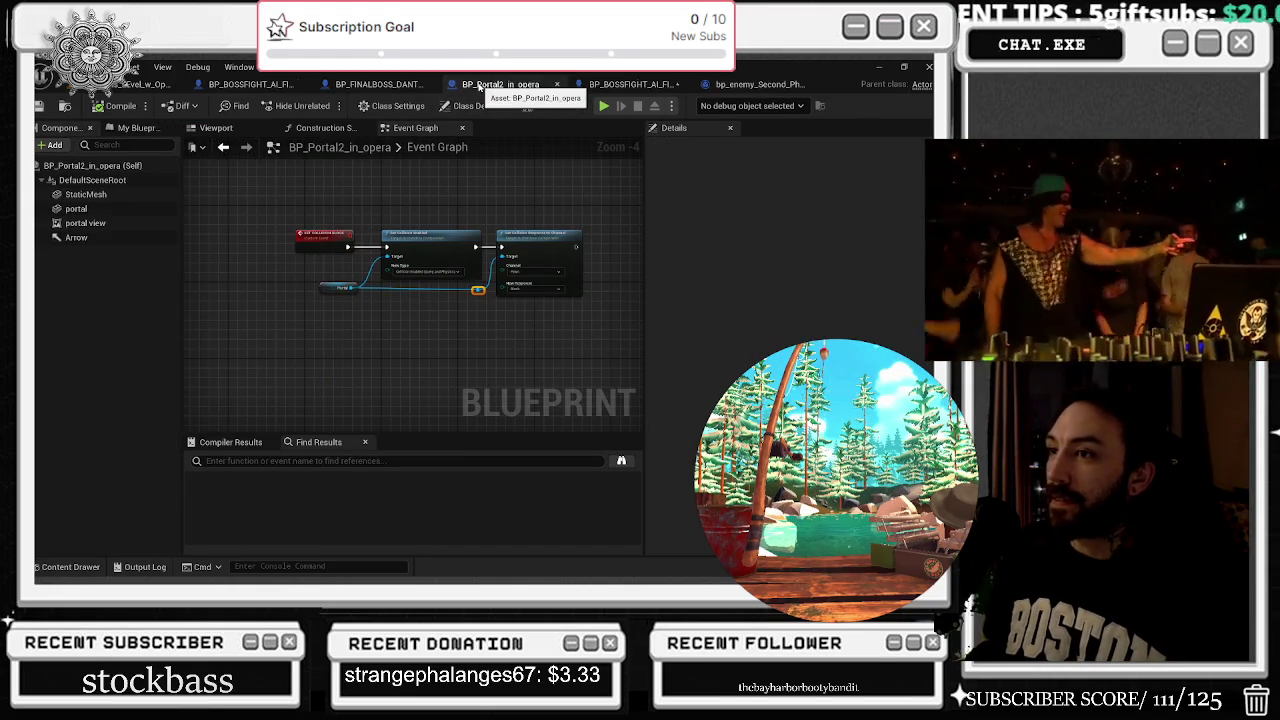
pyautogui.click(39, 106)
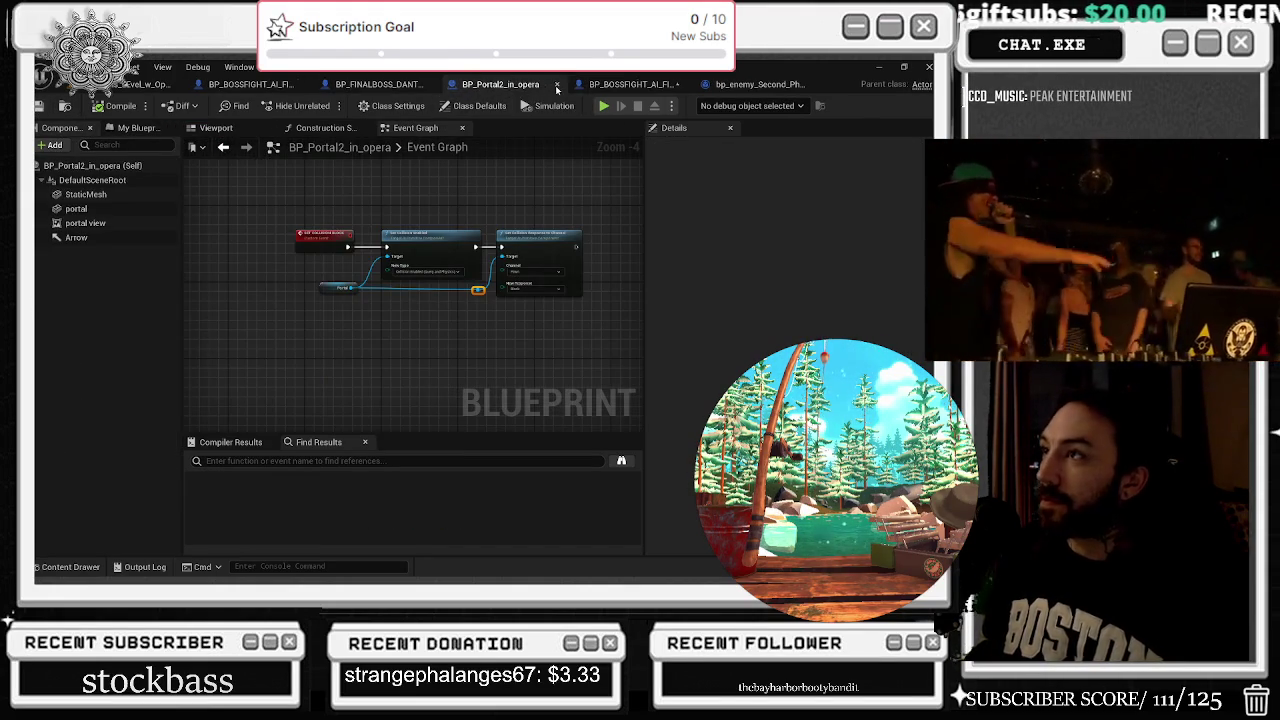
pyautogui.click(557, 85)
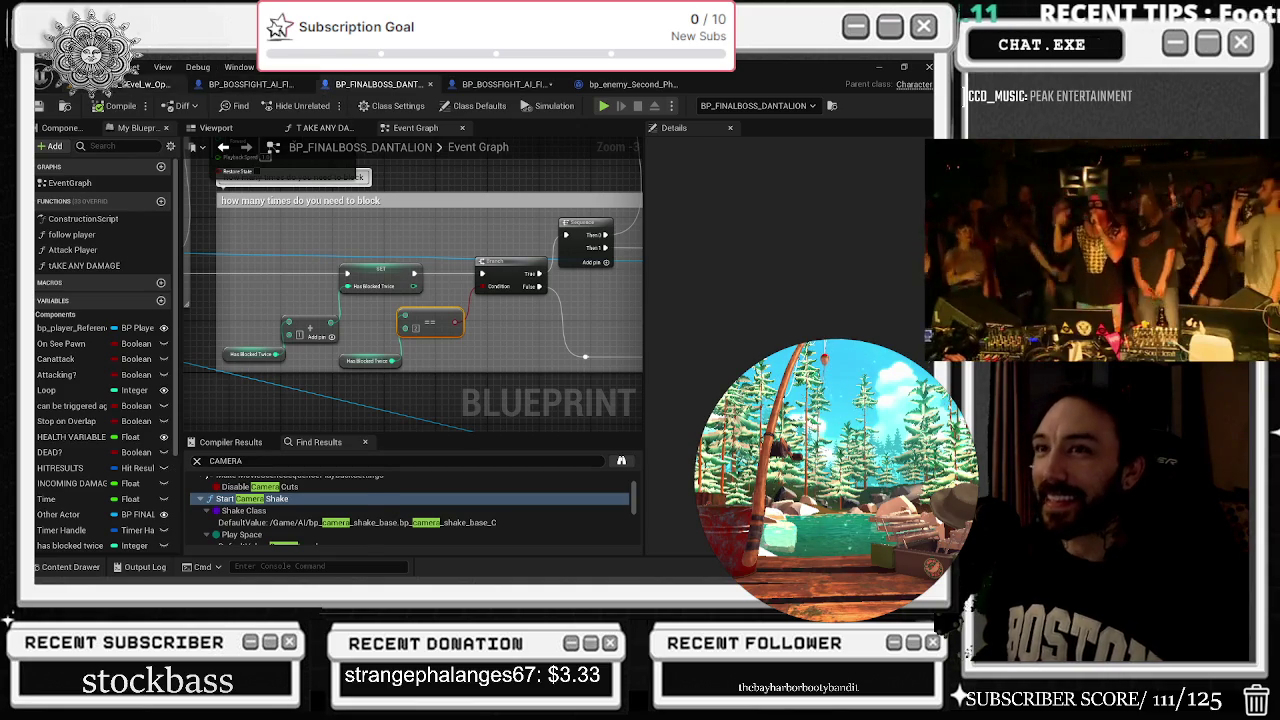
# Step: Switch to BP_BOSSFIGHT_AI_FINAL_BOSS and orbit around its boss character preview
pyautogui.click(67, 88)
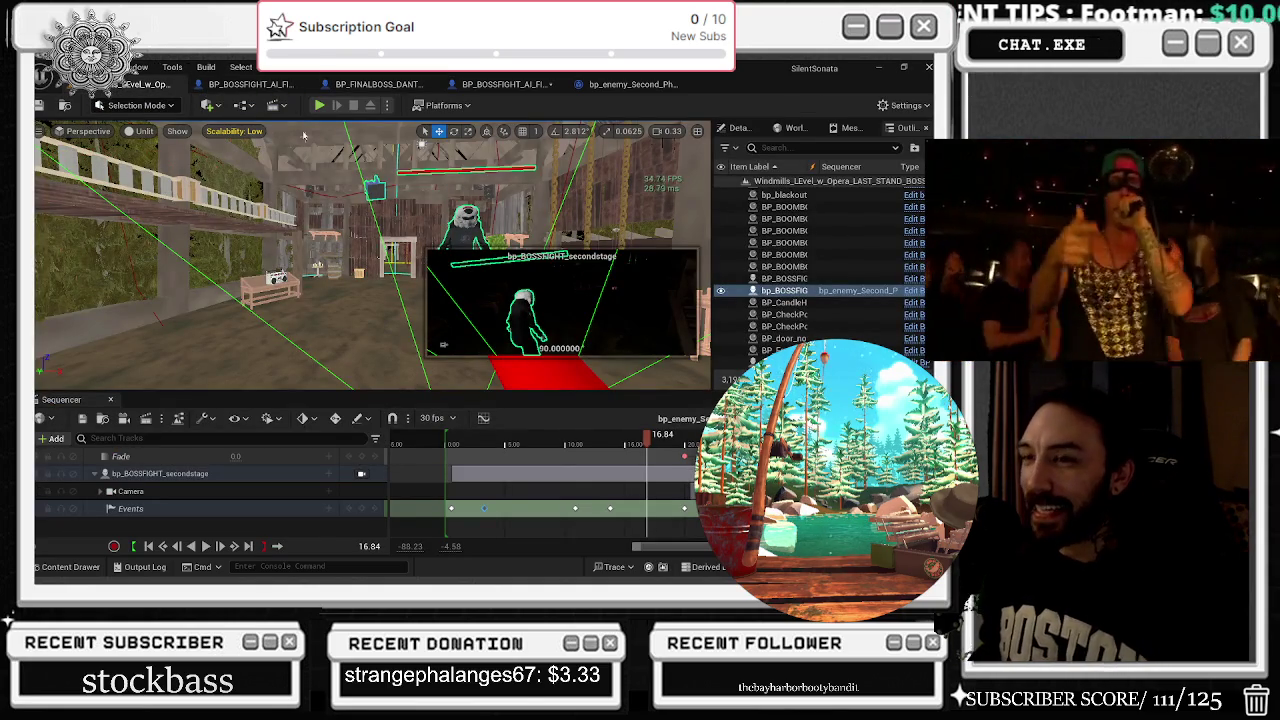
pyautogui.click(206, 67)
pyautogui.click(250, 84)
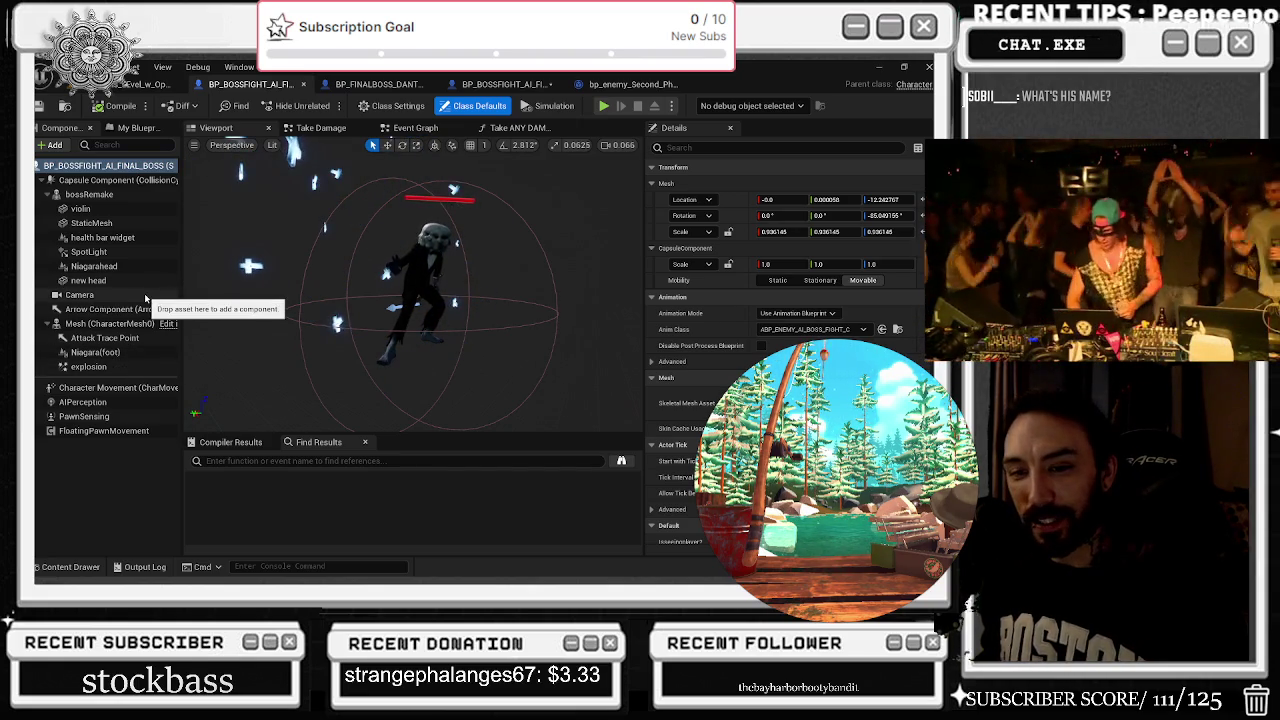
pyautogui.click(407, 358)
pyautogui.moveTo(407, 358); pyautogui.dragTo(407, 358)
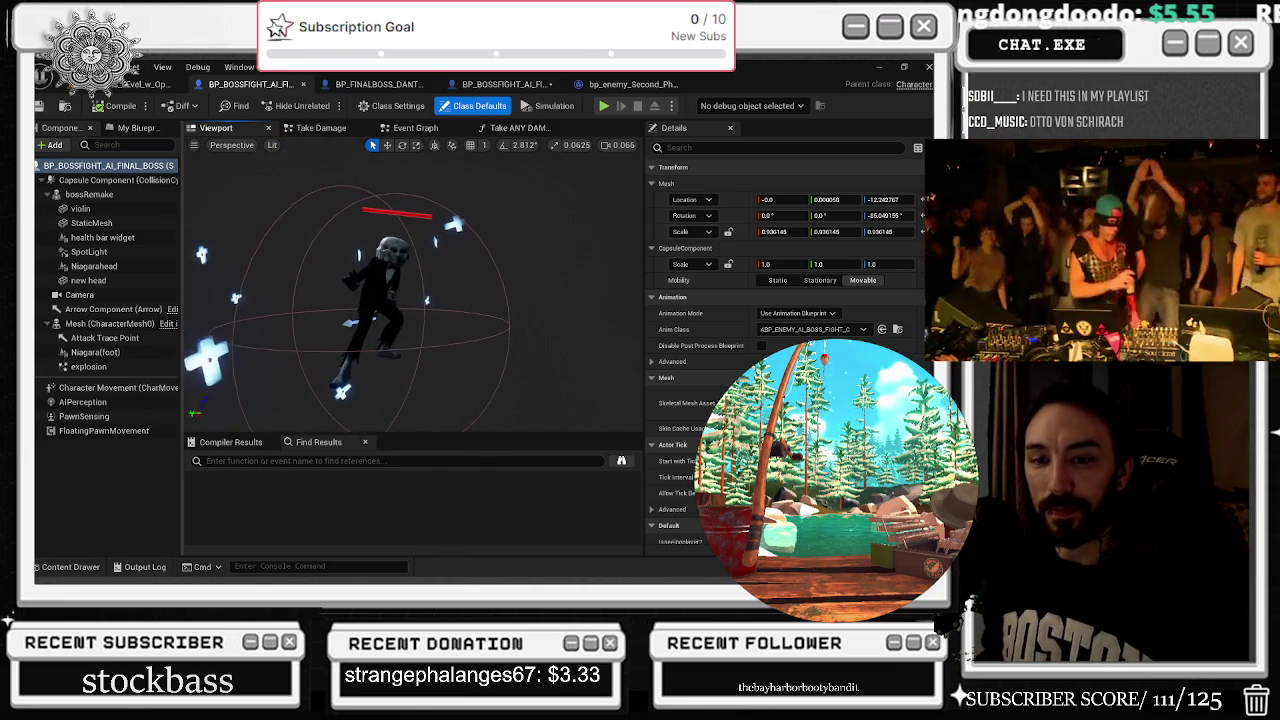
# Step: From the level view, double-click the boss actor to reopen its blueprint
pyautogui.click(133, 85)
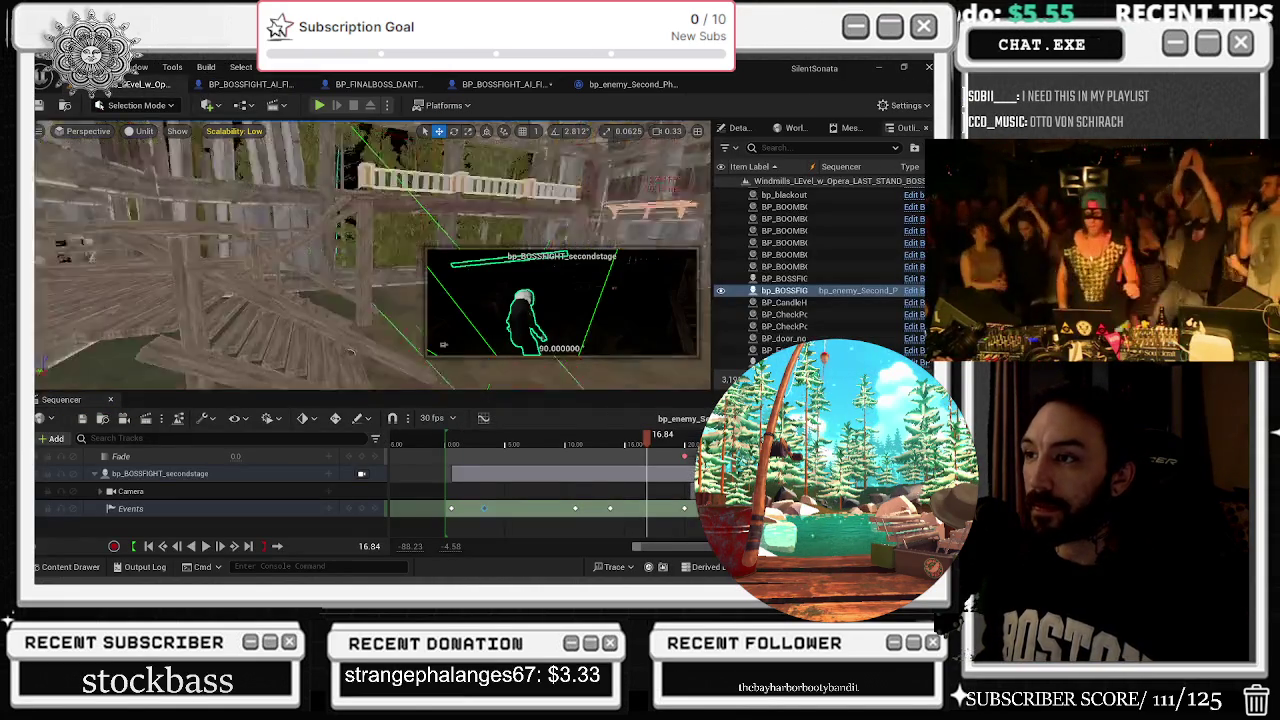
pyautogui.moveTo(459, 372); pyautogui.dragTo(459, 372)
pyautogui.doubleClick(325, 255)
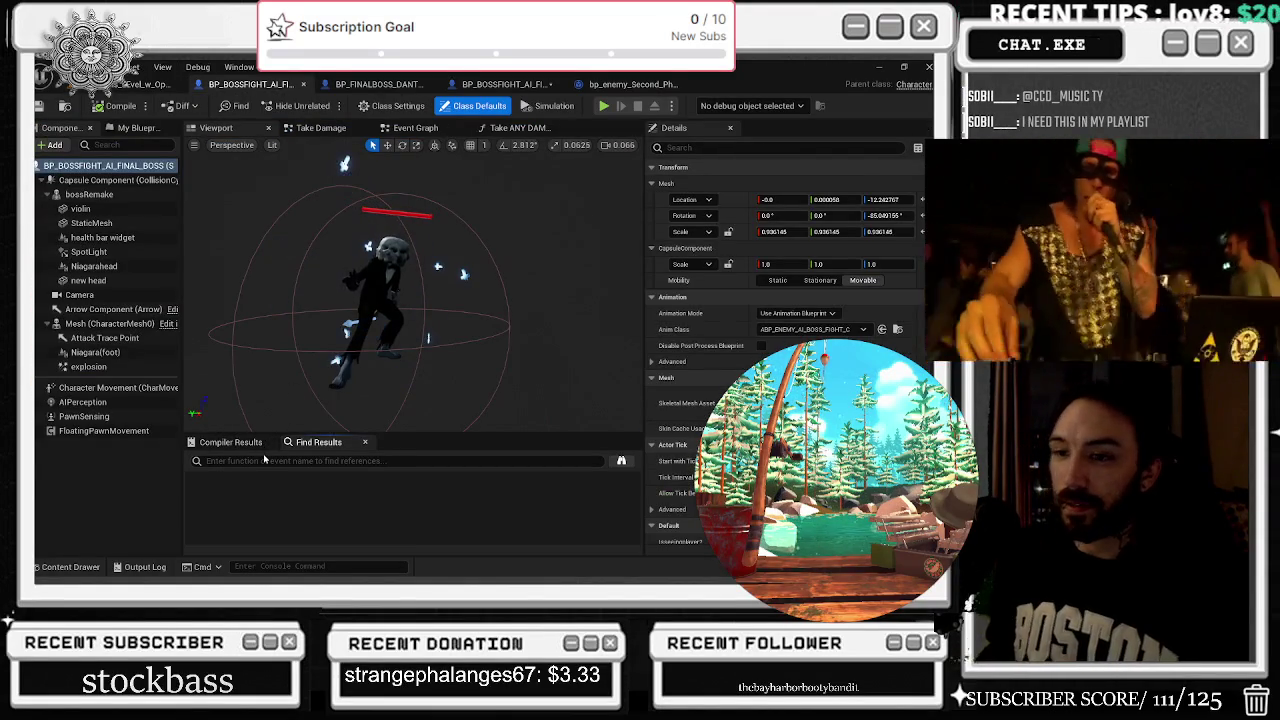
# Step: Search the blueprint for 'fire' and jump to the SpawnActor fire projectile node
pyautogui.click(267, 459)
pyautogui.write('fire')
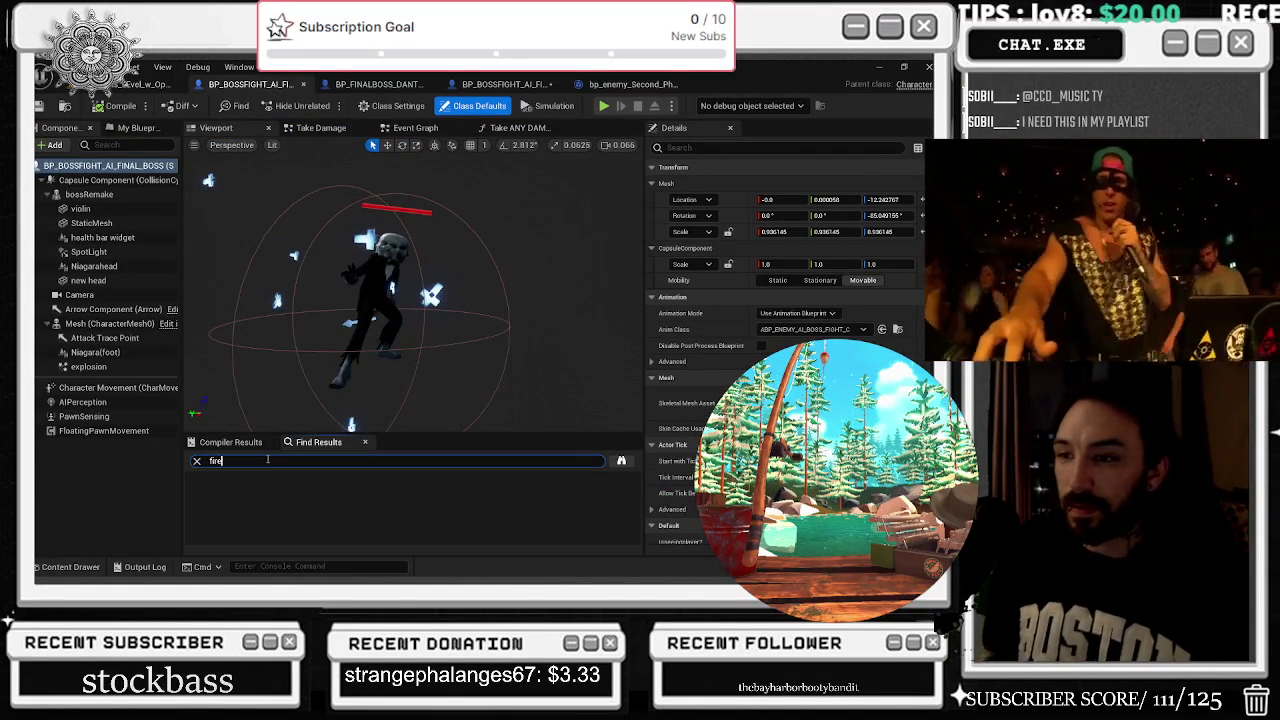
pyautogui.press('Return')
pyautogui.doubleClick(284, 496)
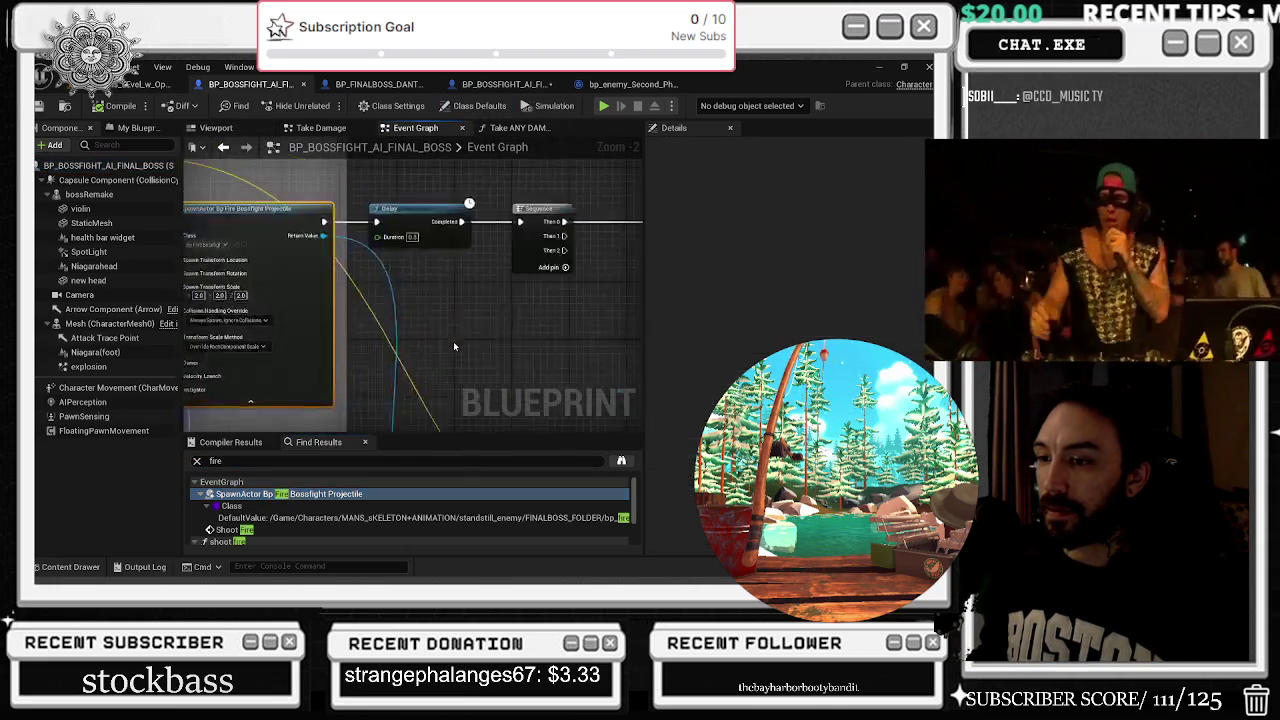
pyautogui.scroll(-2, 551, 317)
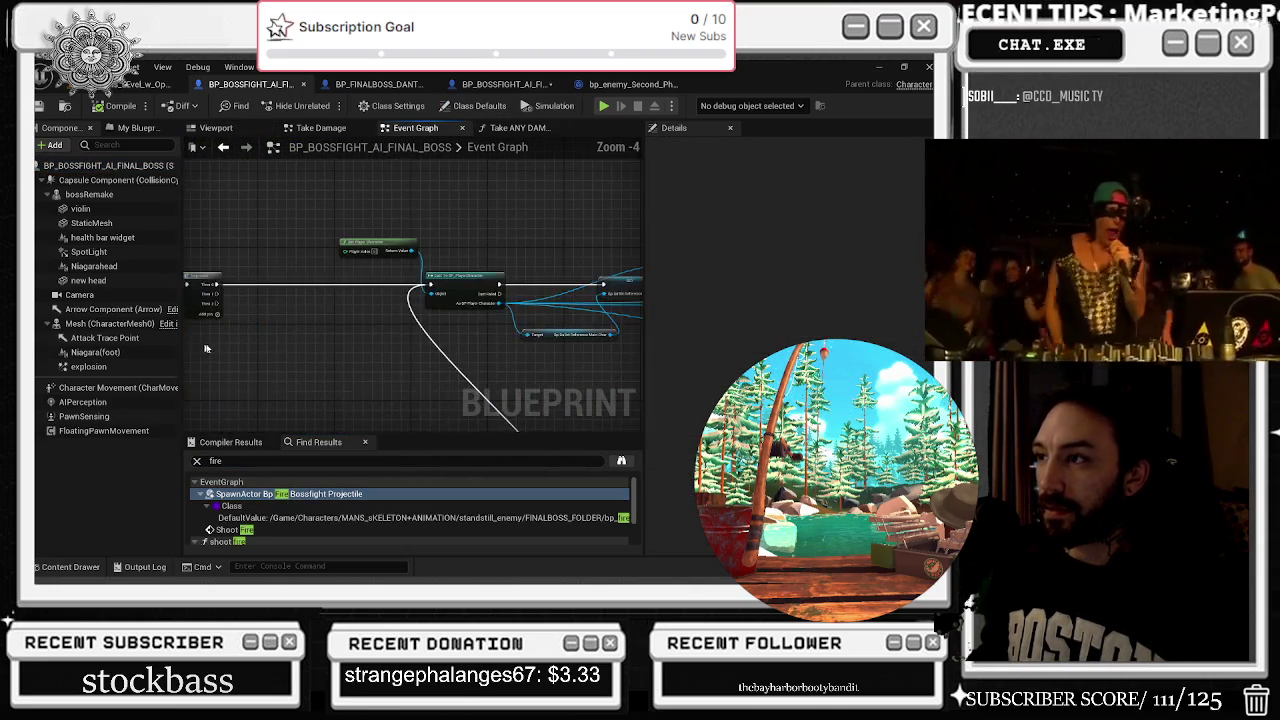
pyautogui.moveTo(374, 351)
pyautogui.mouseDown()
pyautogui.moveTo(260, 320)
pyautogui.moveTo(195, 272)
pyautogui.moveTo(150, 268)
pyautogui.moveTo(200, 370)
pyautogui.moveTo(185, 283)
pyautogui.moveTo(195, 275)
pyautogui.moveTo(200, 290)
pyautogui.mouseUp()
# Step: Look over the reset, trace and if damage hits node groups, then jump to the shoot Fire nodes
pyautogui.moveTo(230, 250)
pyautogui.mouseDown()
pyautogui.moveTo(260, 240)
pyautogui.moveTo(320, 270)
pyautogui.moveTo(300, 230)
pyautogui.moveTo(290, 250)
pyautogui.moveTo(346, 202)
pyautogui.mouseUp()
pyautogui.moveTo(580, 388)
pyautogui.mouseDown()
pyautogui.moveTo(540, 360)
pyautogui.moveTo(500, 400)
pyautogui.mouseUp()
pyautogui.moveTo(380, 430); pyautogui.dragTo(548, 318)
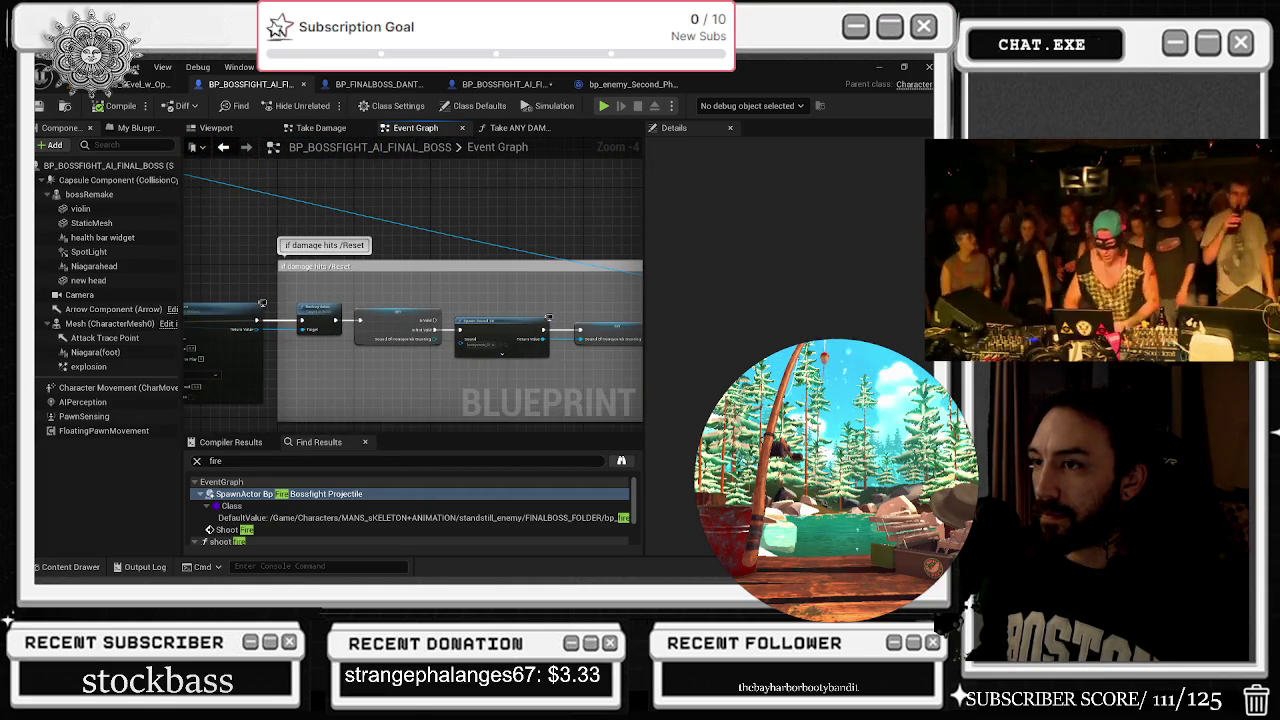
pyautogui.moveTo(318, 271); pyautogui.dragTo(330, 275)
pyautogui.scroll(-1, 327, 340)
pyautogui.moveTo(327, 340); pyautogui.dragTo(369, 283)
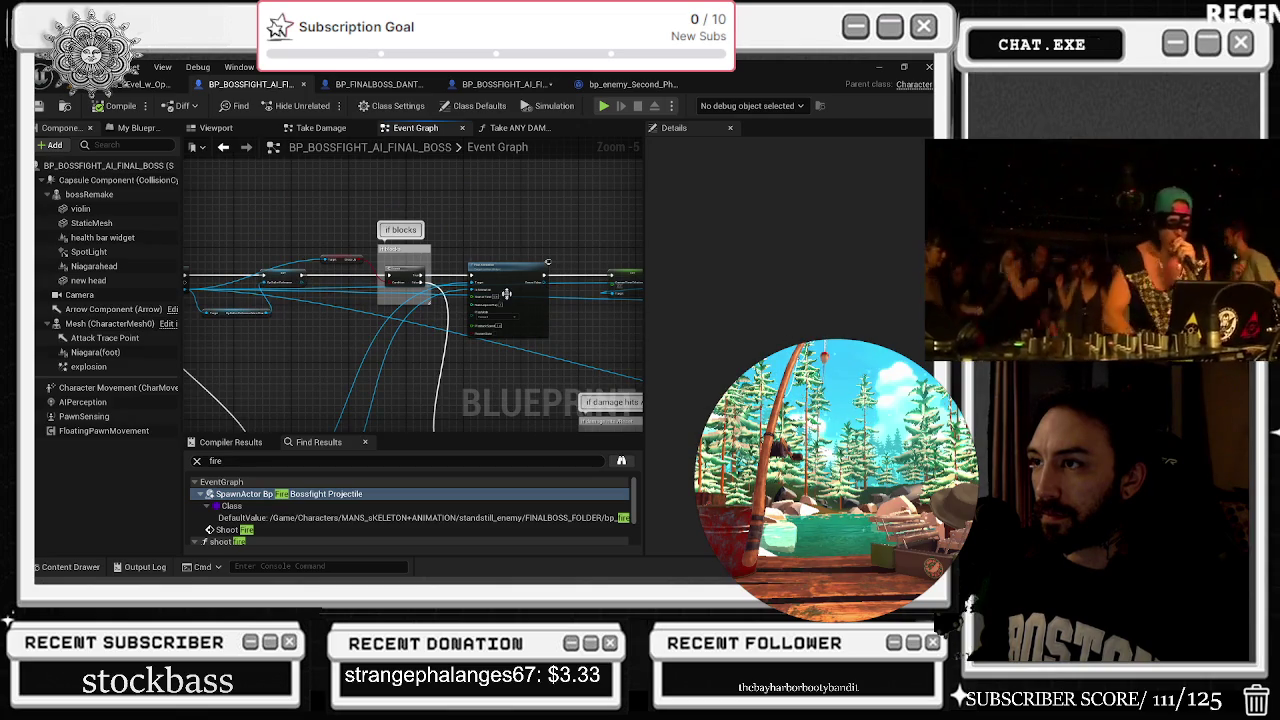
pyautogui.click(505, 283)
pyautogui.moveTo(532, 252); pyautogui.dragTo(479, 322)
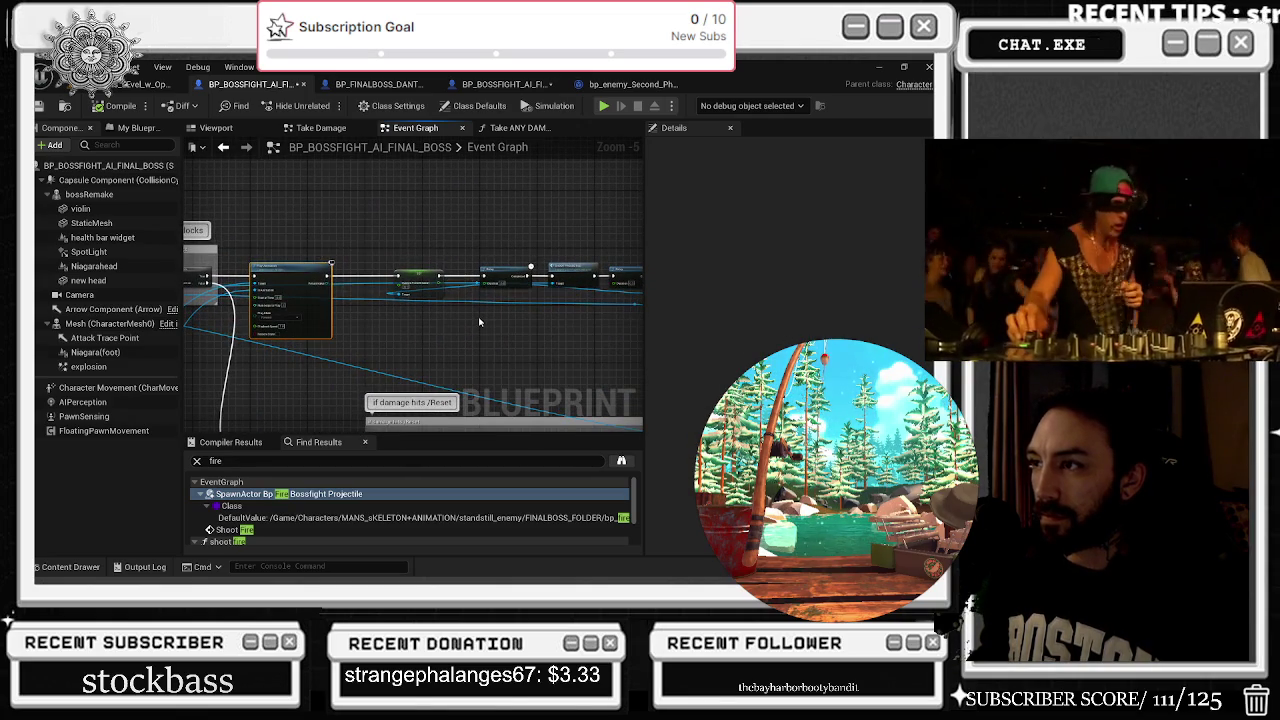
pyautogui.scroll(-3, 361, 505)
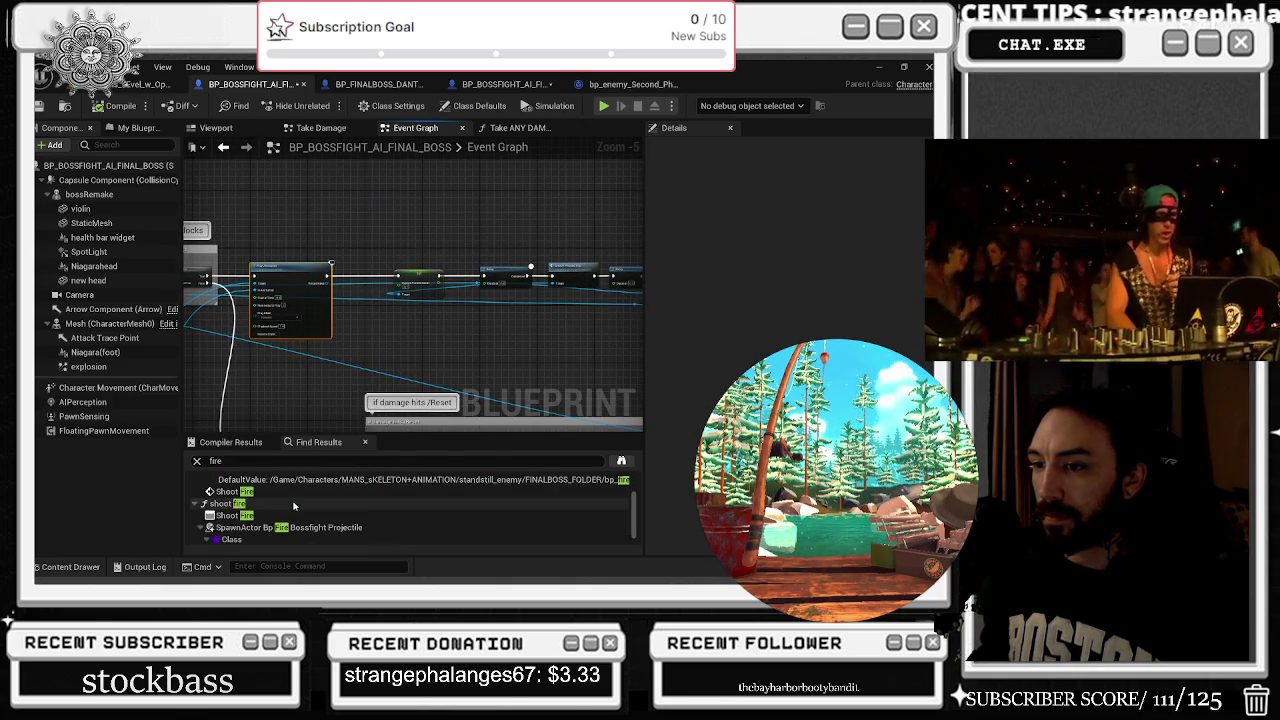
pyautogui.click(361, 505)
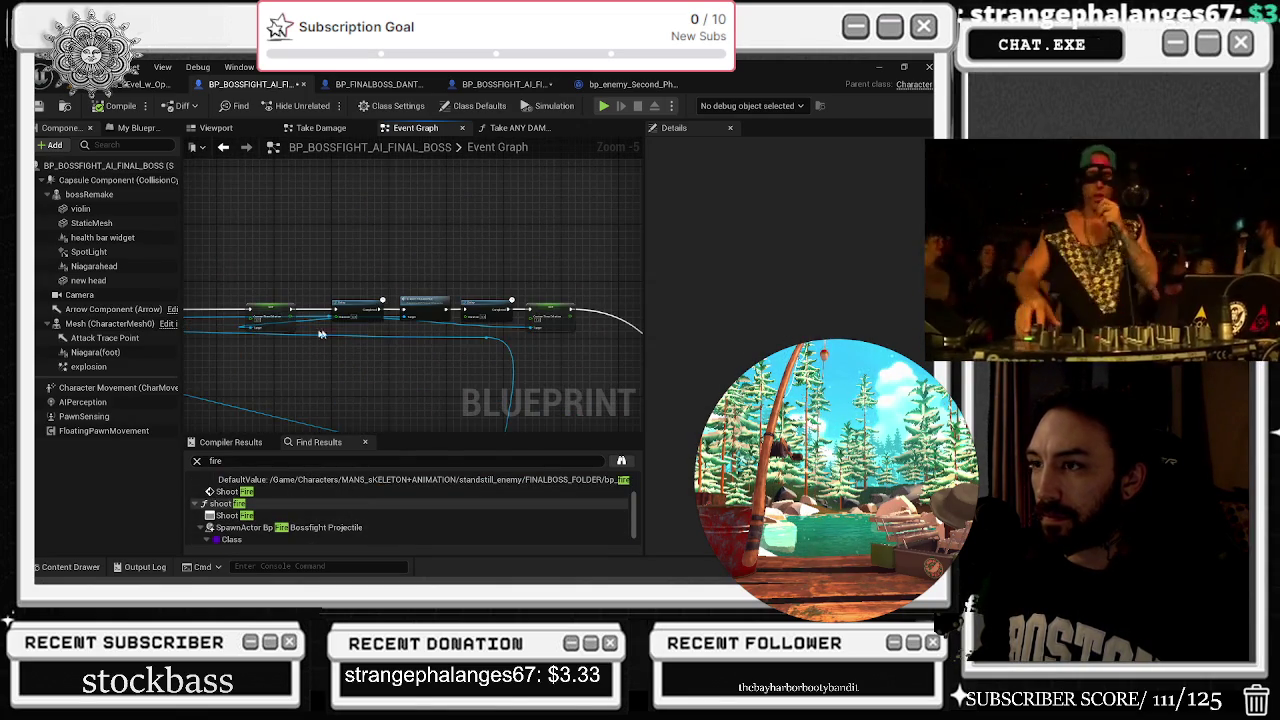
# Step: Zoom in on the shoot projectile and Delay nodes and inspect the CustomTimeDilation variable
pyautogui.scroll(2, 366, 341)
pyautogui.moveTo(341, 305)
pyautogui.mouseDown()
pyautogui.moveTo(211, 308)
pyautogui.moveTo(530, 300)
pyautogui.moveTo(527, 316)
pyautogui.mouseUp()
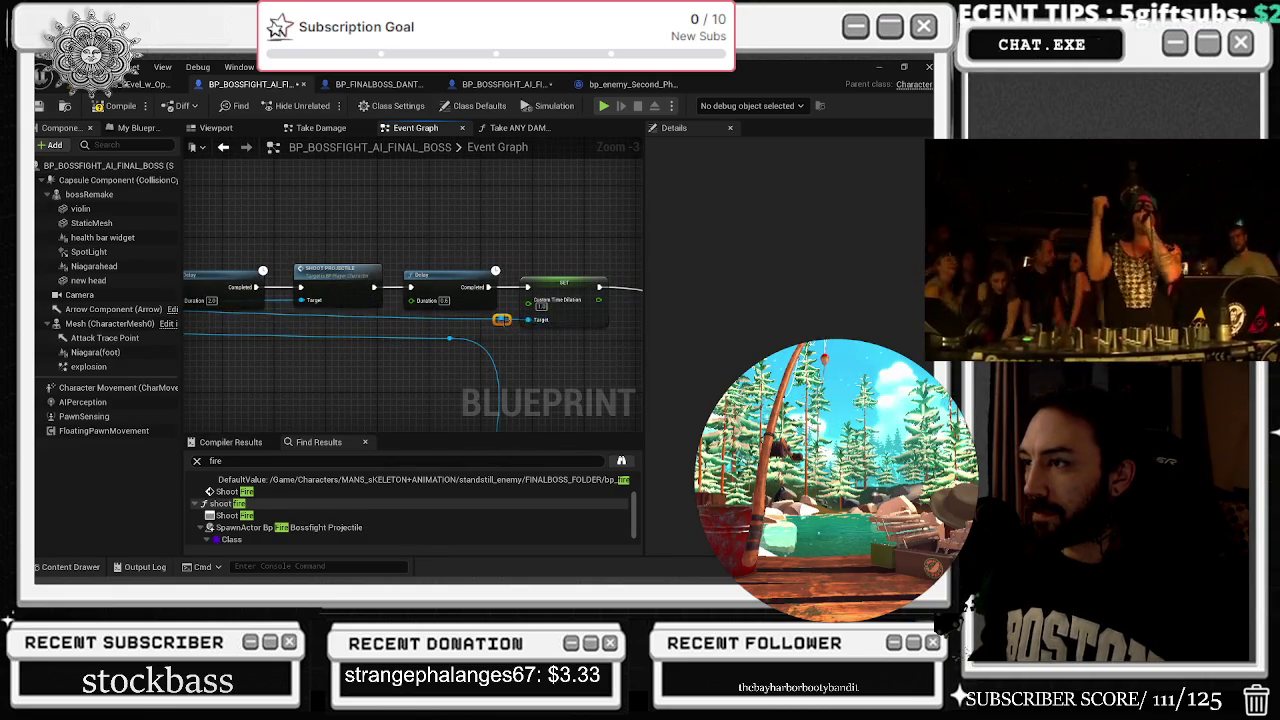
pyautogui.scroll(-1, 407, 273)
pyautogui.scroll(-3, 407, 273)
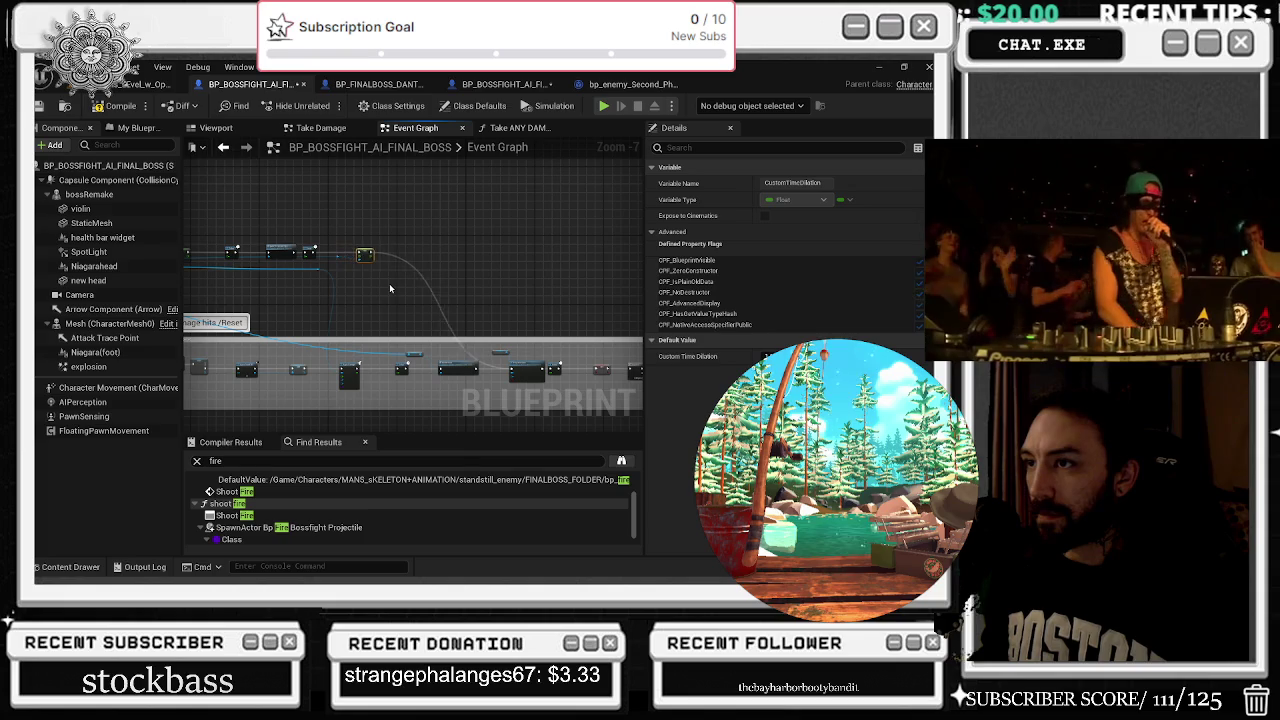
pyautogui.moveTo(428, 352); pyautogui.dragTo(370, 310)
pyautogui.scroll(3, 370, 310)
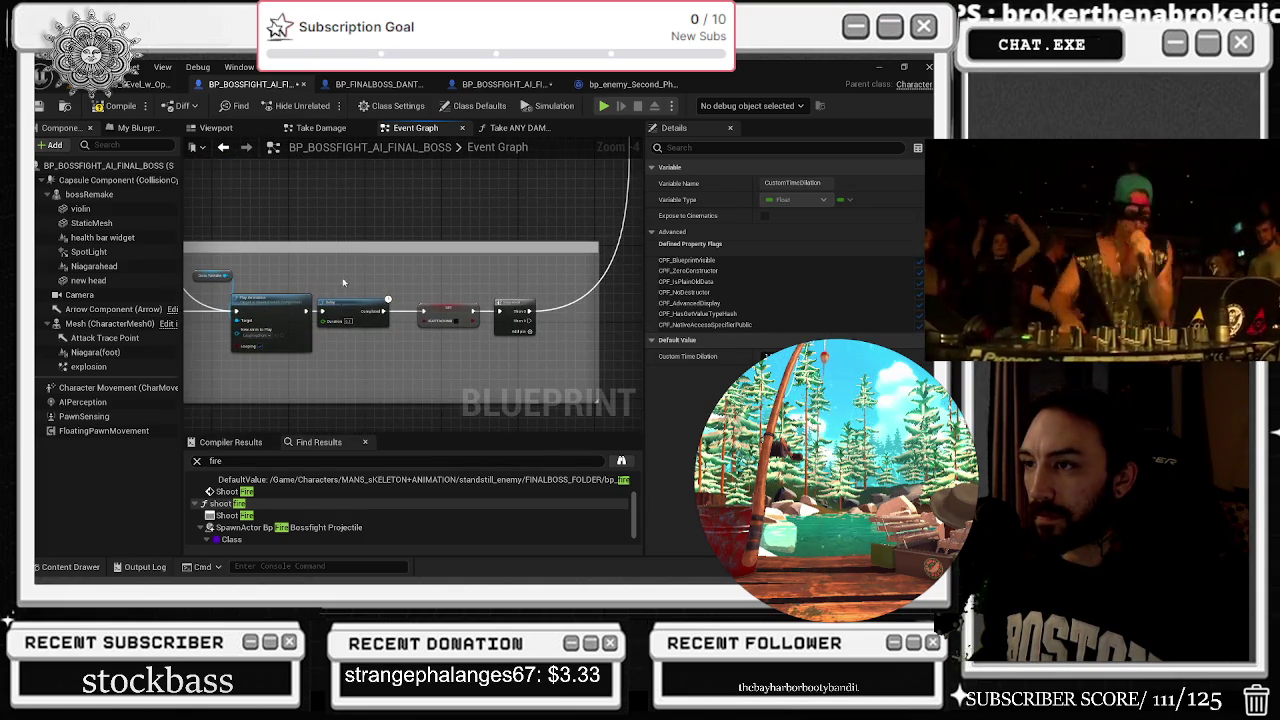
pyautogui.scroll(-5, 535, 306)
pyautogui.scroll(-3, 535, 306)
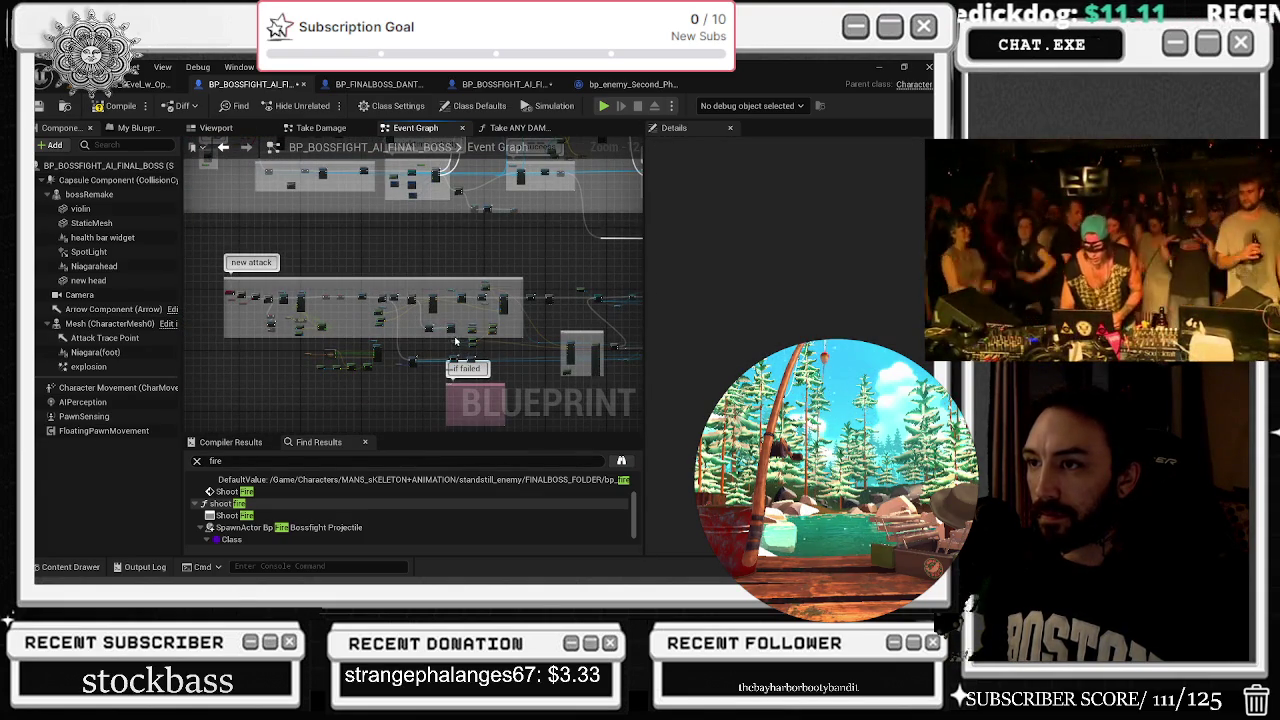
pyautogui.scroll(6, 331, 318)
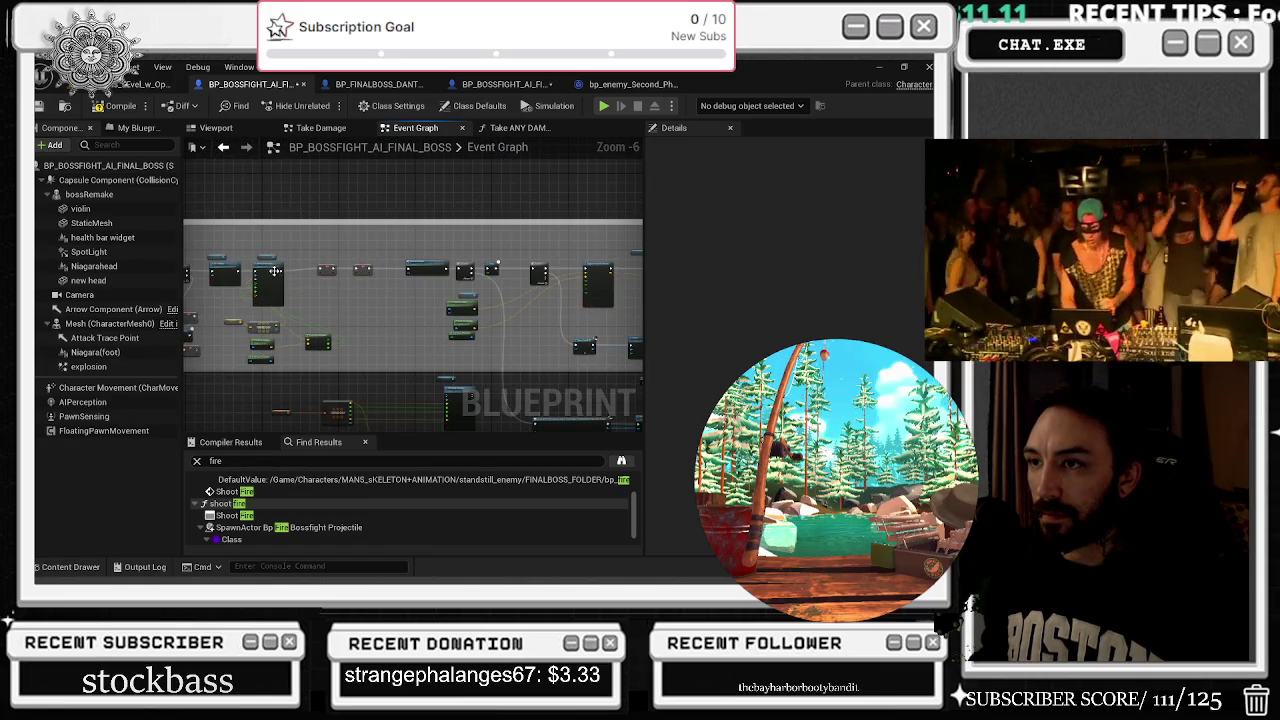
# Step: Shift several shoot Fire nodes slightly sideways and select the CapsuleComponent node
pyautogui.moveTo(274, 271); pyautogui.dragTo(290, 271)
pyautogui.moveTo(364, 295); pyautogui.dragTo(318, 285)
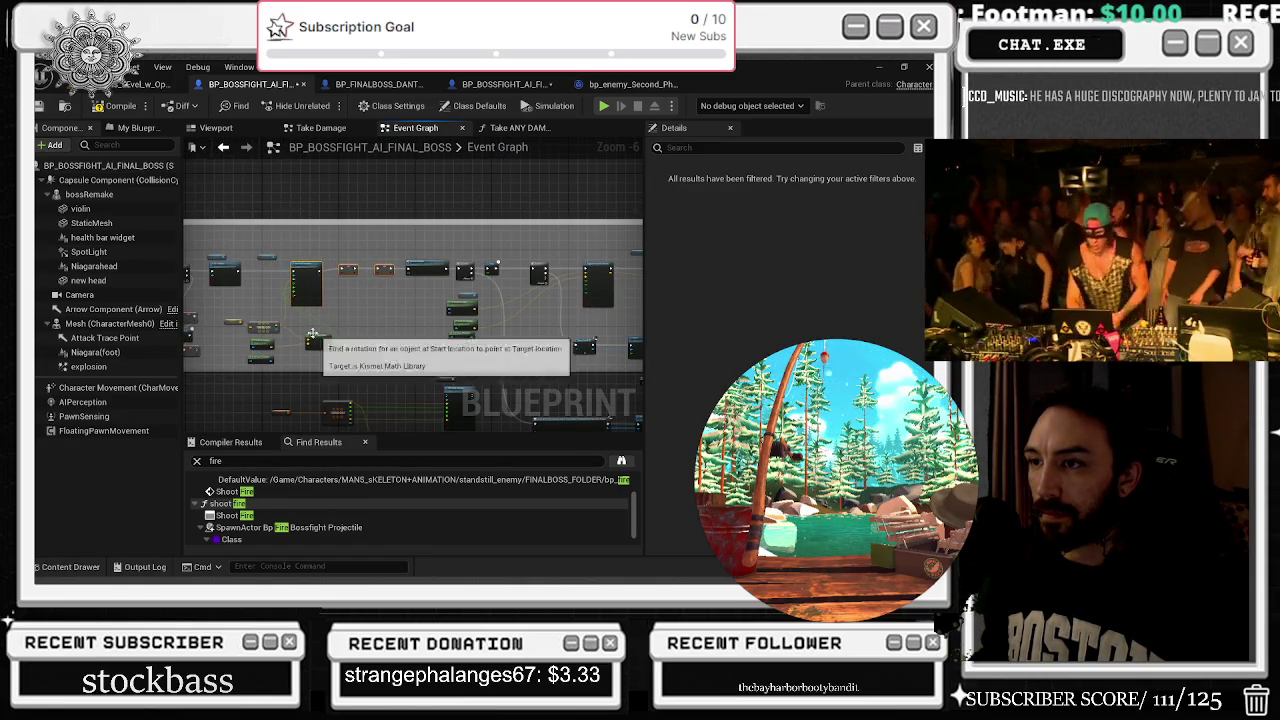
pyautogui.moveTo(333, 343); pyautogui.dragTo(328, 343)
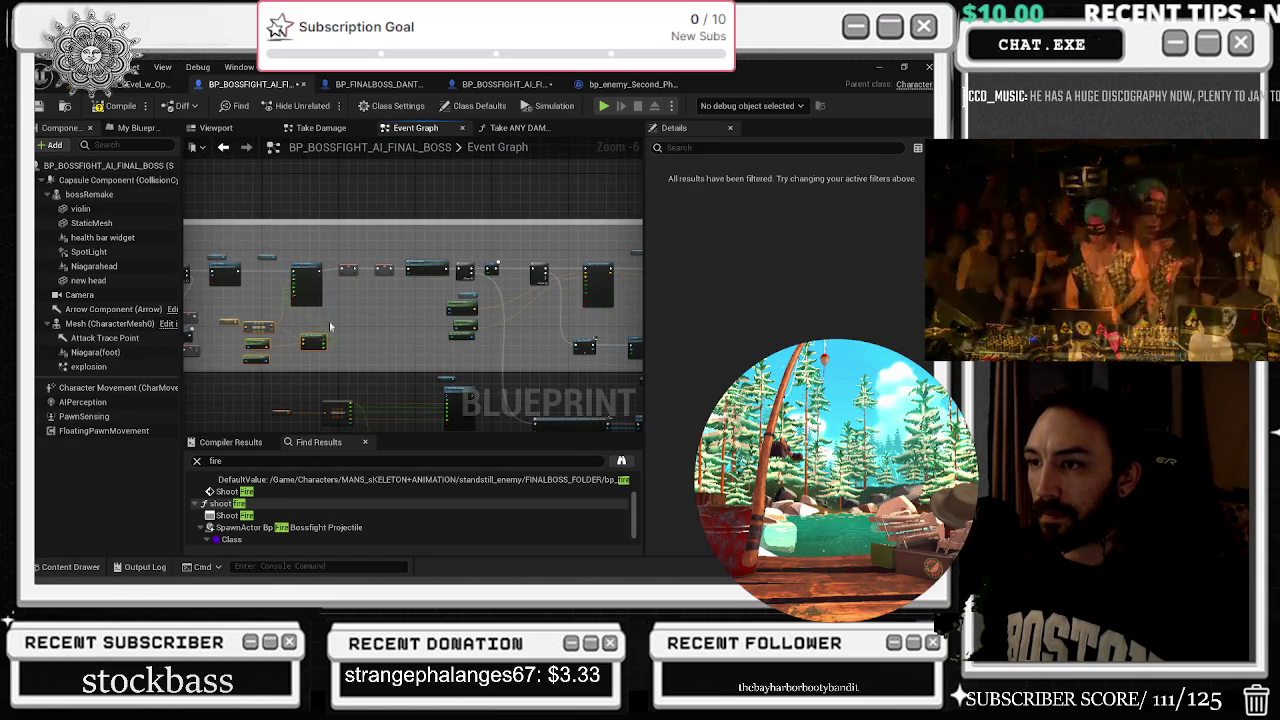
pyautogui.moveTo(313, 269); pyautogui.dragTo(390, 301)
pyautogui.click(303, 274)
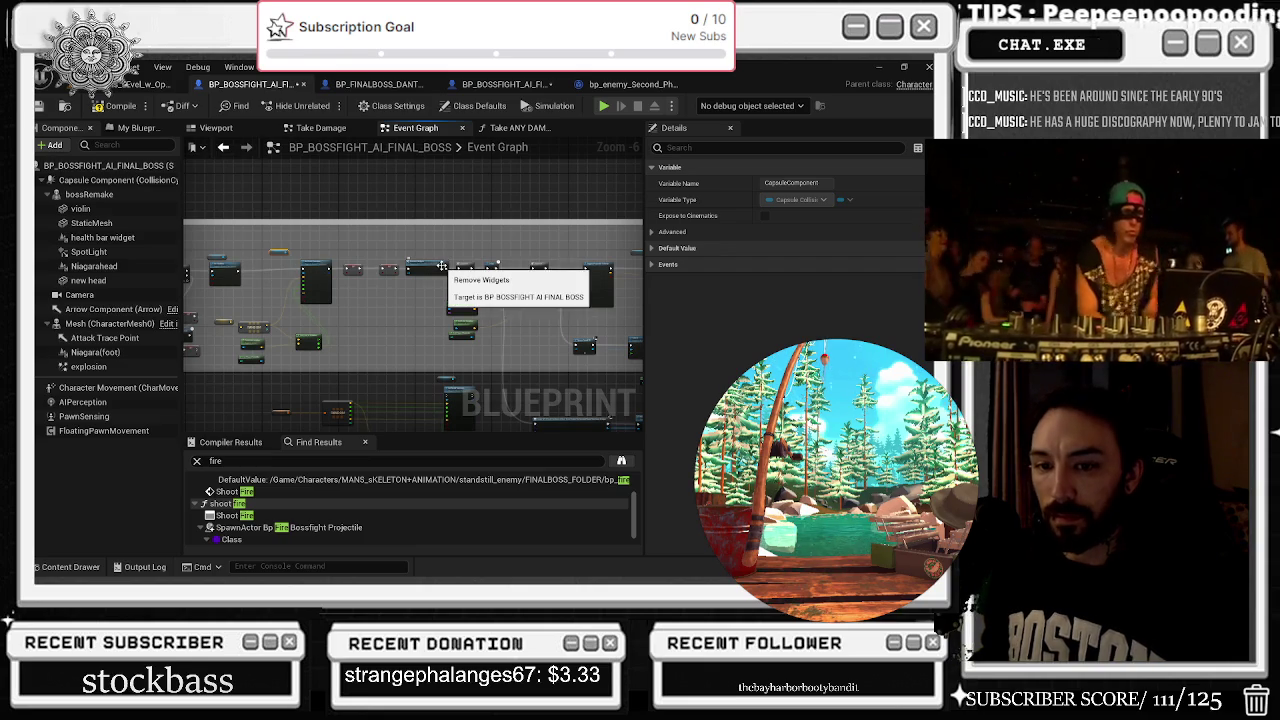
# Step: Look over the graph around the SpawnActor node and move the Play Montage node up slightly
pyautogui.moveTo(300, 300); pyautogui.dragTo(349, 316)
pyautogui.scroll(2, 385, 322)
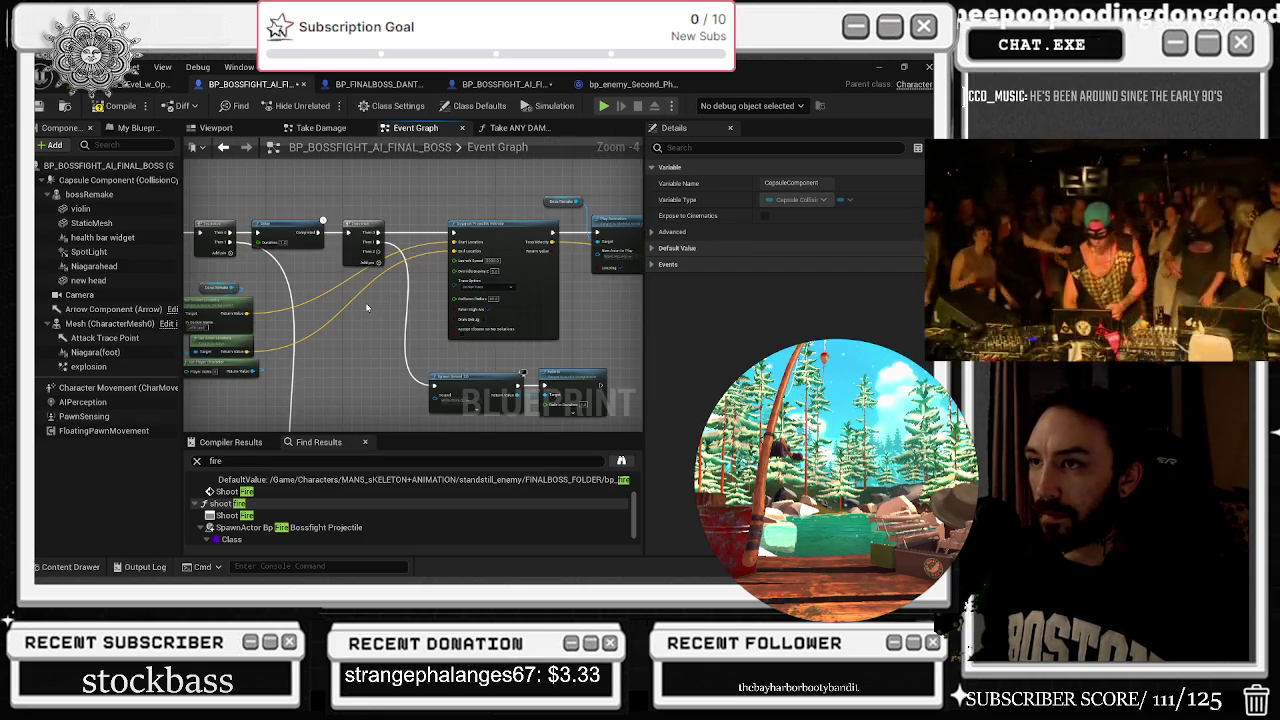
pyautogui.moveTo(605, 297); pyautogui.dragTo(345, 331)
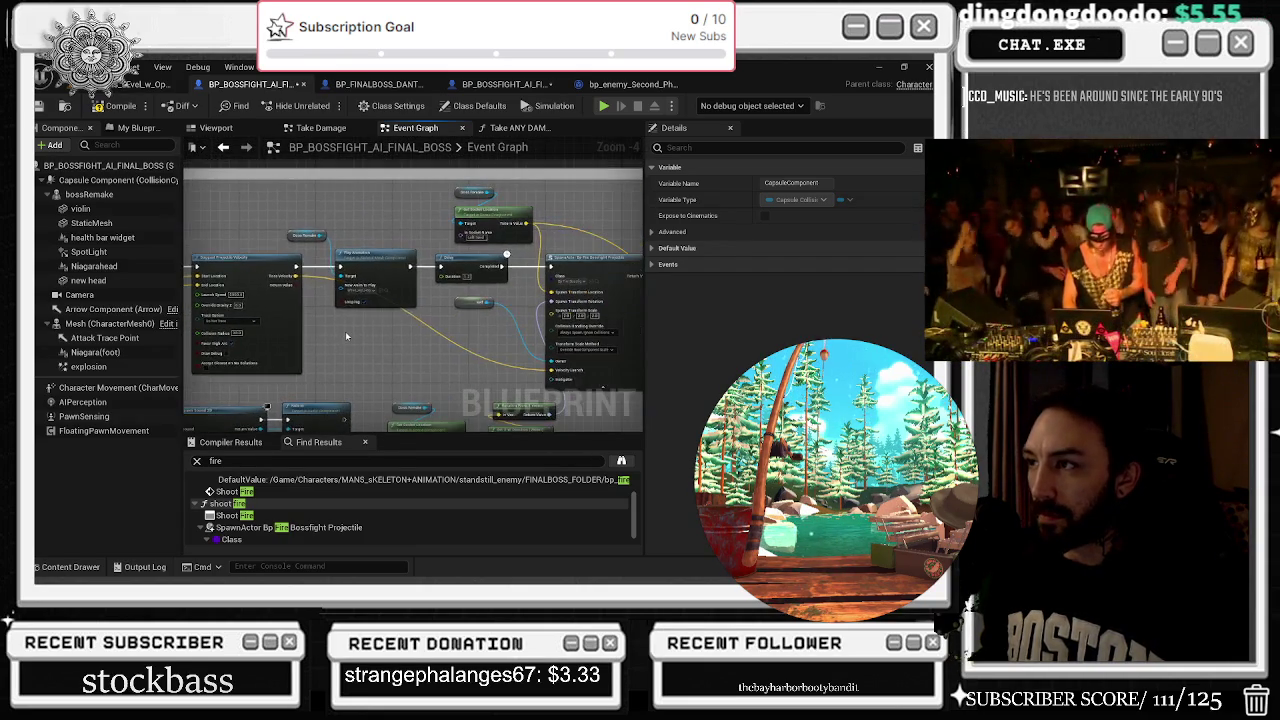
pyautogui.moveTo(428, 341); pyautogui.dragTo(268, 367)
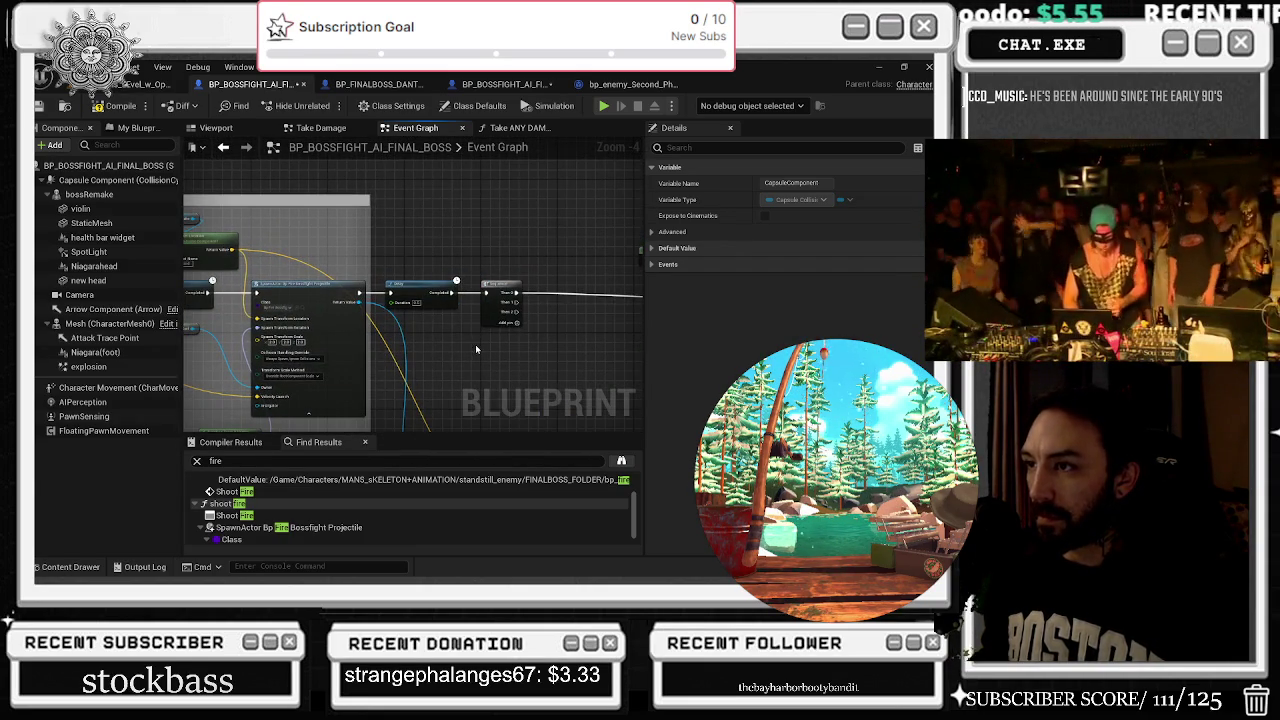
pyautogui.moveTo(451, 370)
pyautogui.mouseDown()
pyautogui.moveTo(410, 290)
pyautogui.moveTo(480, 323)
pyautogui.moveTo(360, 286)
pyautogui.mouseUp()
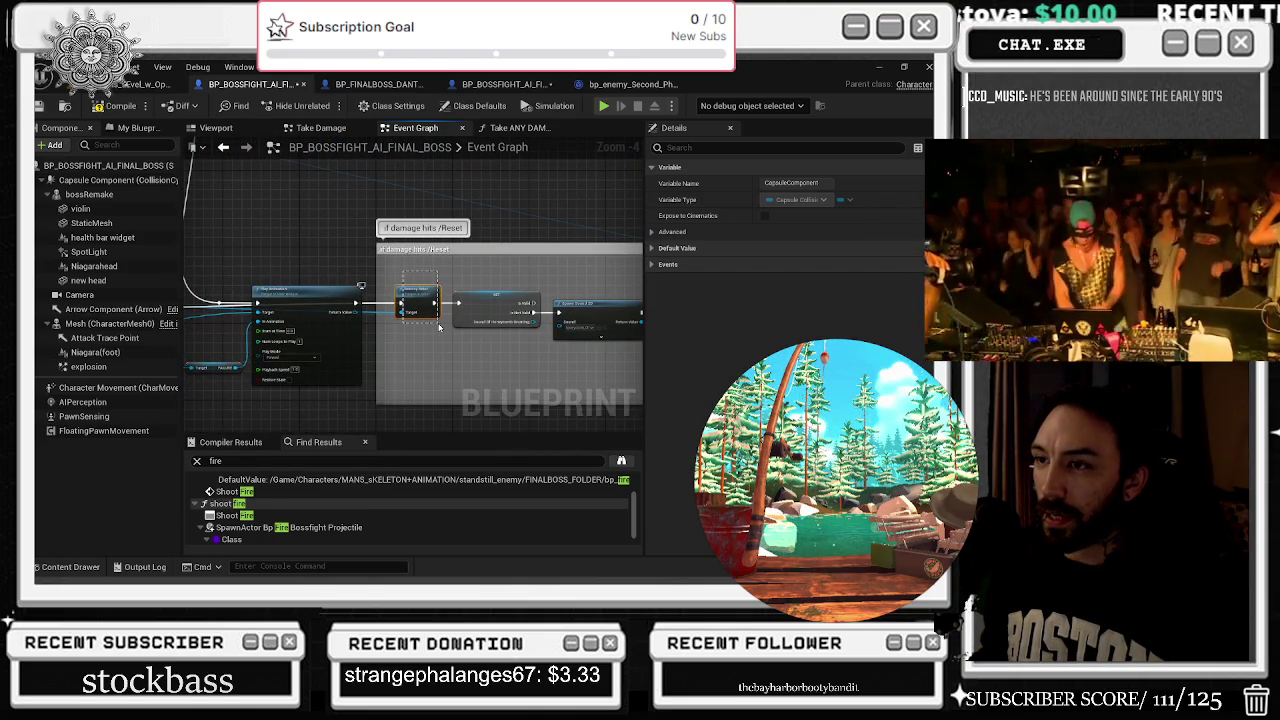
pyautogui.moveTo(300, 290)
pyautogui.mouseDown()
pyautogui.moveTo(300, 271)
pyautogui.moveTo(636, 286)
pyautogui.mouseUp()
pyautogui.moveTo(573, 307)
pyautogui.mouseDown()
pyautogui.moveTo(427, 347)
pyautogui.moveTo(403, 327)
pyautogui.mouseUp()
# Step: Pull a new wire from a node and add the 'fire' search result onto it
pyautogui.scroll(-1, 395, 332)
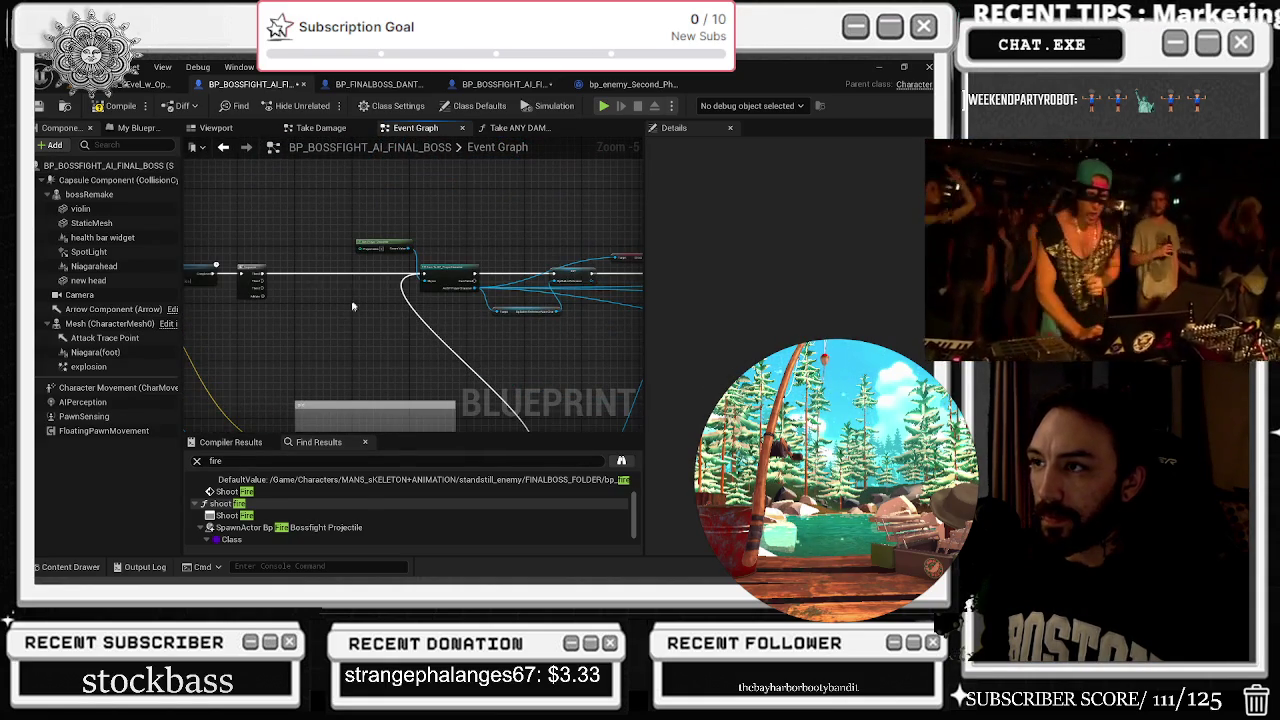
pyautogui.moveTo(417, 332); pyautogui.dragTo(429, 219)
pyautogui.scroll(-1, 431, 245)
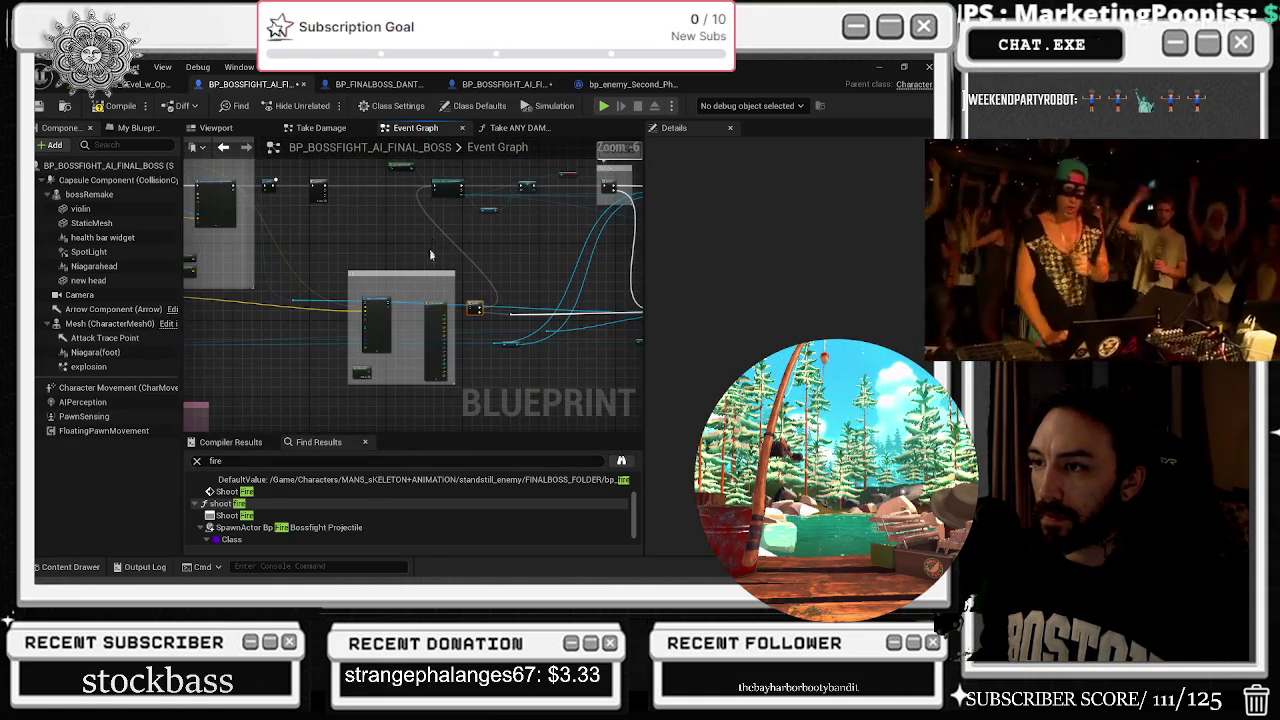
pyautogui.scroll(2, 479, 305)
pyautogui.moveTo(483, 304)
pyautogui.mouseDown()
pyautogui.moveTo(398, 296)
pyautogui.moveTo(204, 338)
pyautogui.moveTo(297, 315)
pyautogui.mouseUp()
pyautogui.scroll(-3, 244, 313)
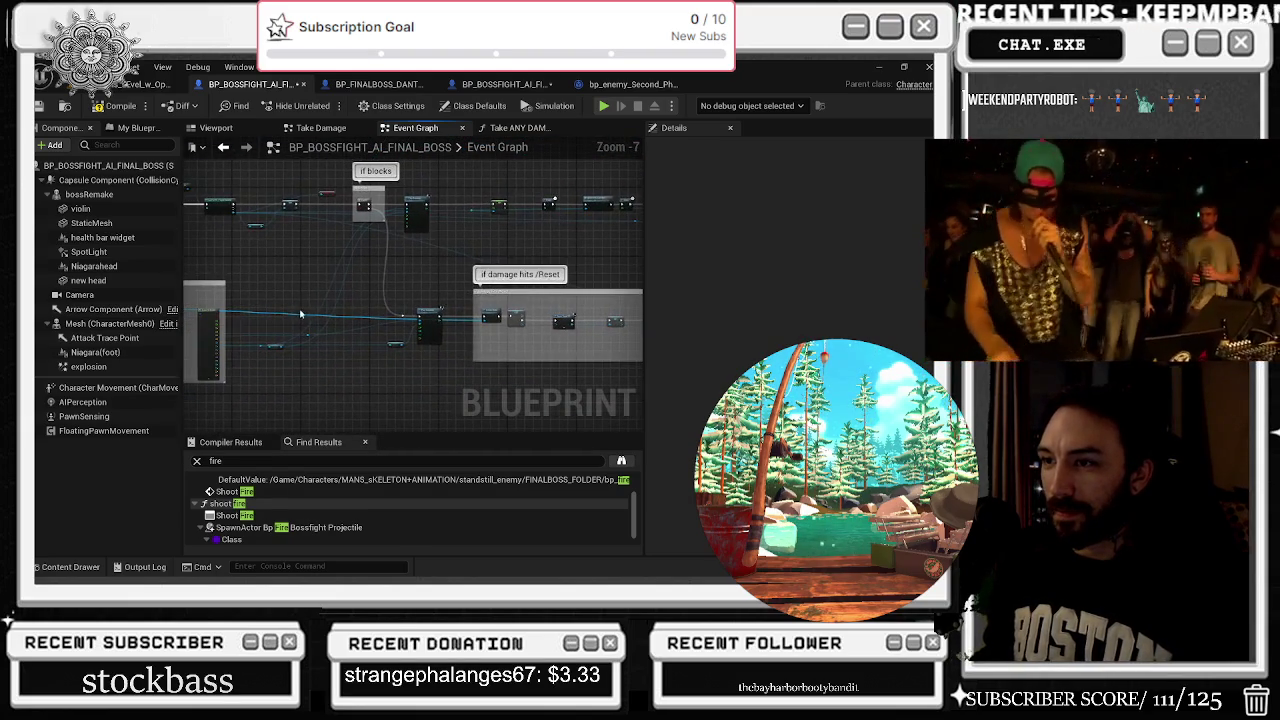
pyautogui.scroll(2, 310, 334)
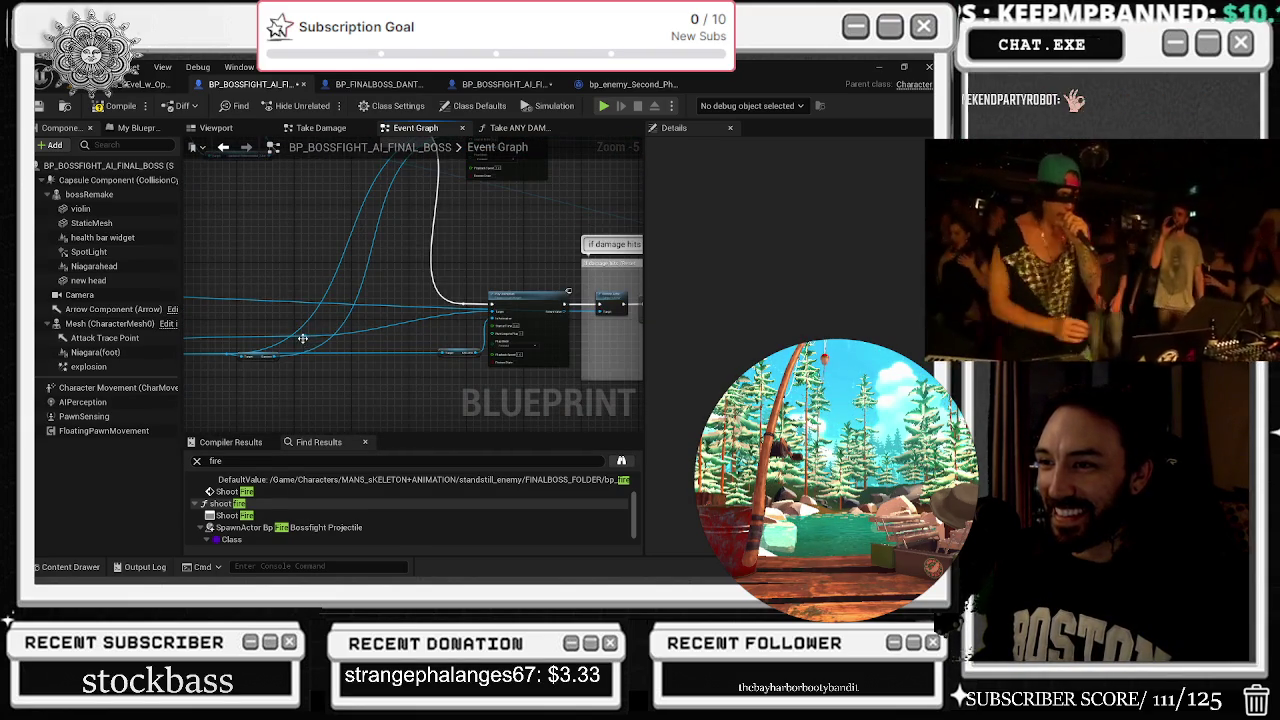
pyautogui.moveTo(416, 324)
pyautogui.mouseDown()
pyautogui.moveTo(553, 335)
pyautogui.moveTo(363, 361)
pyautogui.mouseUp()
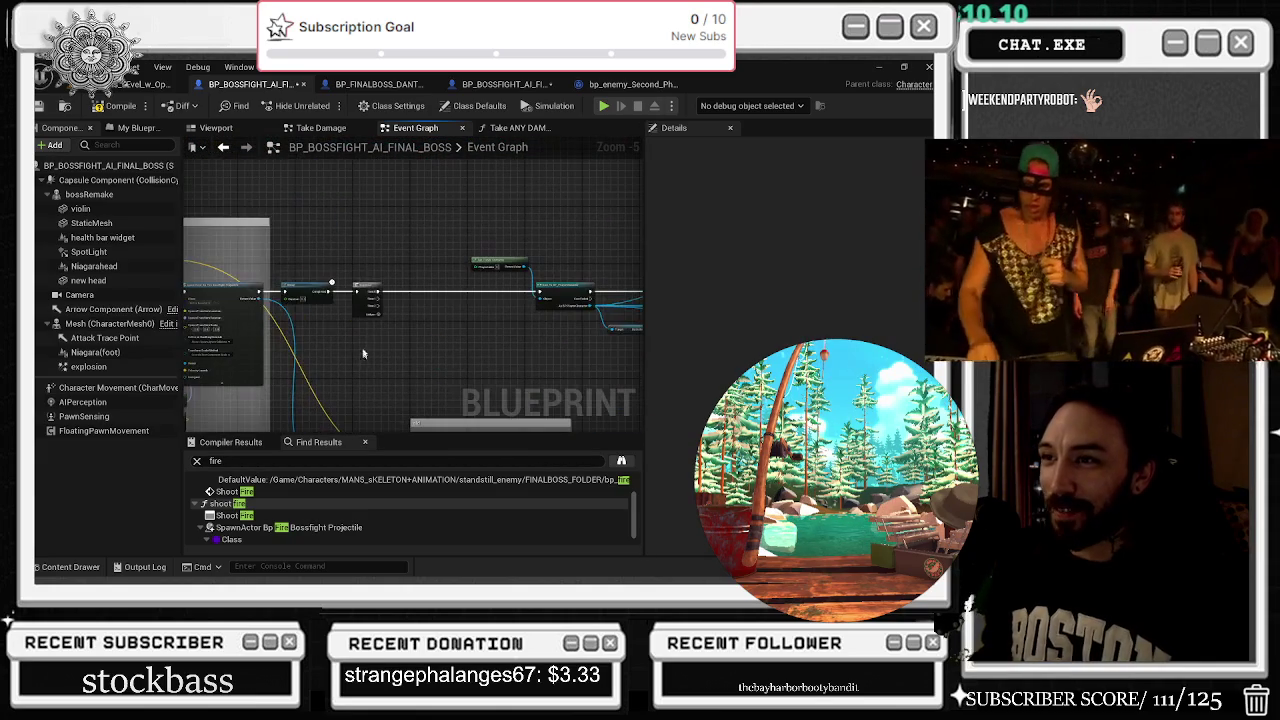
pyautogui.moveTo(258, 296)
pyautogui.mouseDown()
pyautogui.moveTo(640, 325)
pyautogui.moveTo(494, 324)
pyautogui.moveTo(556, 348)
pyautogui.moveTo(452, 347)
pyautogui.mouseUp()
pyautogui.write('fire')
pyautogui.press('Return')
pyautogui.scroll(1, 452, 347)
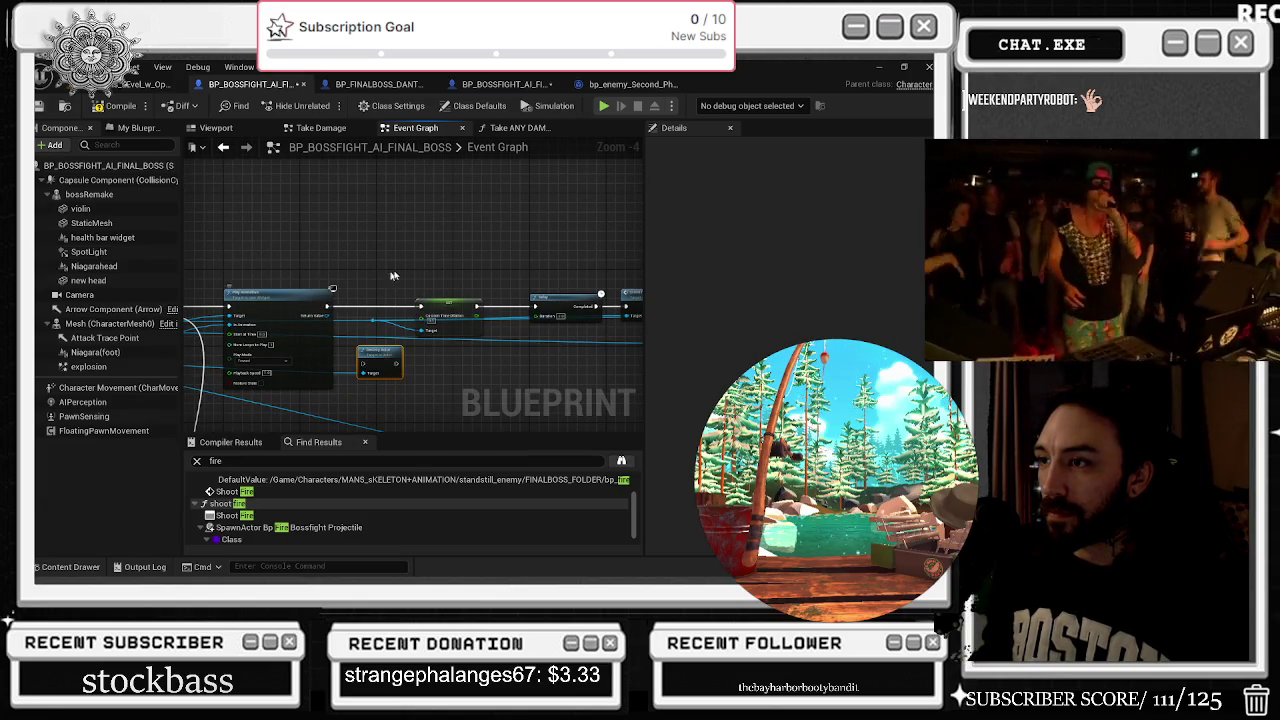
# Step: Push the two nodes after the first Delay right and drop Destroy Actor into that exec line
pyautogui.rightClick(388, 338)
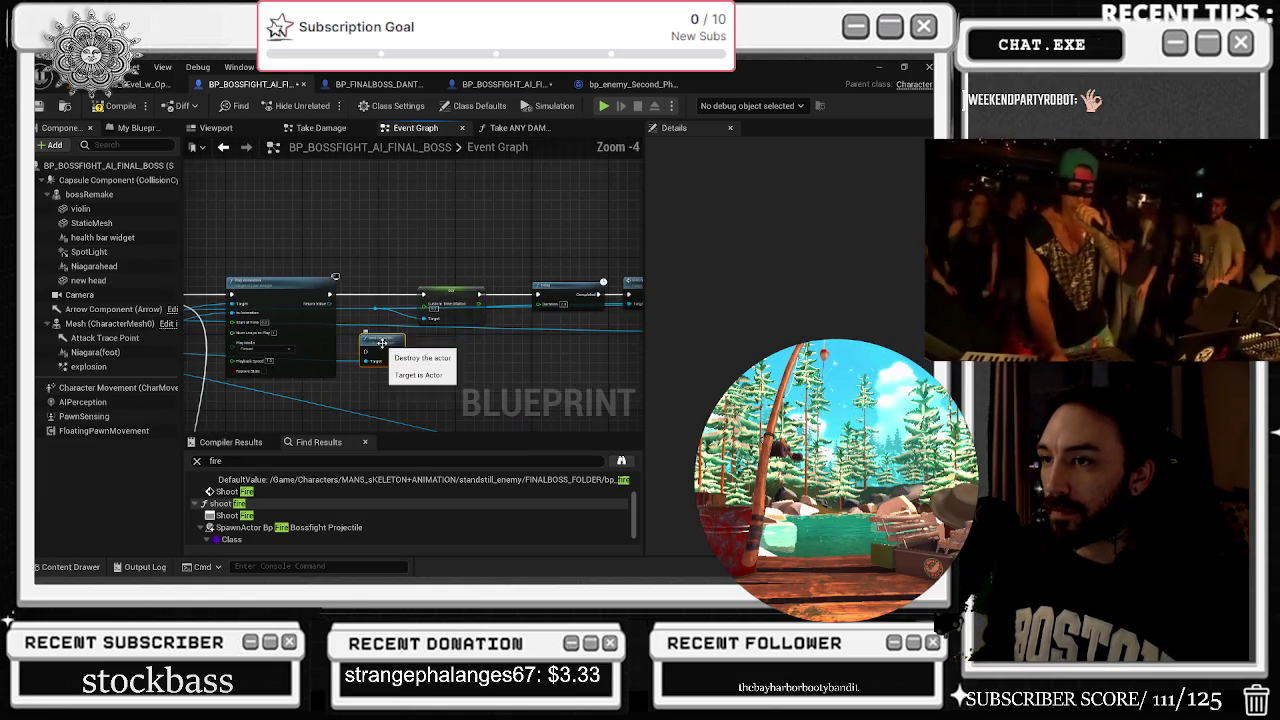
pyautogui.click(508, 352)
pyautogui.moveTo(508, 352); pyautogui.dragTo(340, 343)
pyautogui.moveTo(372, 247); pyautogui.dragTo(512, 318)
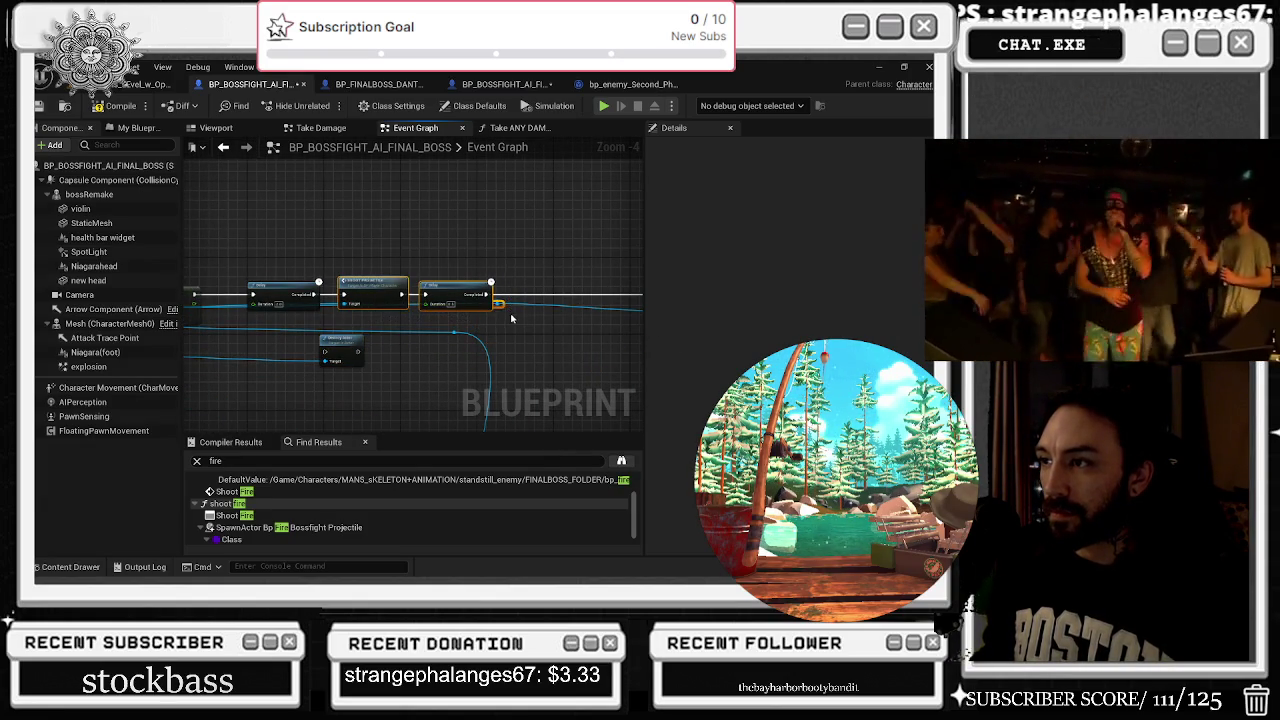
pyautogui.moveTo(400, 288); pyautogui.dragTo(550, 288)
pyautogui.moveTo(342, 342)
pyautogui.mouseDown()
pyautogui.moveTo(372, 290)
pyautogui.moveTo(352, 294)
pyautogui.mouseUp()
pyautogui.click(383, 290)
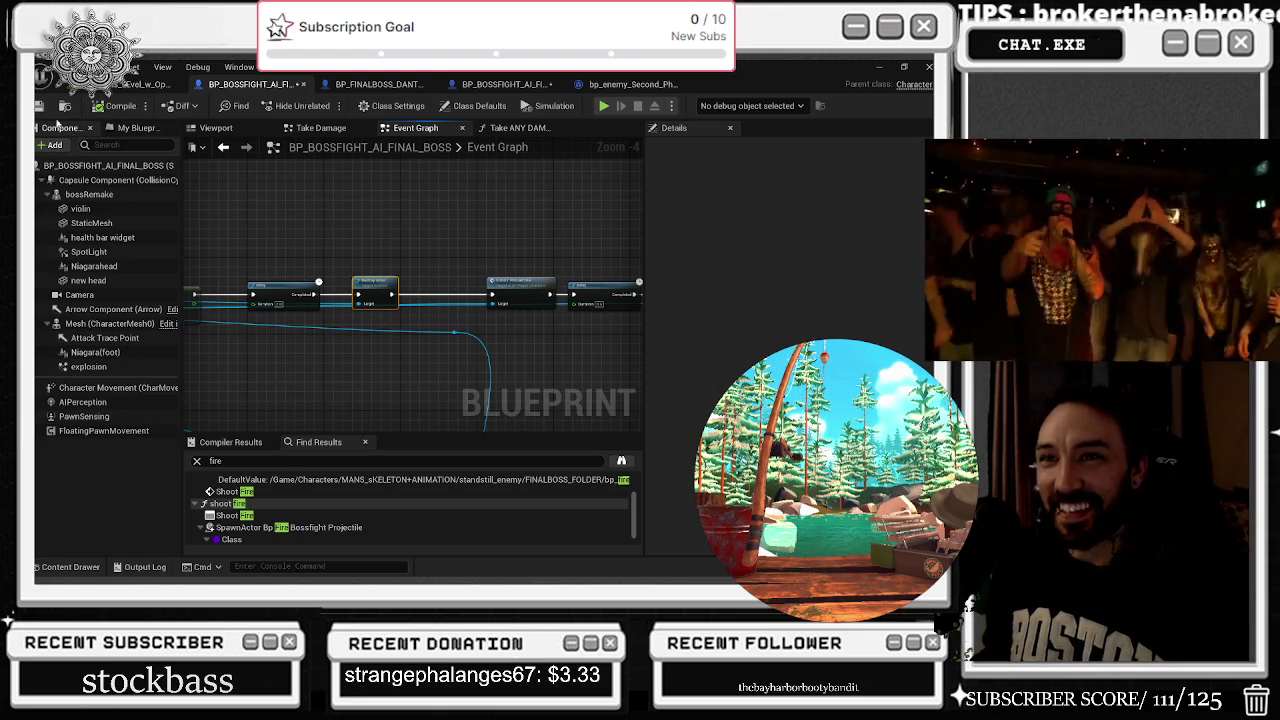
# Step: Save the blueprint, jump to the SpawnActor fire projectile node, and shift the Boss Reference nodes
pyautogui.click(40, 106)
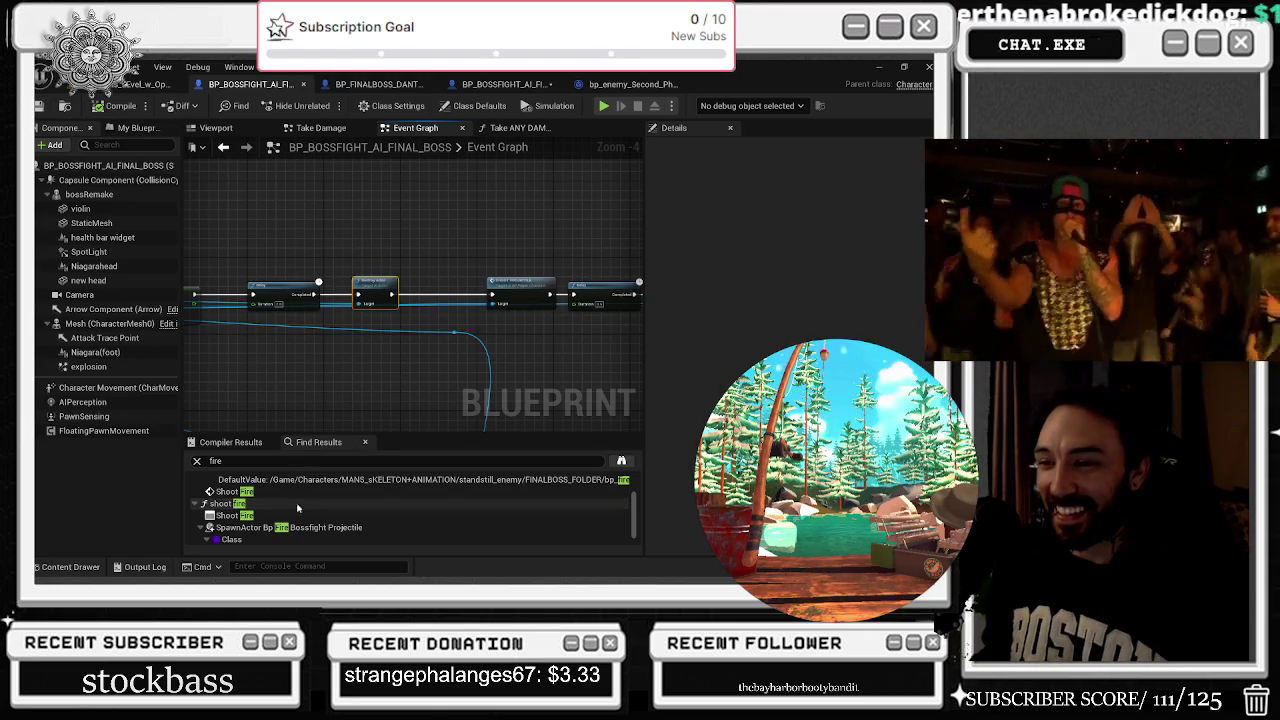
pyautogui.scroll(-1, 298, 502)
pyautogui.doubleClick(286, 515)
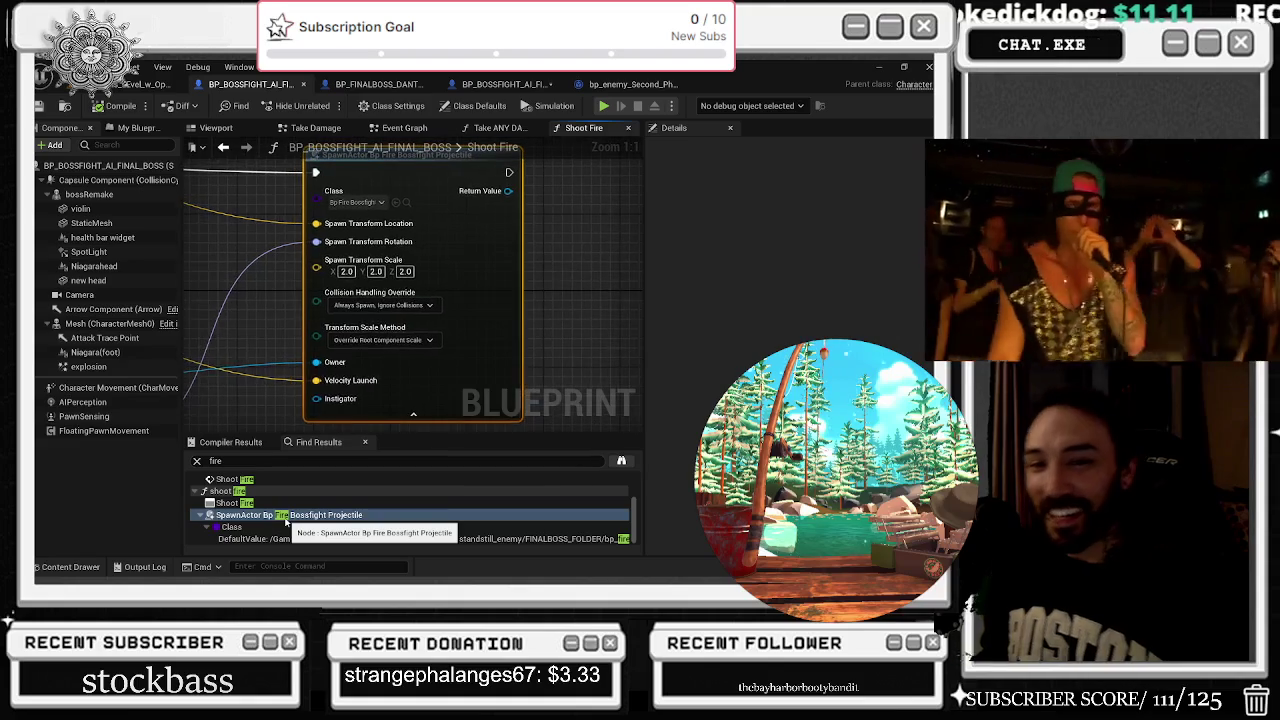
pyautogui.scroll(-7, 254, 296)
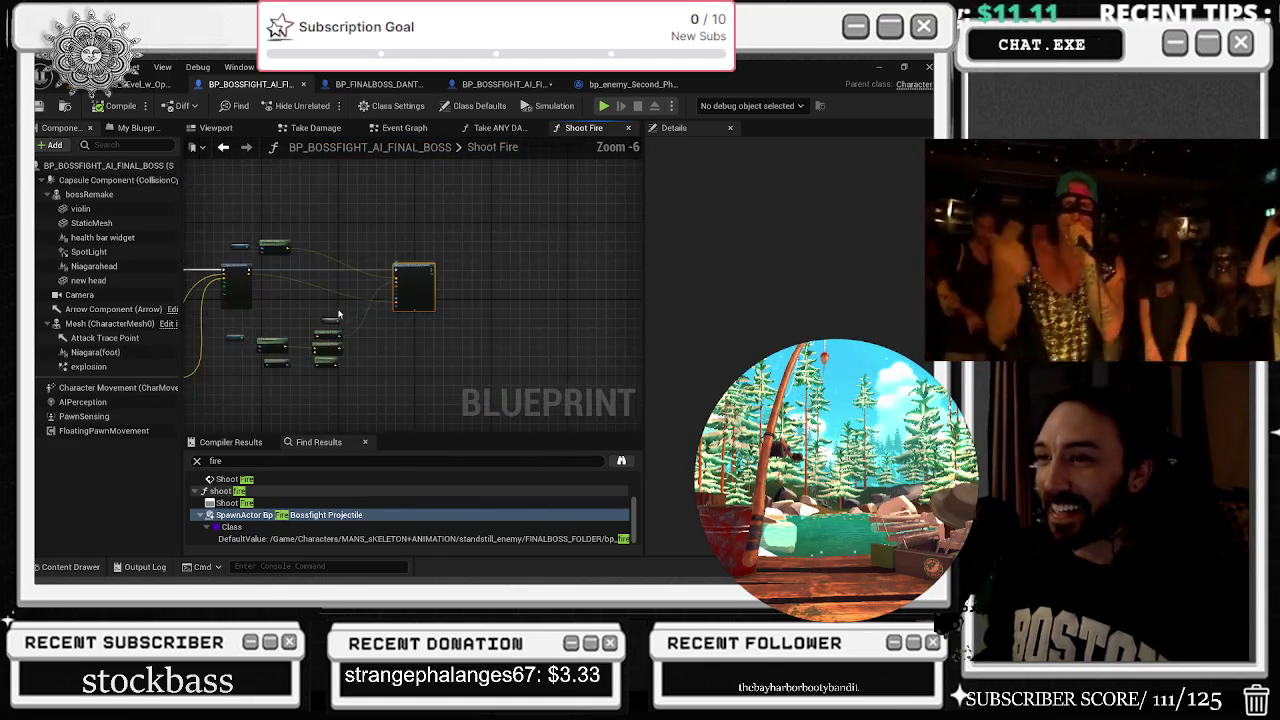
pyautogui.scroll(3, 253, 289)
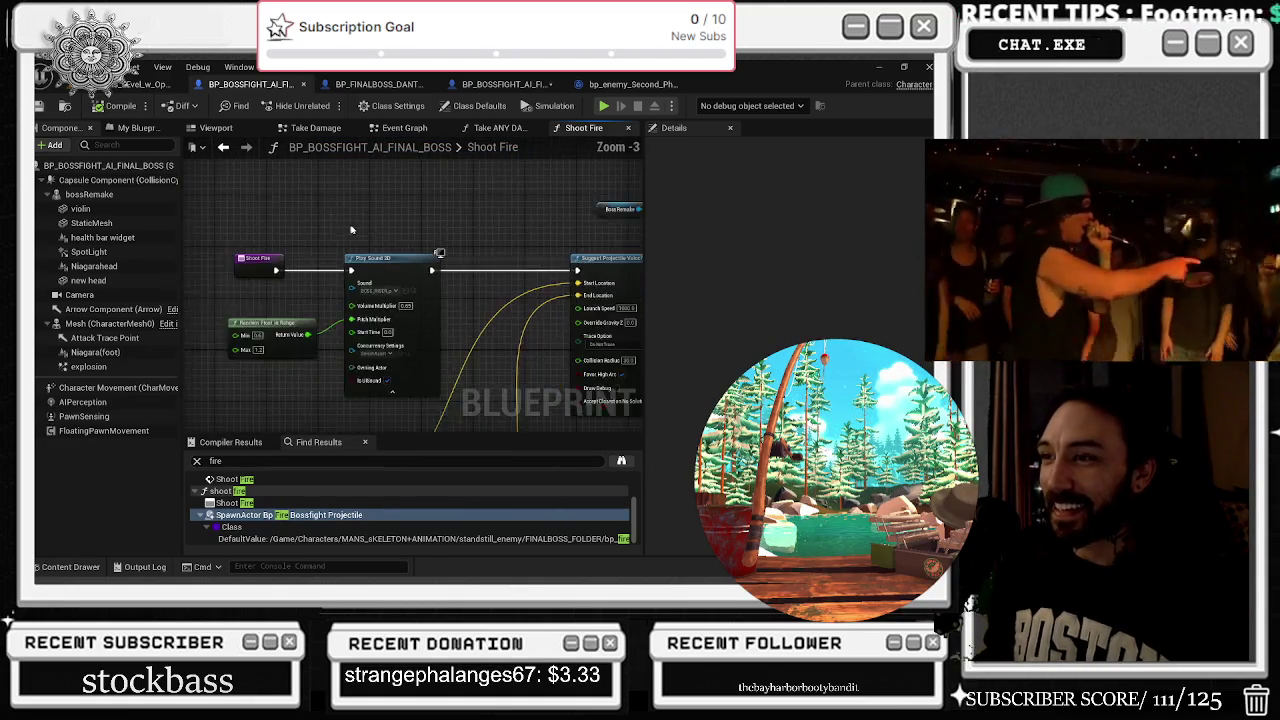
pyautogui.moveTo(287, 222); pyautogui.dragTo(211, 274)
pyautogui.moveTo(335, 262)
pyautogui.mouseDown()
pyautogui.moveTo(470, 300)
pyautogui.moveTo(311, 290)
pyautogui.moveTo(349, 284)
pyautogui.mouseUp()
# Step: Attach a Destroy Actor node to the spawned projectile's Return Value, then show FINALBOSS_FOLDER's assets
pyautogui.scroll(-1, 457, 222)
pyautogui.scroll(-1, 457, 222)
pyautogui.moveTo(457, 222)
pyautogui.mouseDown()
pyautogui.moveTo(357, 280)
pyautogui.moveTo(337, 314)
pyautogui.moveTo(327, 390)
pyautogui.mouseUp()
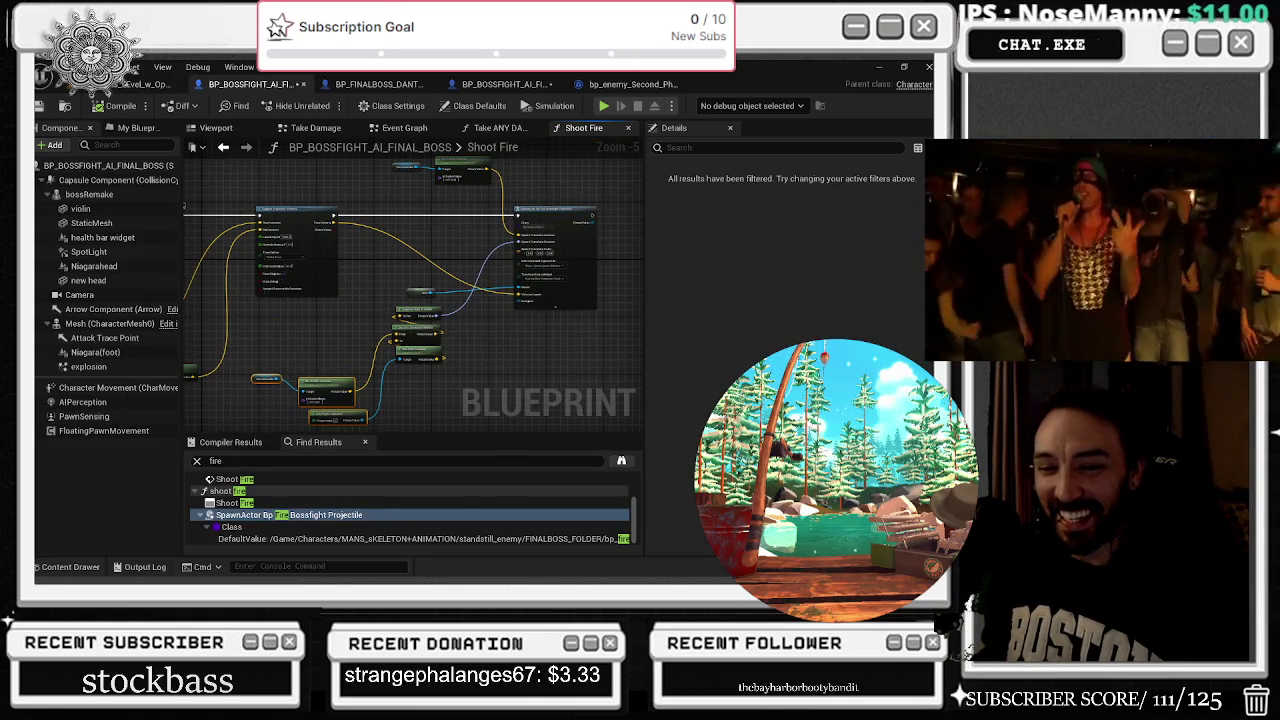
pyautogui.scroll(2, 443, 265)
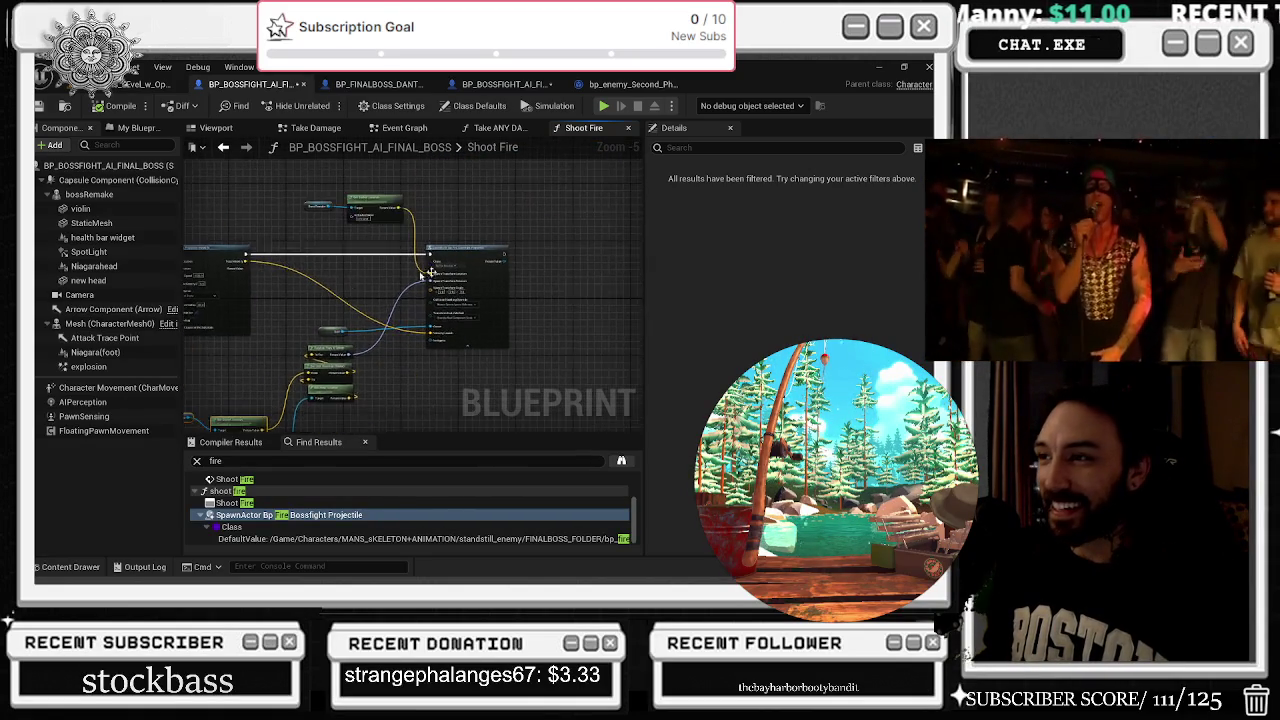
pyautogui.moveTo(422, 262)
pyautogui.mouseDown()
pyautogui.moveTo(450, 270)
pyautogui.moveTo(470, 240)
pyautogui.moveTo(640, 240)
pyautogui.mouseUp()
pyautogui.write('destro')
pyautogui.press('Return')
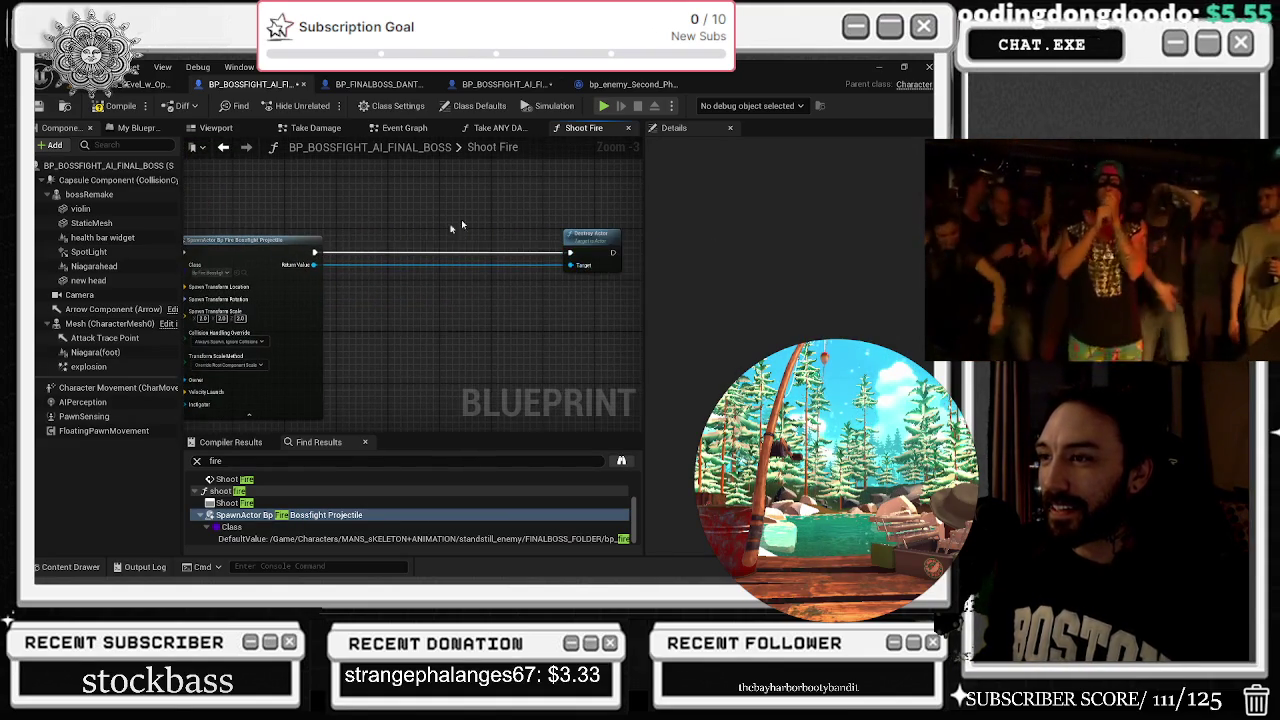
pyautogui.moveTo(400, 243); pyautogui.dragTo(428, 294)
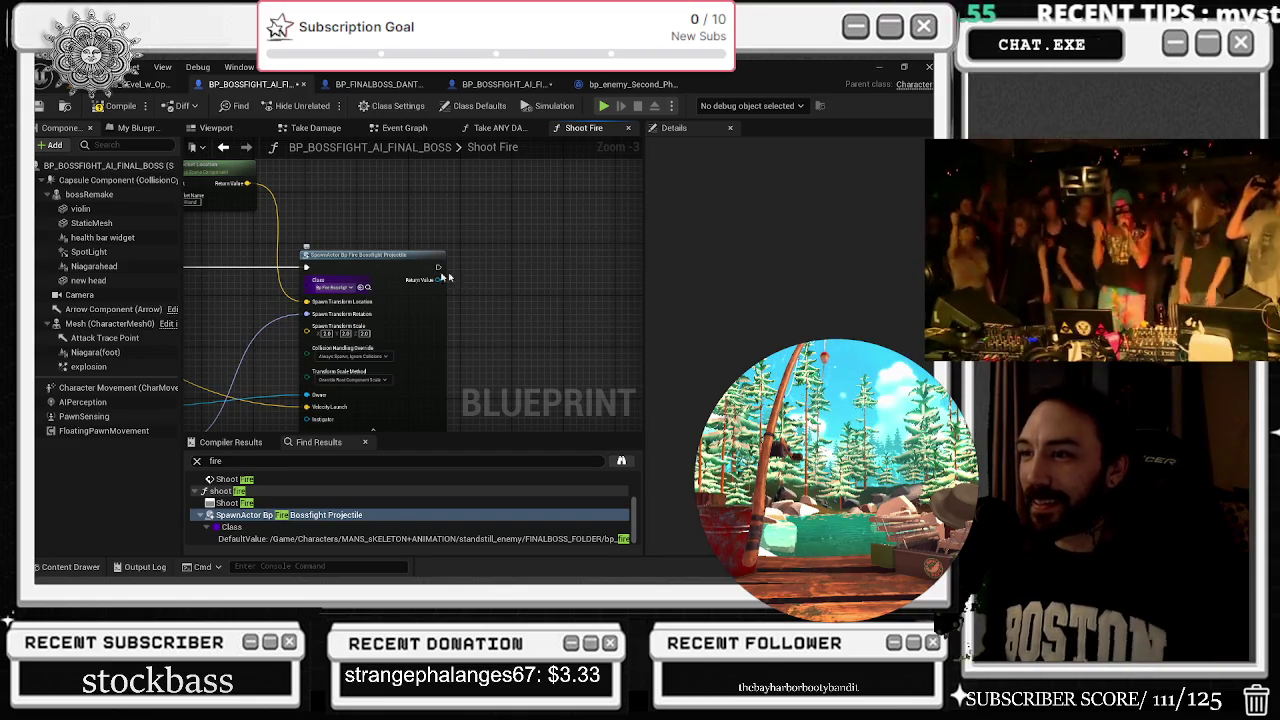
pyautogui.click(367, 287)
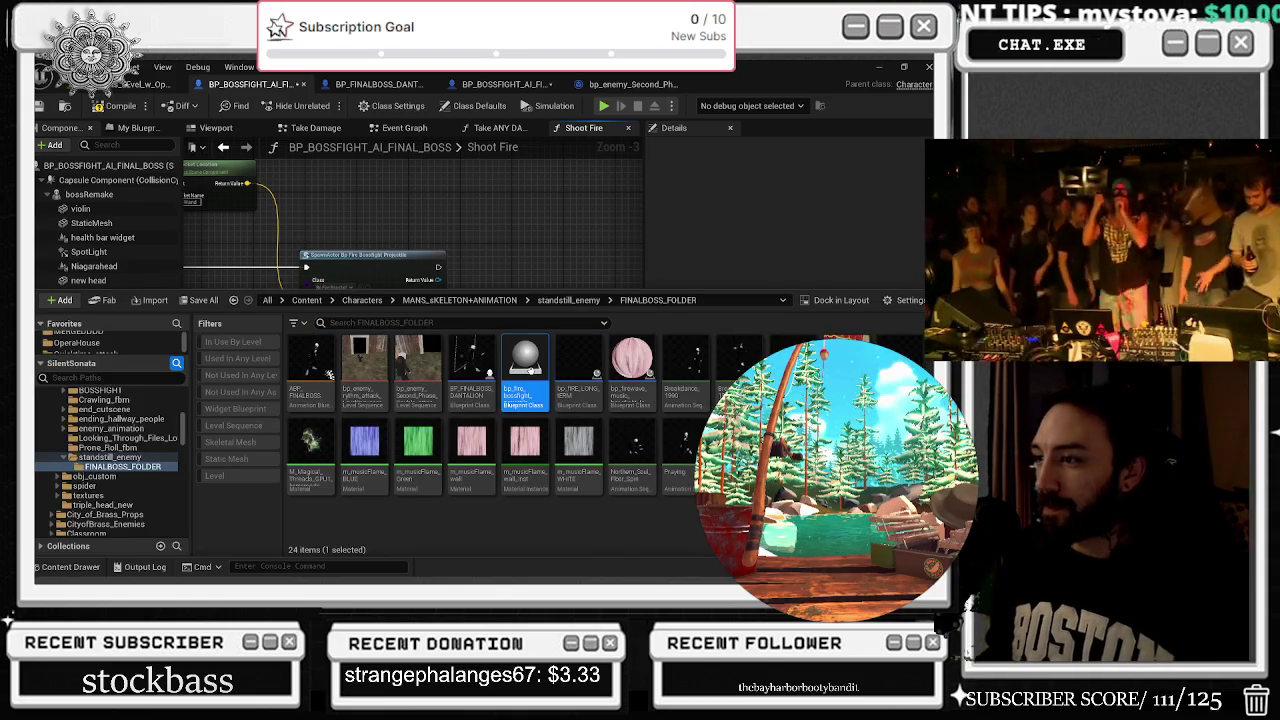
# Step: Open bp_fire_bossfight_projectile and move its Destroy Actor node up and right
pyautogui.doubleClick(528, 378)
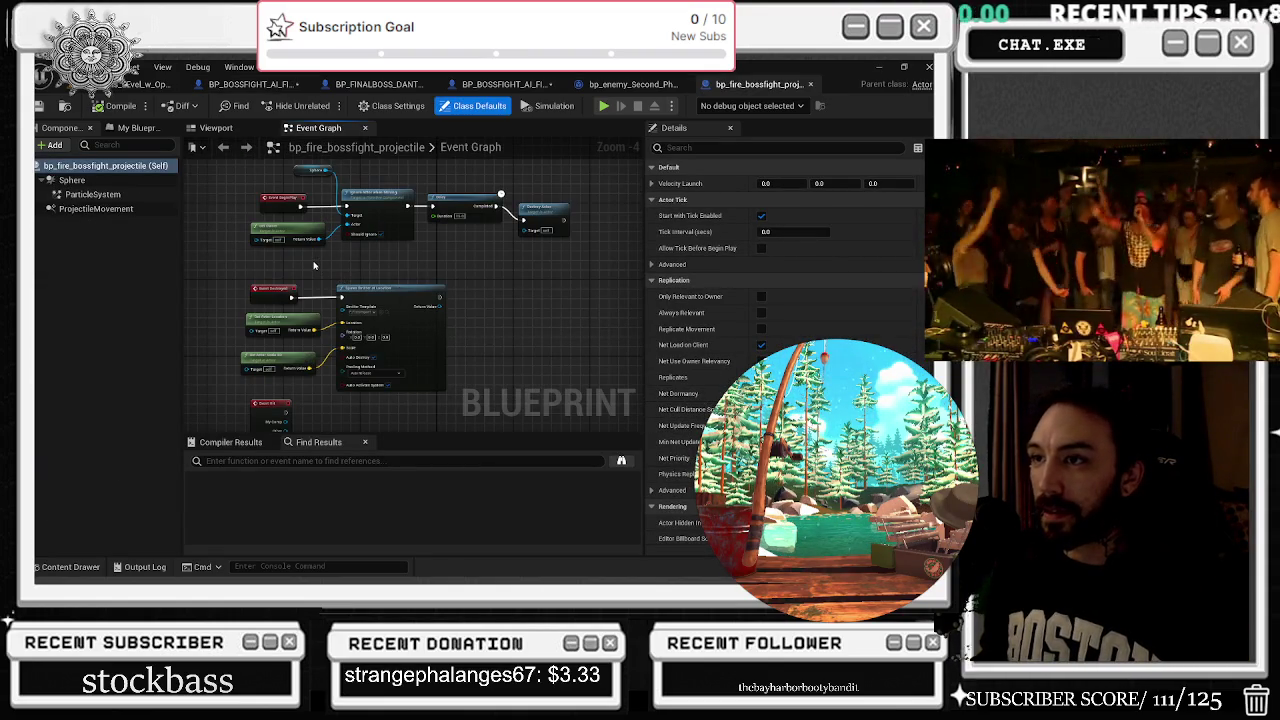
pyautogui.moveTo(545, 210); pyautogui.dragTo(559, 196)
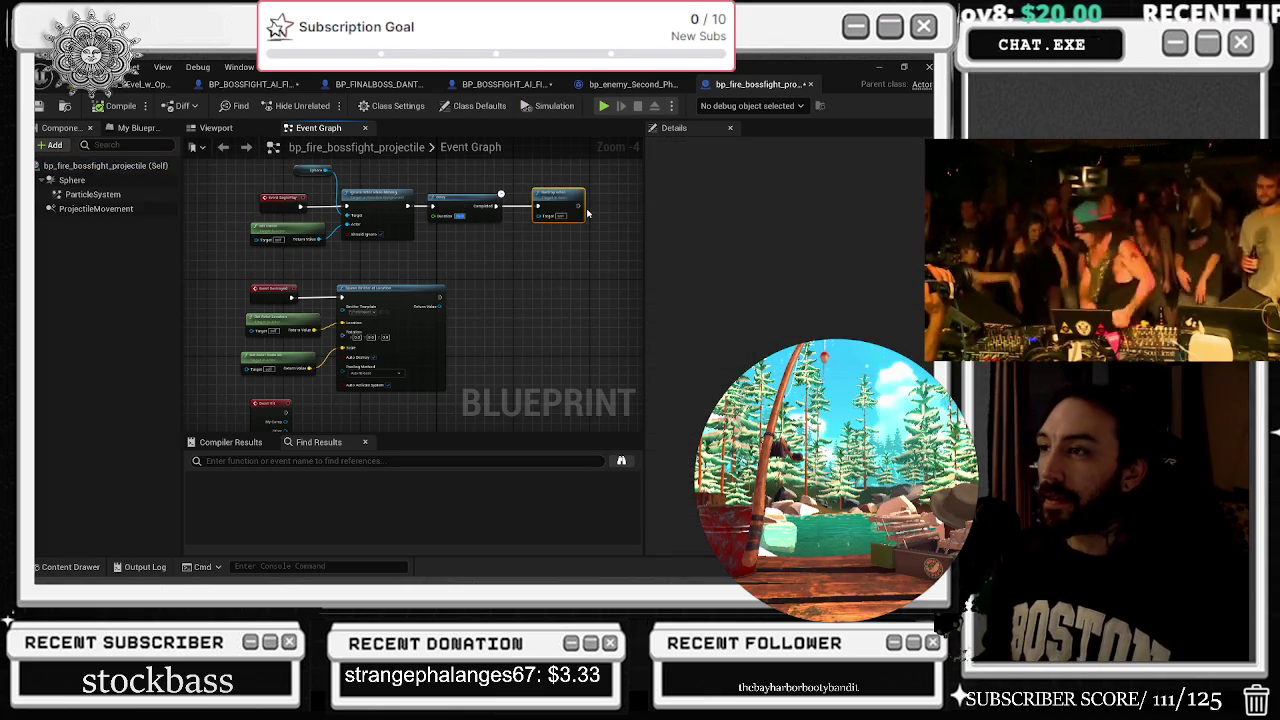
pyautogui.click(578, 255)
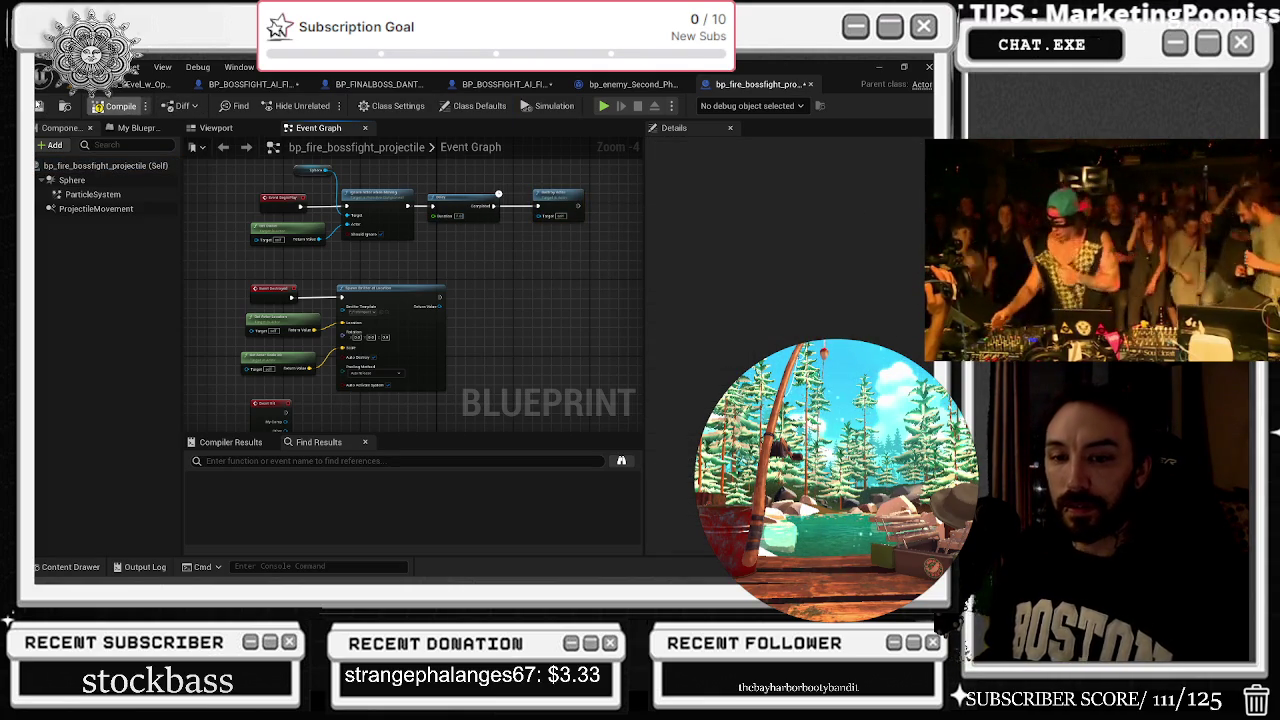
# Step: Compile bp_fire_bossfight_projectile, save all modified assets, and close its tab
pyautogui.click(118, 106)
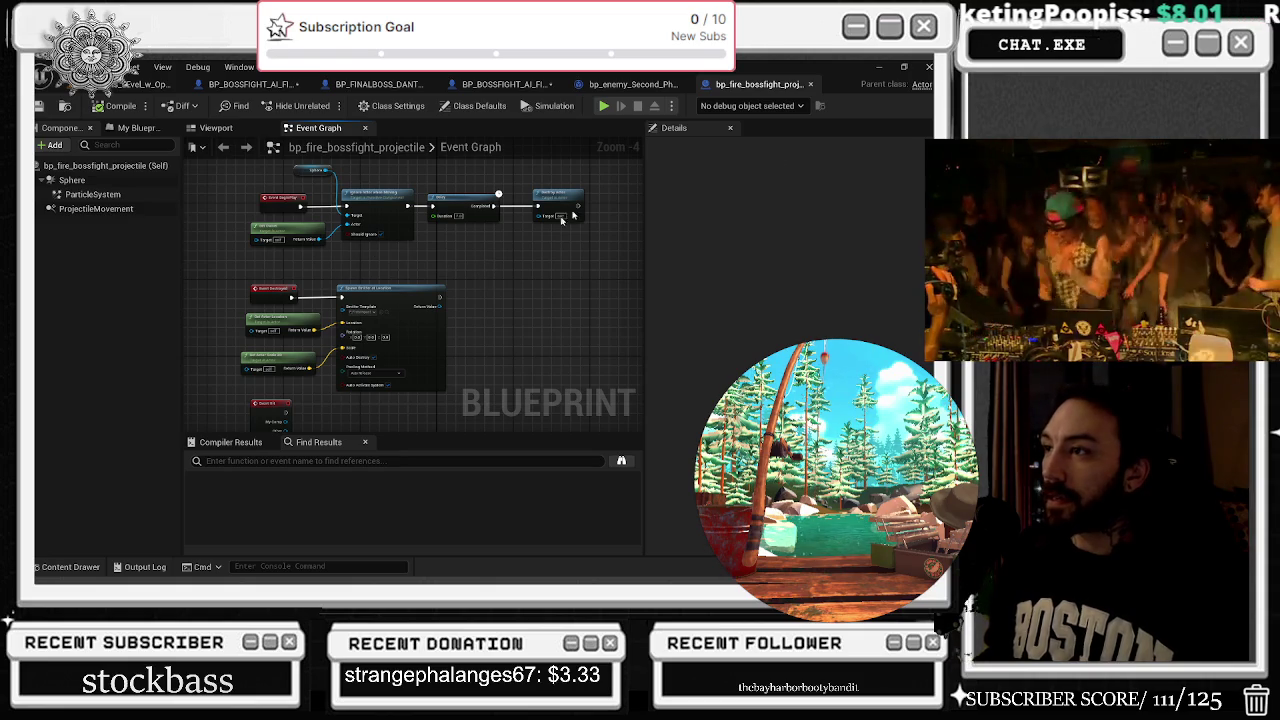
pyautogui.hotkey('ctrl', 'shift', 's')
pyautogui.press('Return')
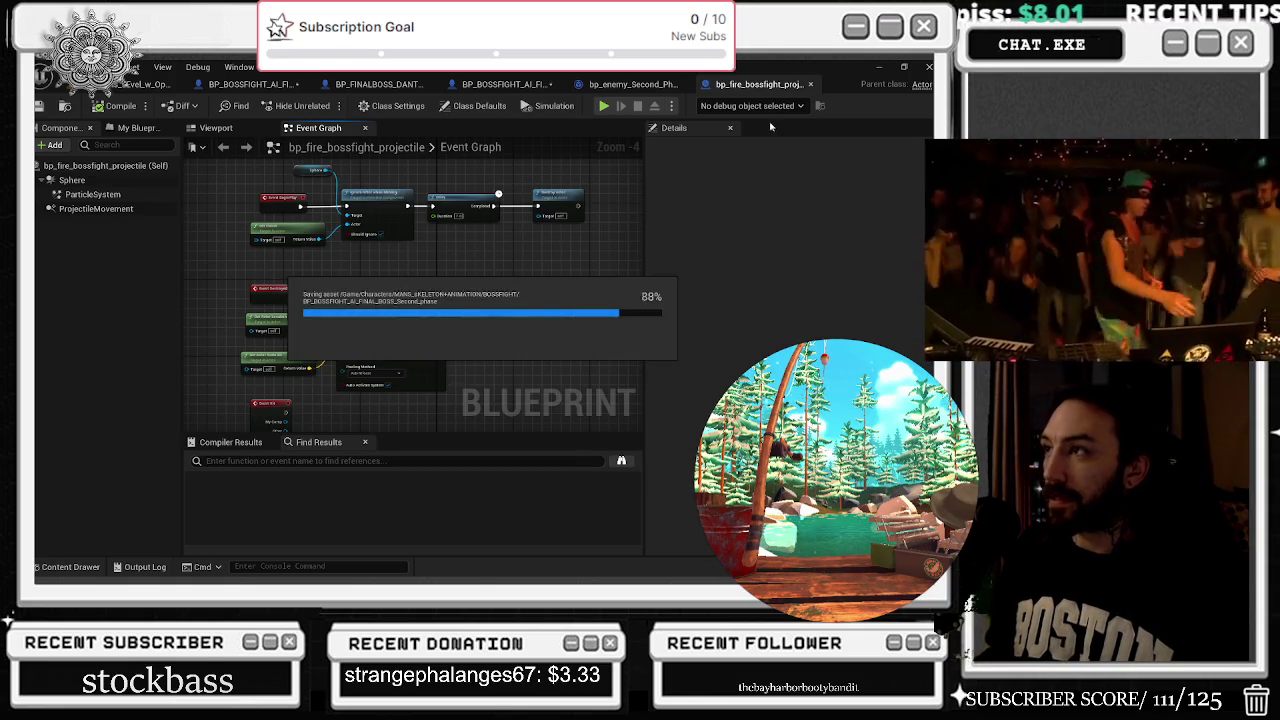
pyautogui.click(810, 86)
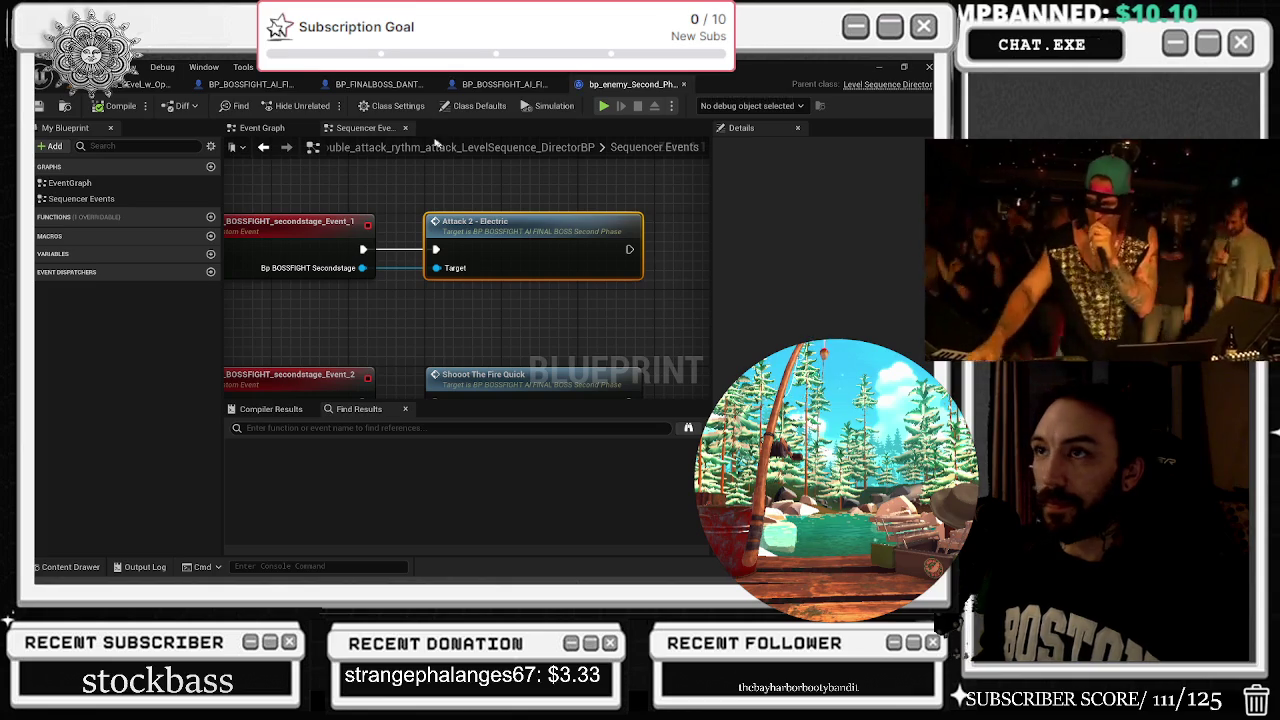
# Step: Search the main final boss blueprint for 'spawn' and jump to the fire projectile spawn node
pyautogui.click(495, 85)
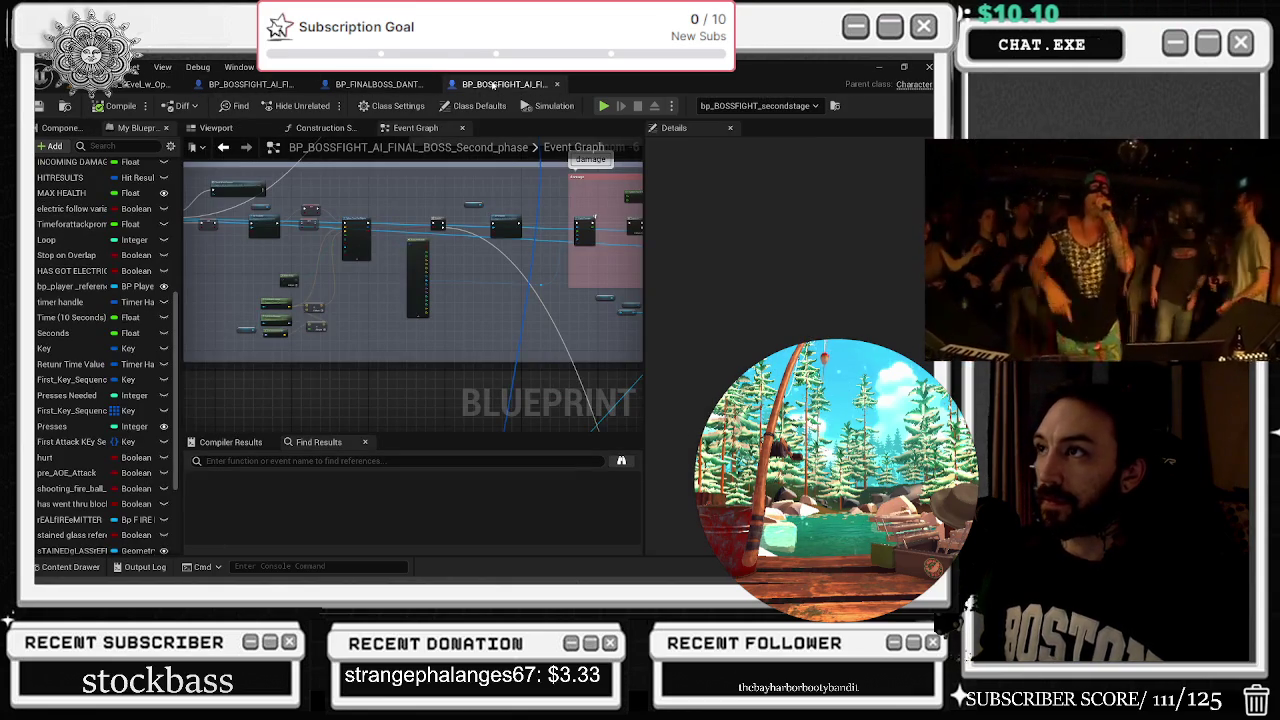
pyautogui.click(255, 84)
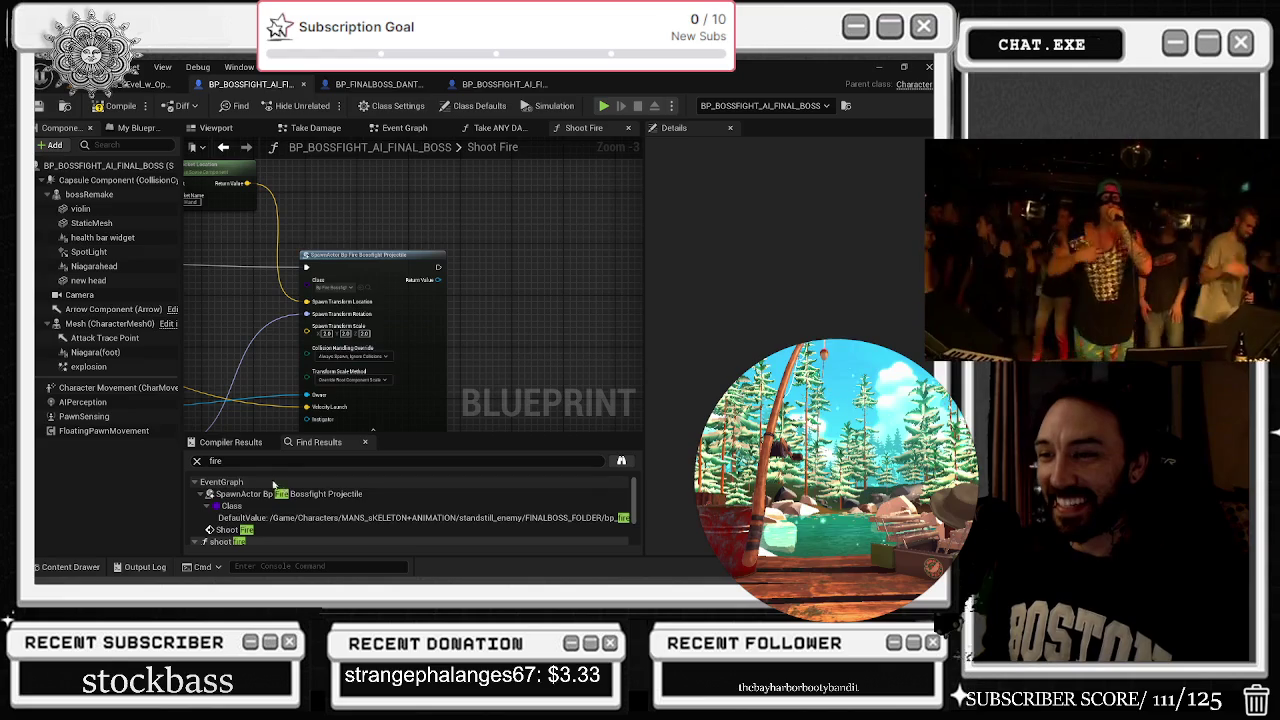
pyautogui.click(230, 461)
pyautogui.write('spawn')
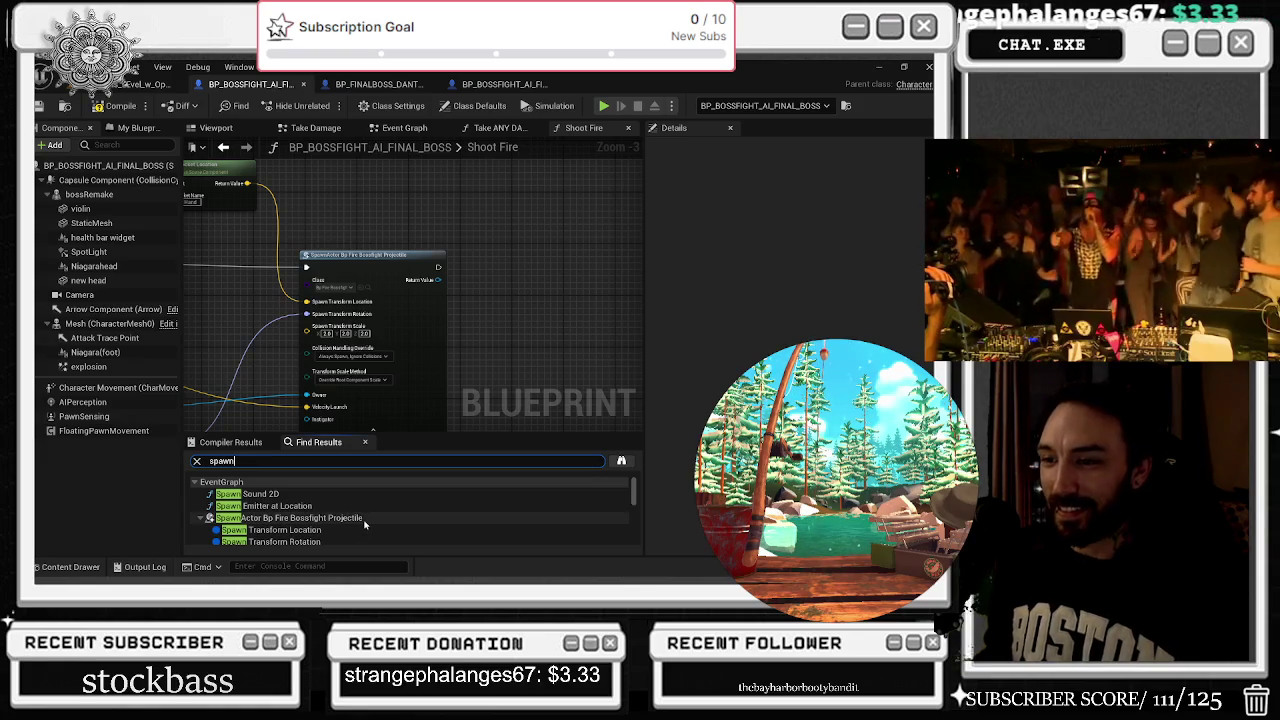
pyautogui.doubleClick(363, 520)
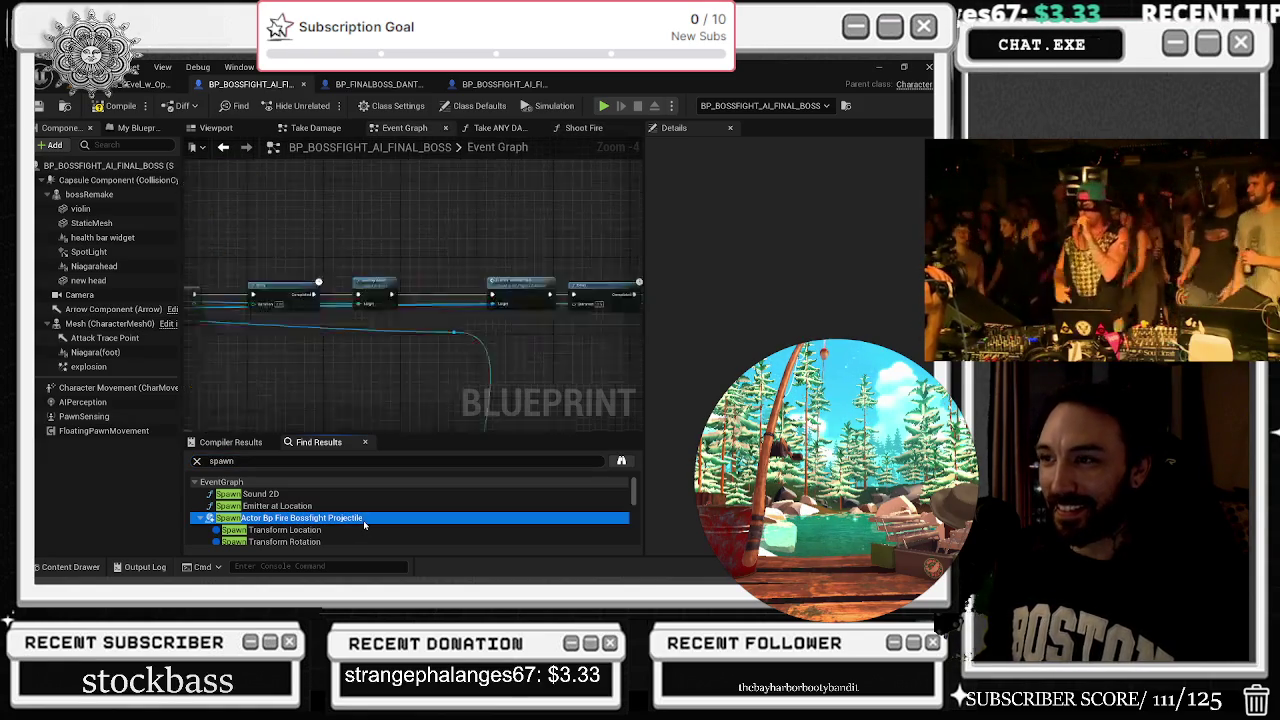
# Step: Jump to the First Boss Death spawn node and open the bp_first_boss_death blueprint
pyautogui.scroll(-3, 478, 402)
pyautogui.scroll(-3, 300, 530)
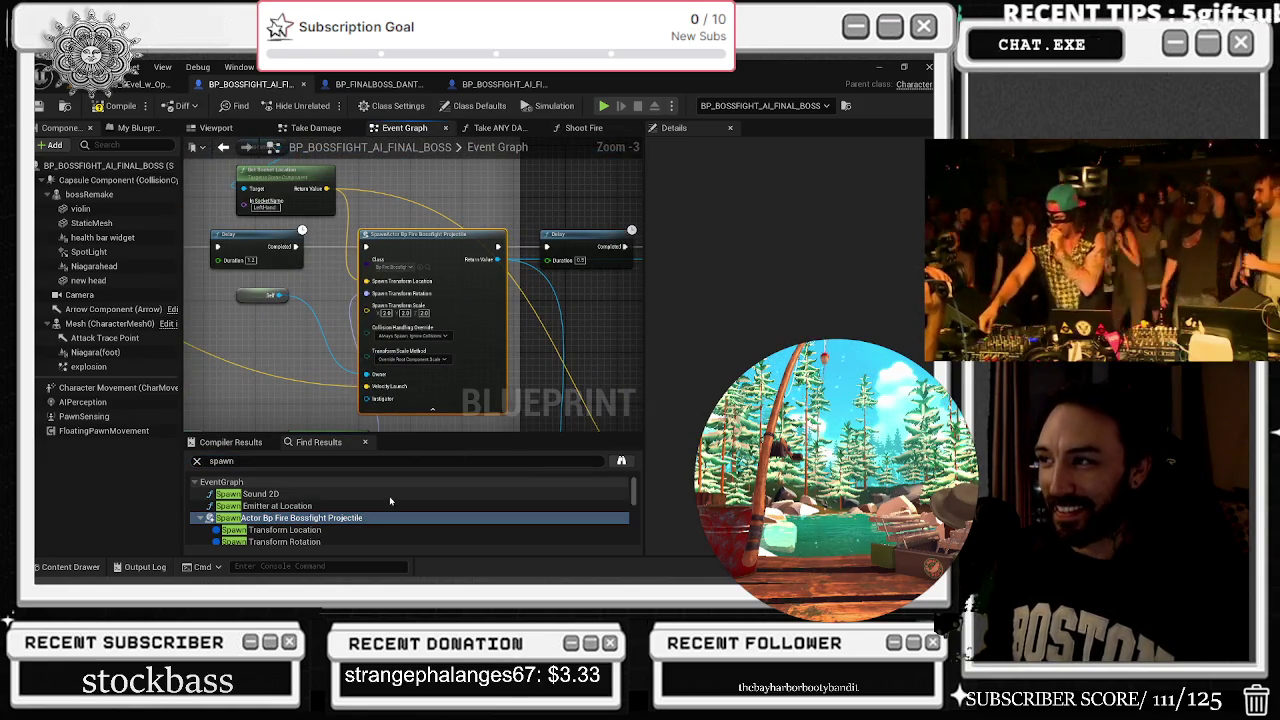
pyautogui.scroll(-3, 300, 530)
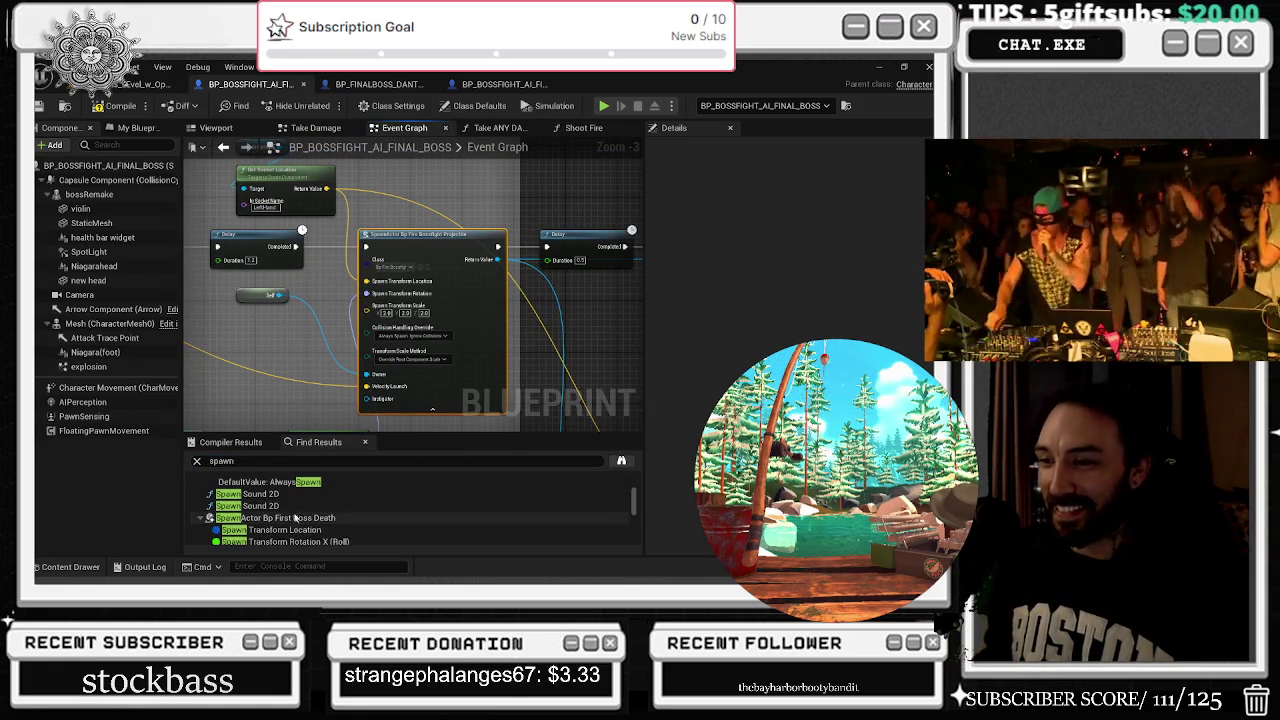
pyautogui.doubleClick(288, 519)
pyautogui.scroll(-3, 393, 295)
pyautogui.scroll(1, 393, 295)
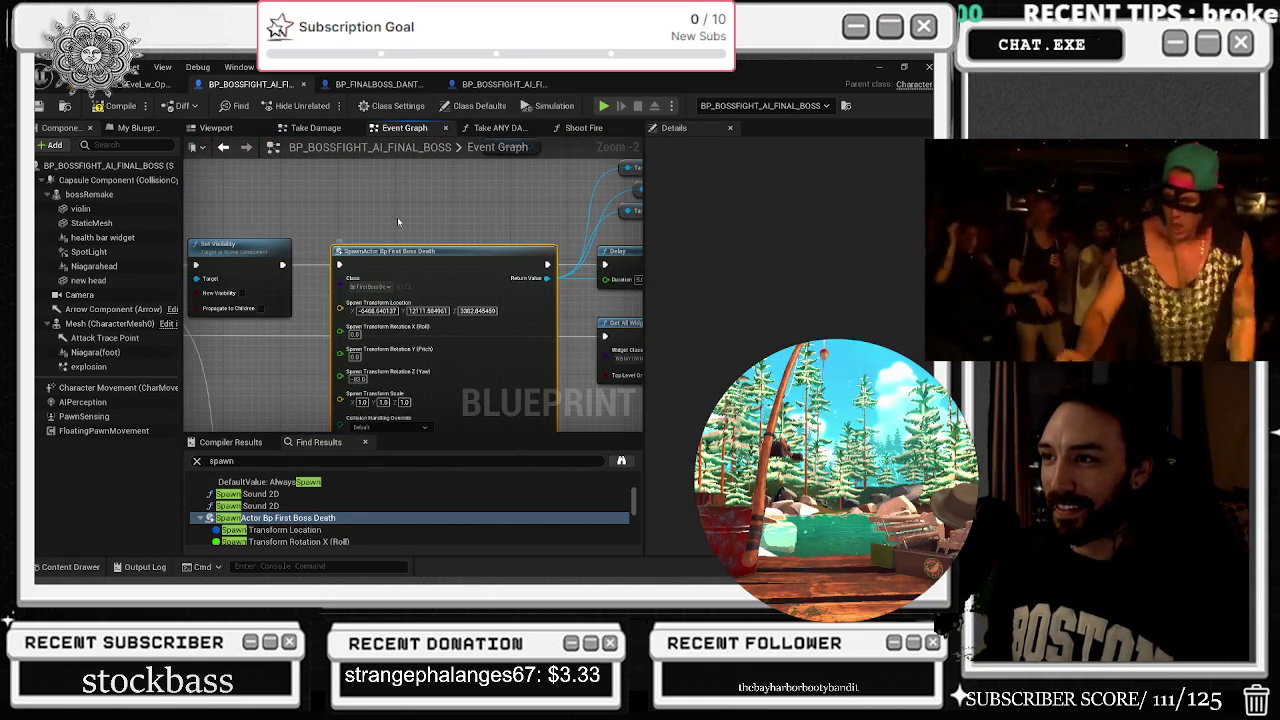
pyautogui.moveTo(402, 219); pyautogui.dragTo(382, 221)
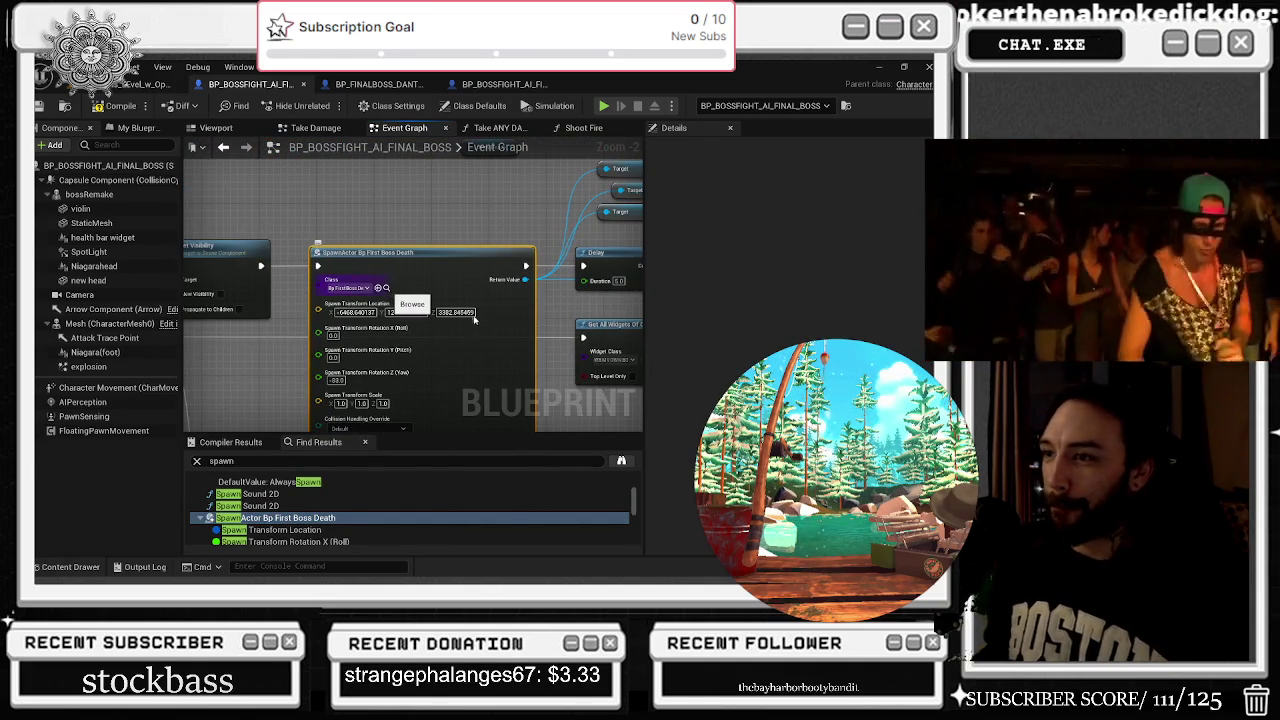
pyautogui.click(386, 288)
pyautogui.doubleClick(486, 357)
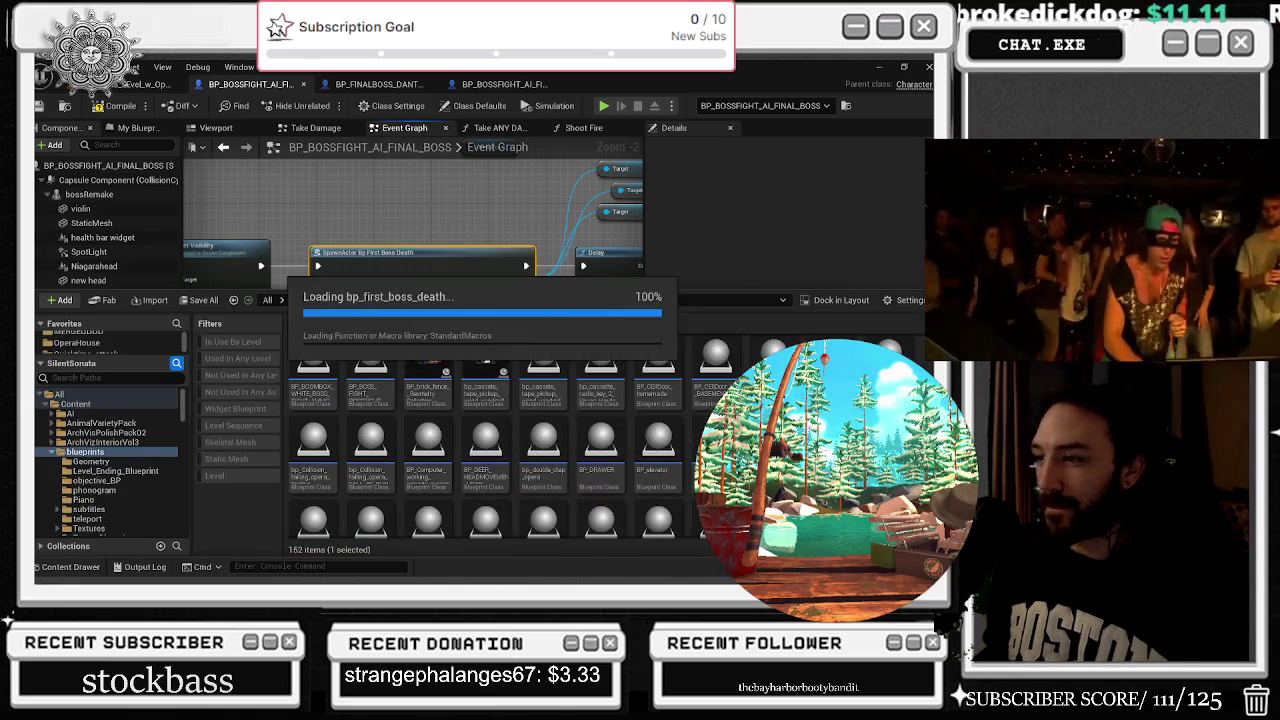
# Step: In the final boss blueprint, visit the Spawn Emitter at Location and Shoot Fire projectile spawn results
pyautogui.click(259, 85)
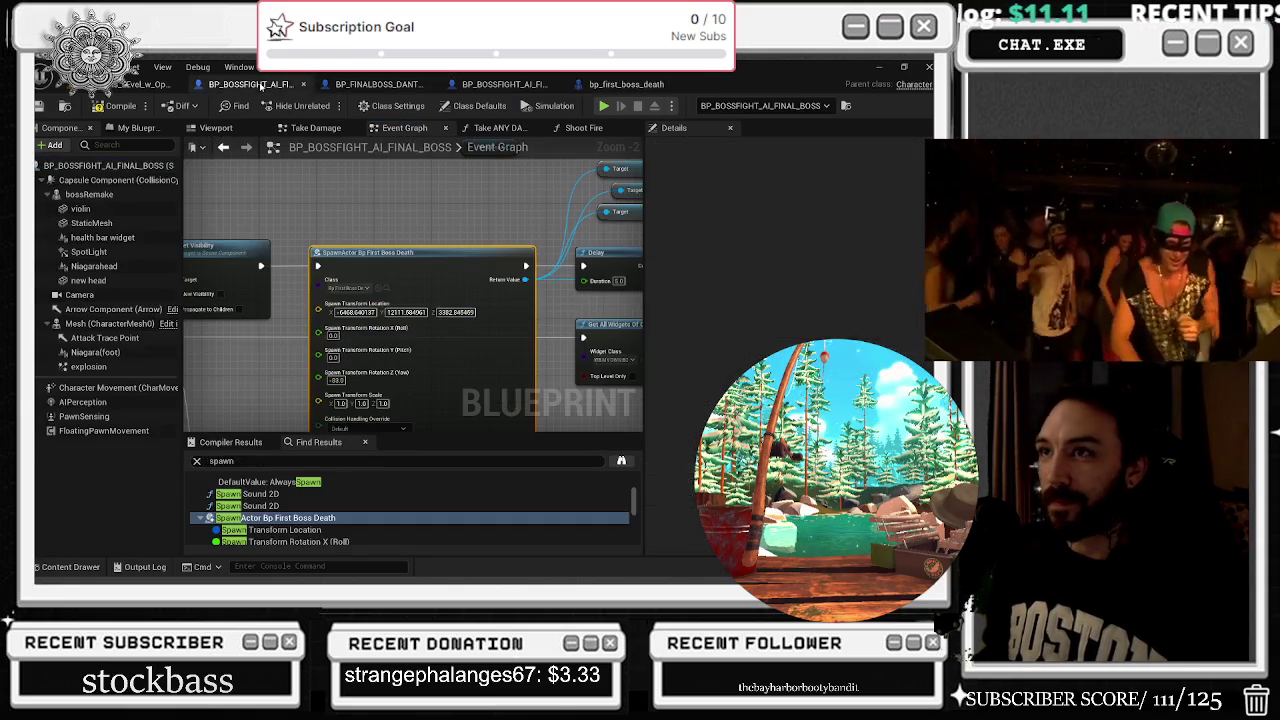
pyautogui.scroll(-5, 295, 515)
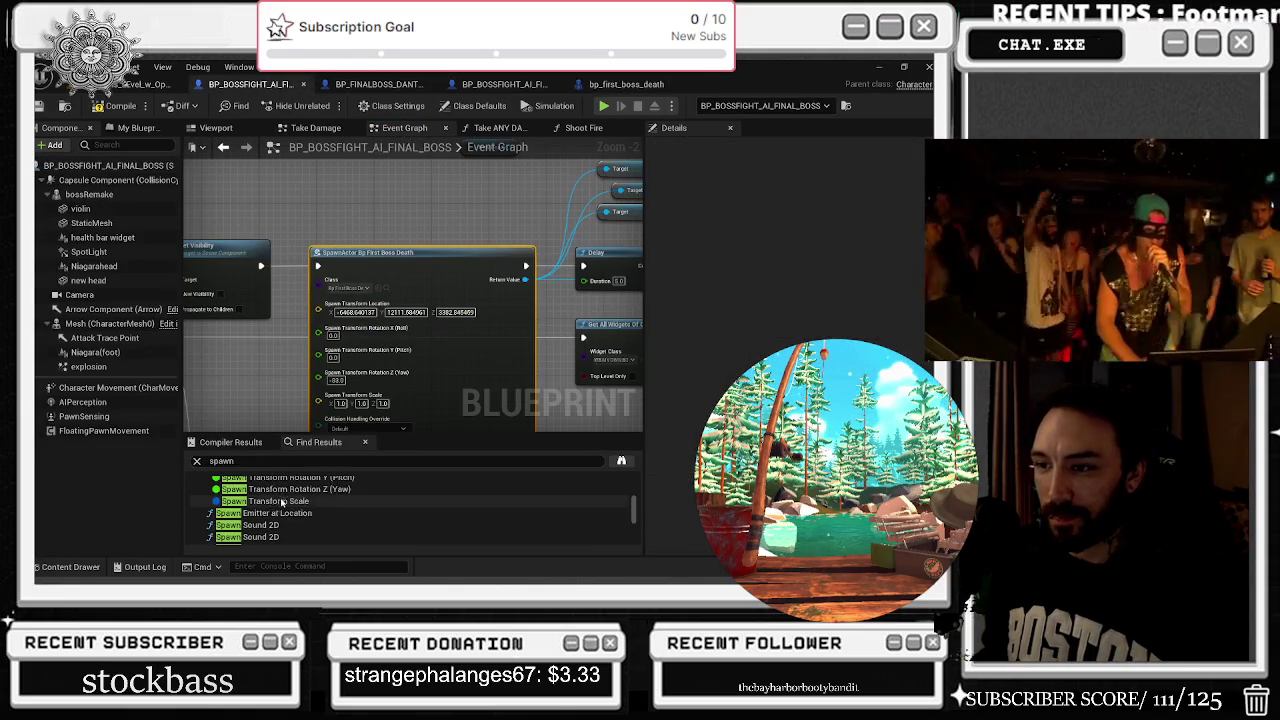
pyautogui.scroll(-1, 295, 515)
pyautogui.click(280, 494)
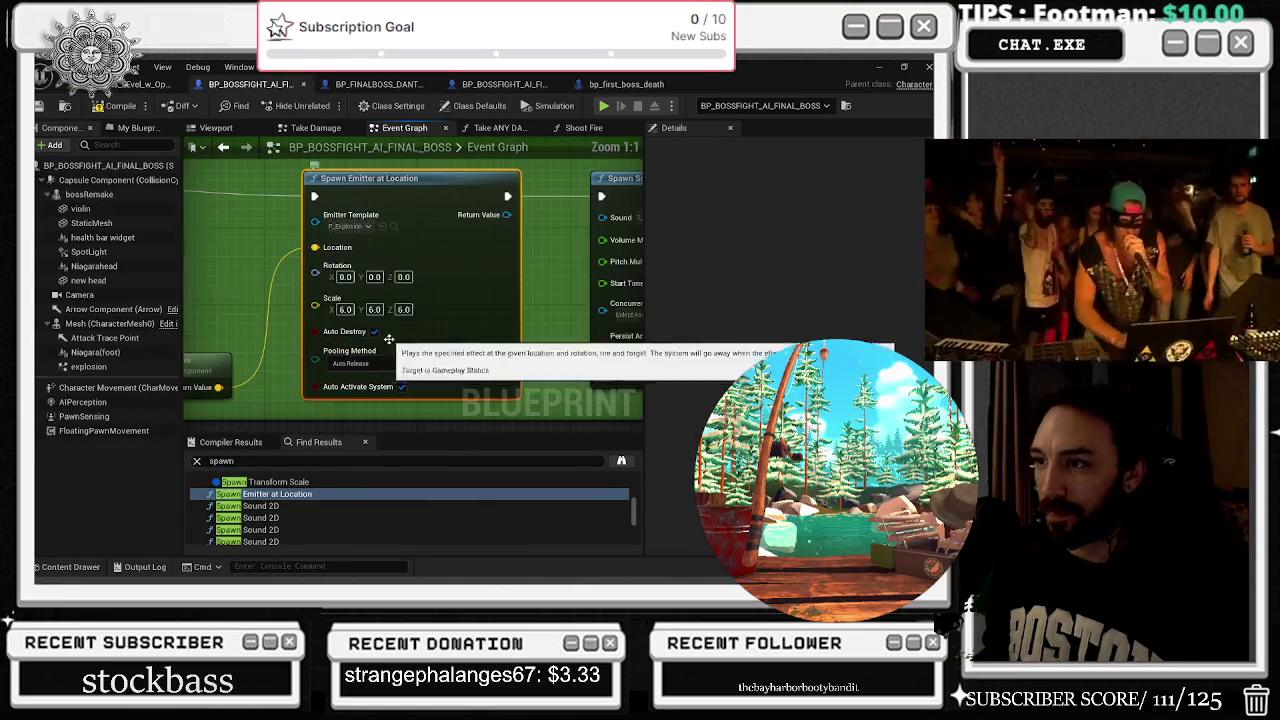
pyautogui.scroll(-5, 310, 496)
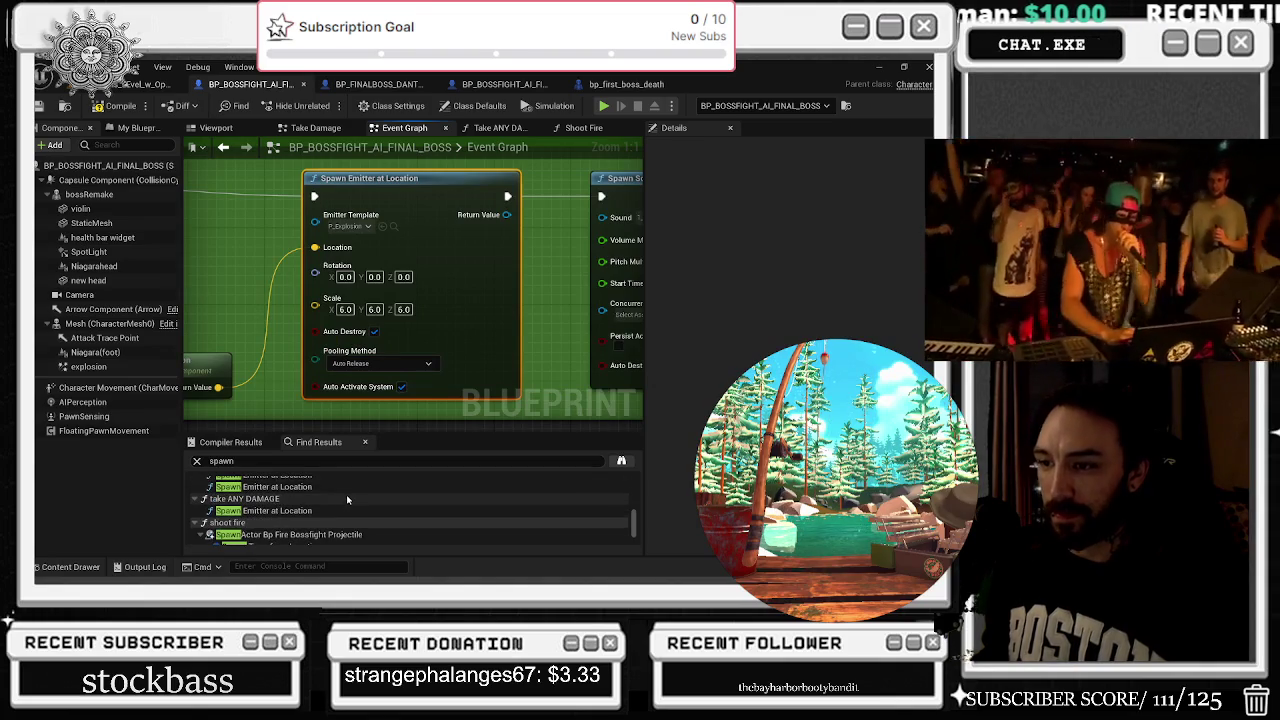
pyautogui.scroll(-2, 348, 508)
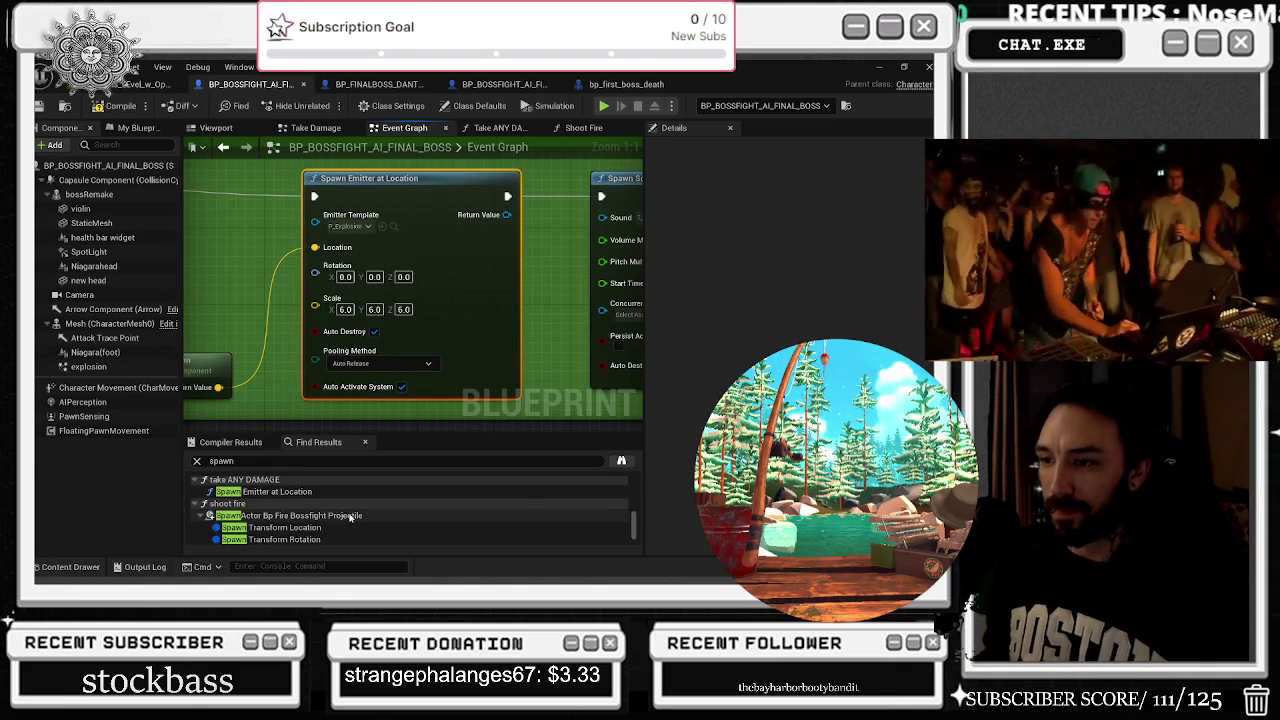
pyautogui.click(350, 515)
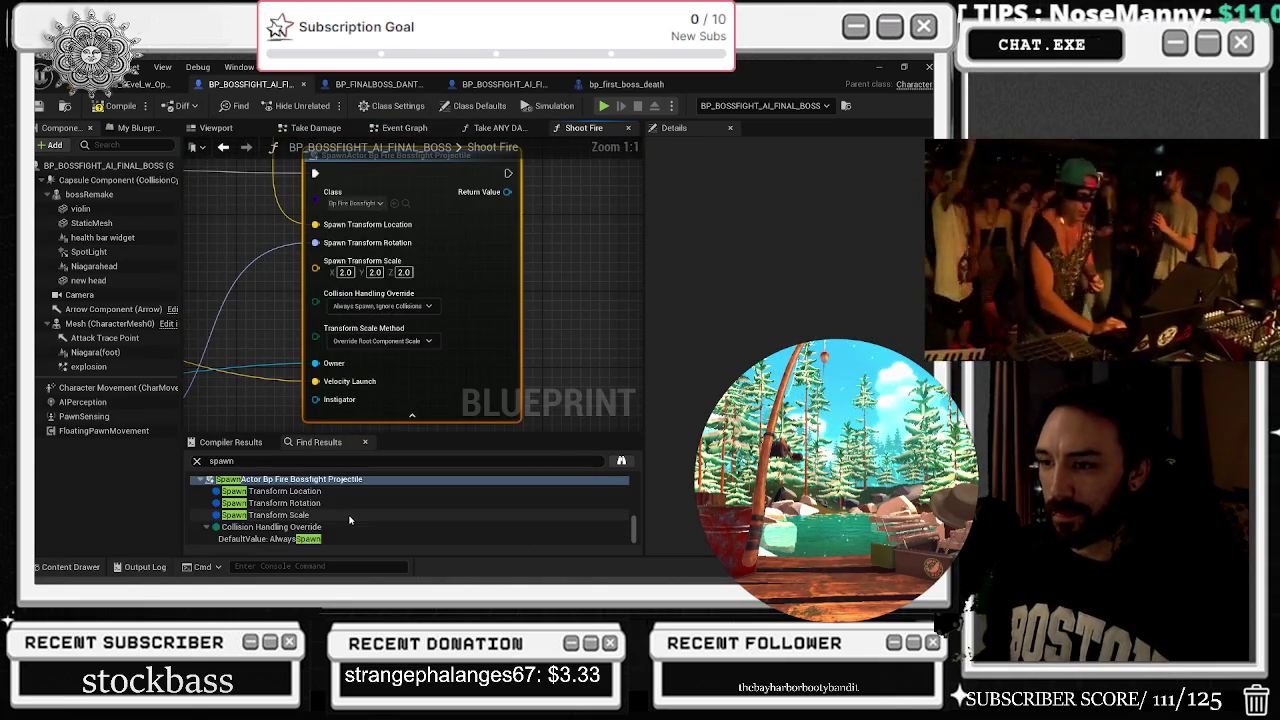
# Step: Compile, shift bp_first_boss_death's BeginPlay animation nodes up-right, and browse to New Anim to Play's asset
pyautogui.click(118, 106)
pyautogui.click(612, 84)
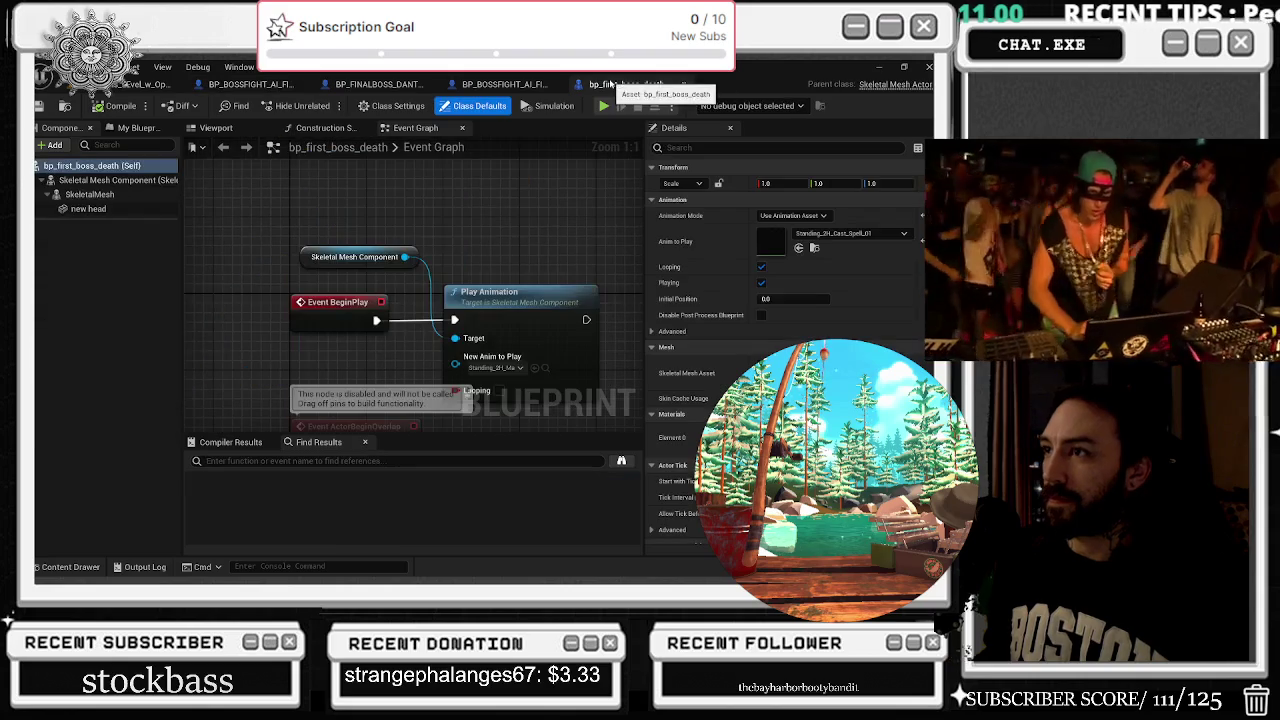
pyautogui.hotkey('ctrl', 'a')
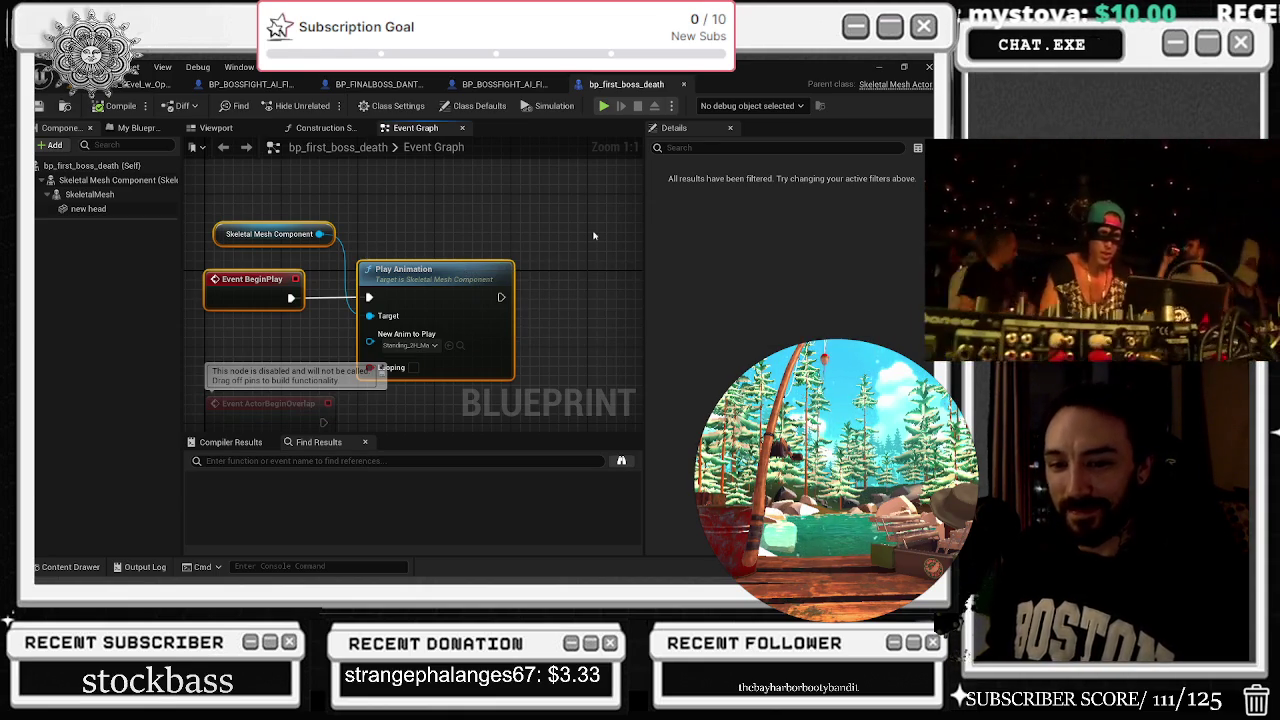
pyautogui.scroll(-2, 370, 219)
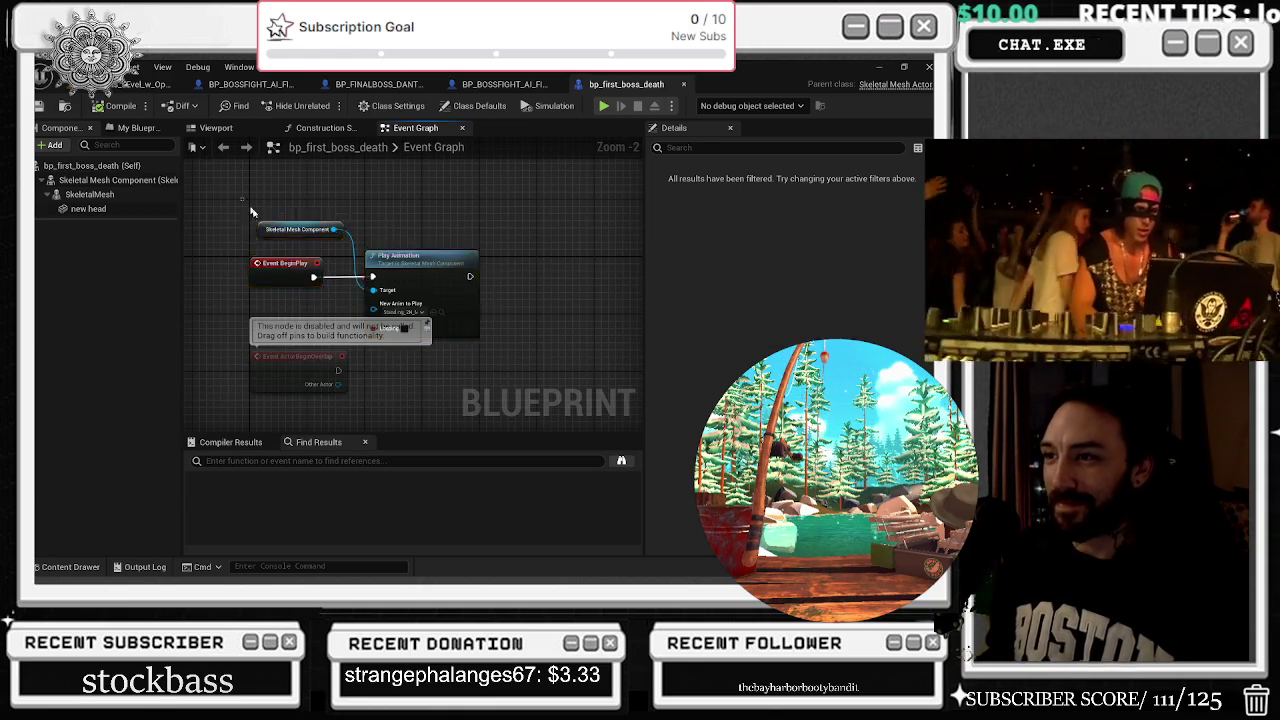
pyautogui.moveTo(415, 270); pyautogui.dragTo(423, 256)
pyautogui.click(457, 215)
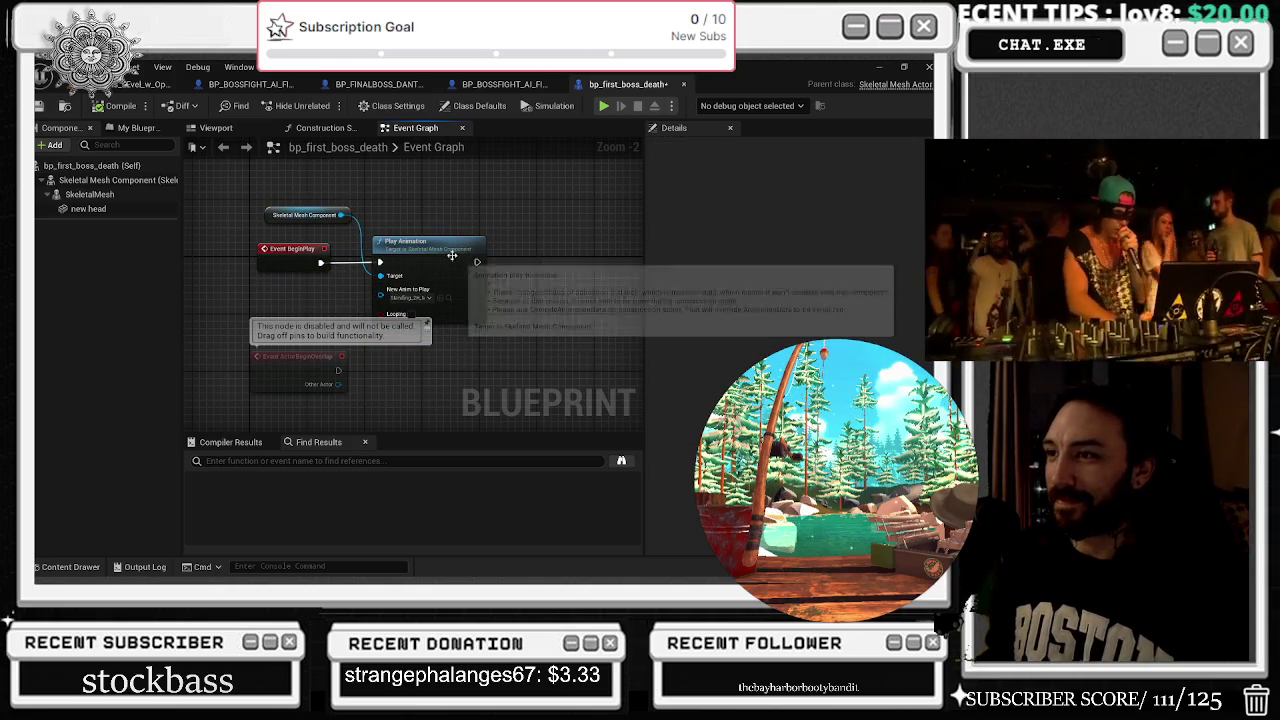
pyautogui.click(448, 298)
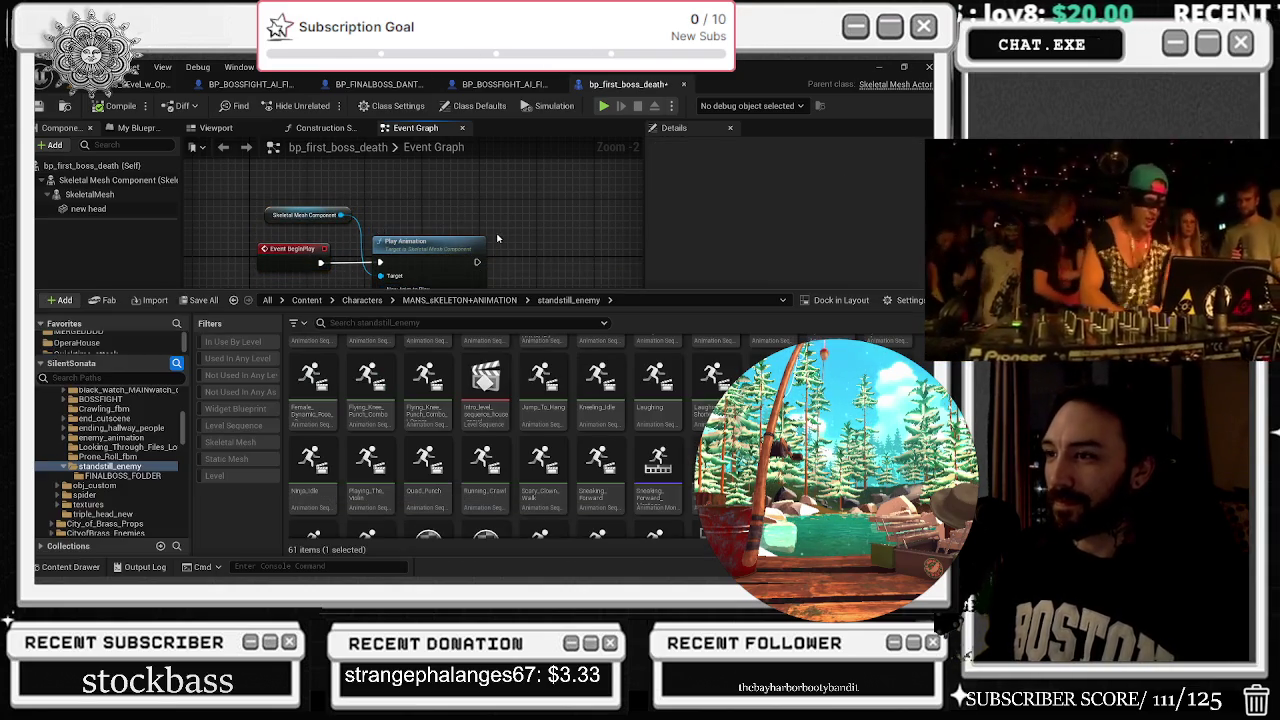
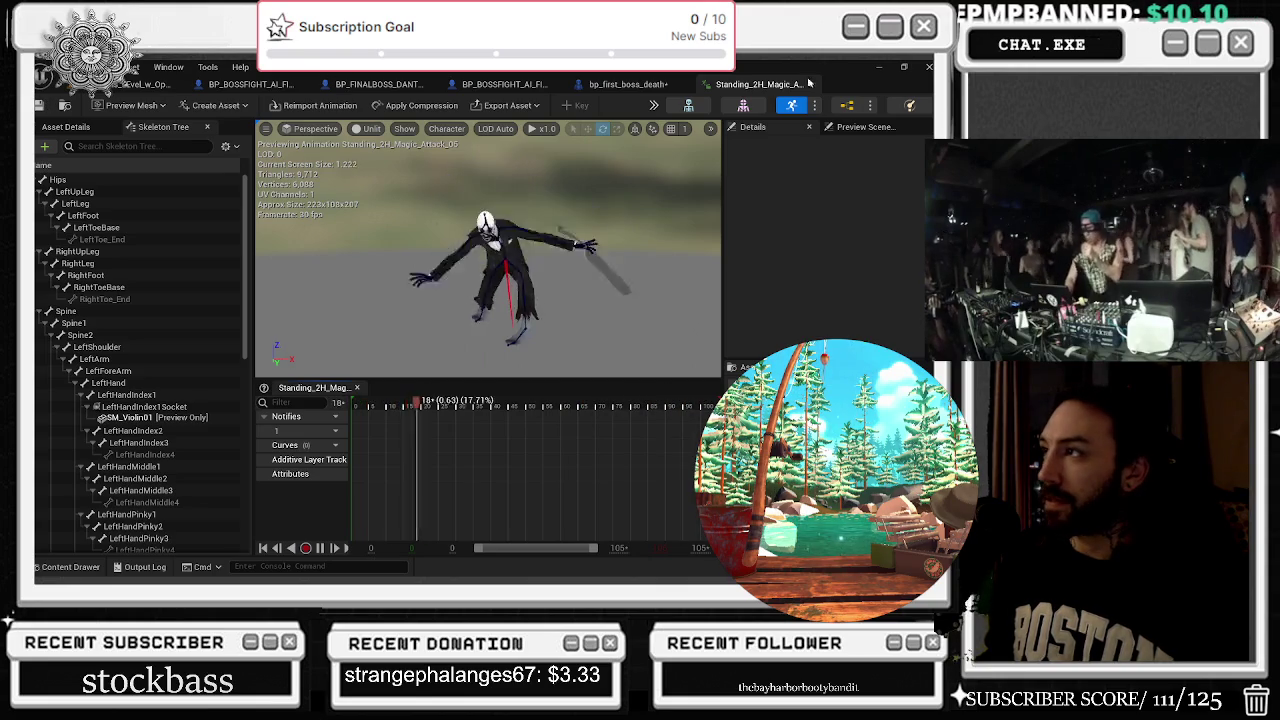
# Step: Switch to bp_first_boss_death's Viewport and select the character's skeletal mesh
pyautogui.click(812, 86)
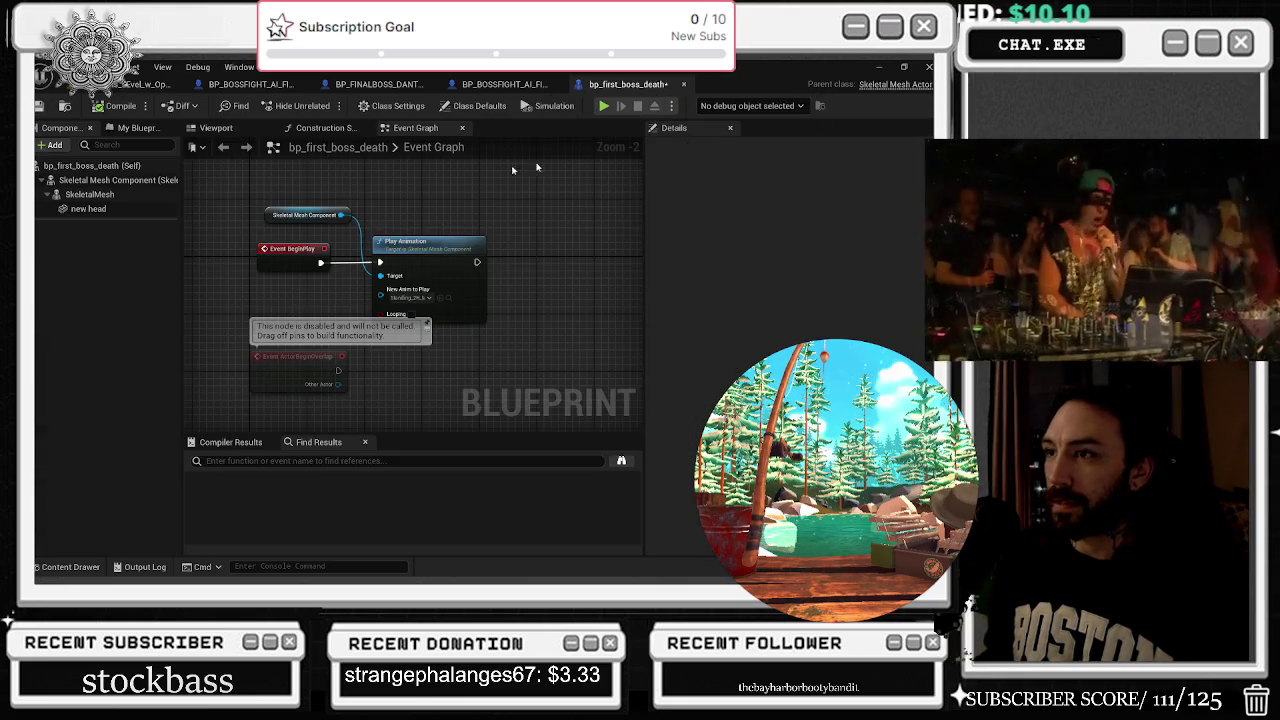
pyautogui.click(215, 128)
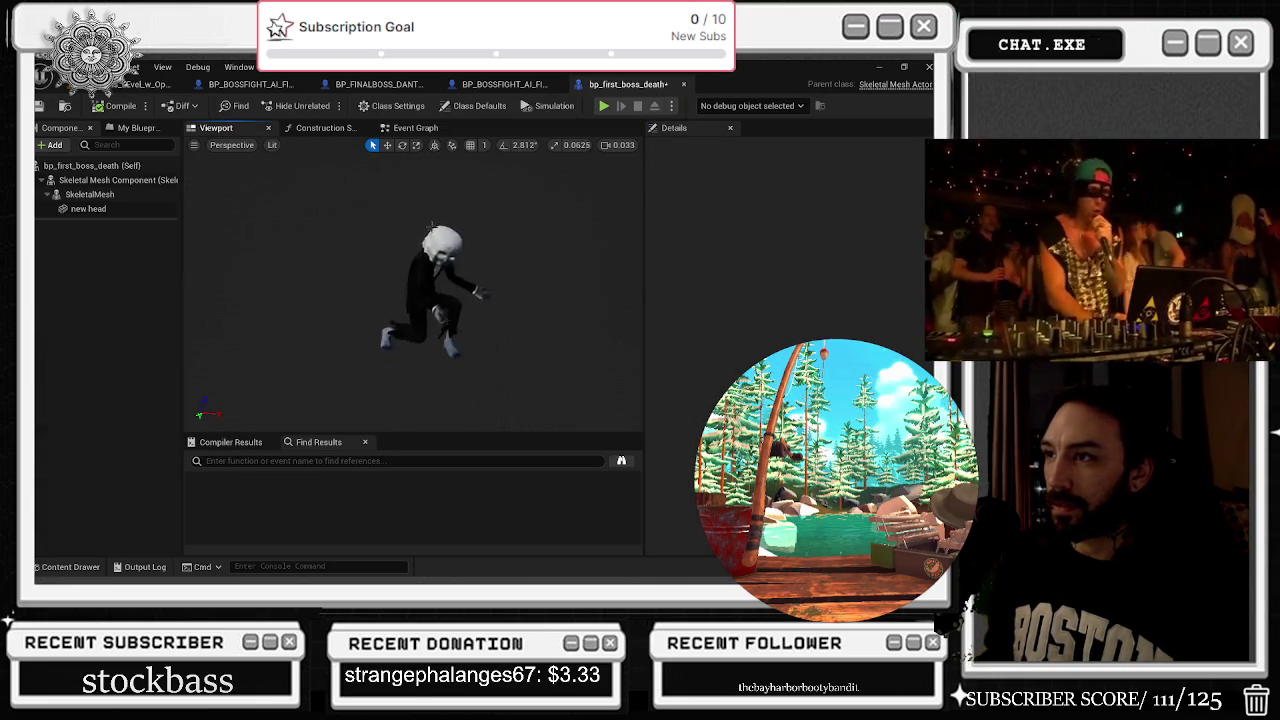
pyautogui.click(431, 228)
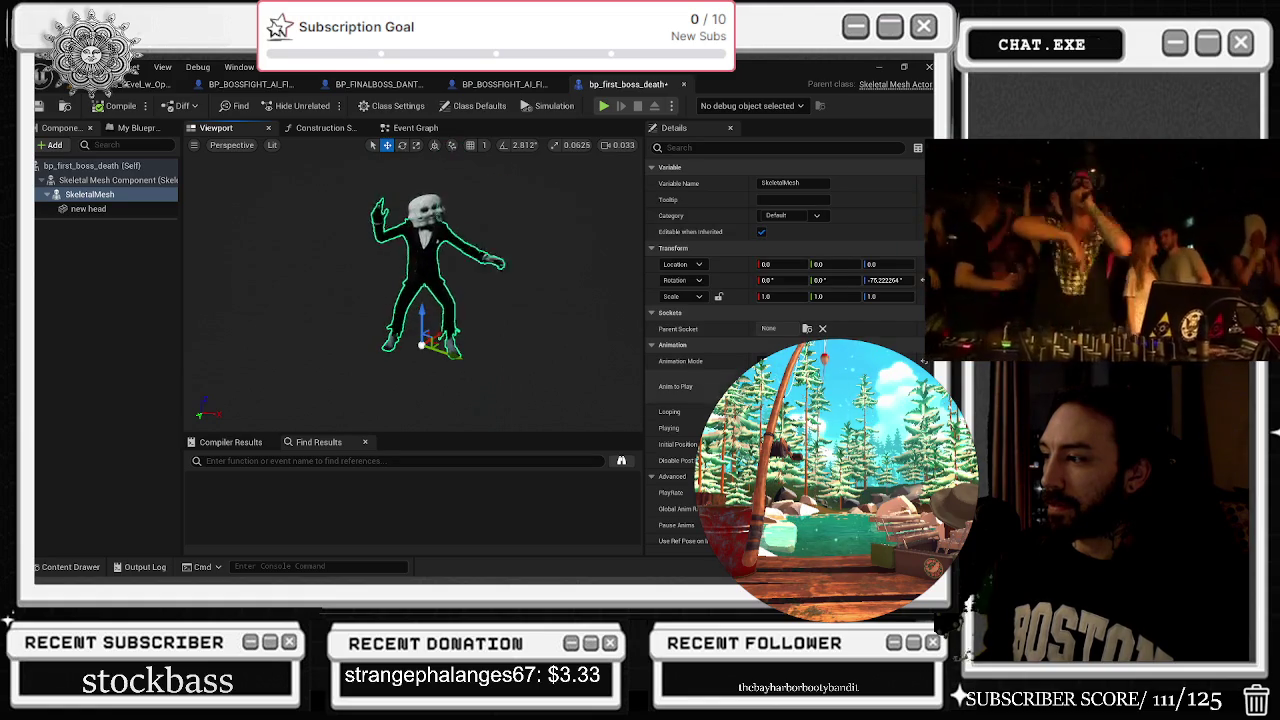
pyautogui.scroll(-1, 785, 340)
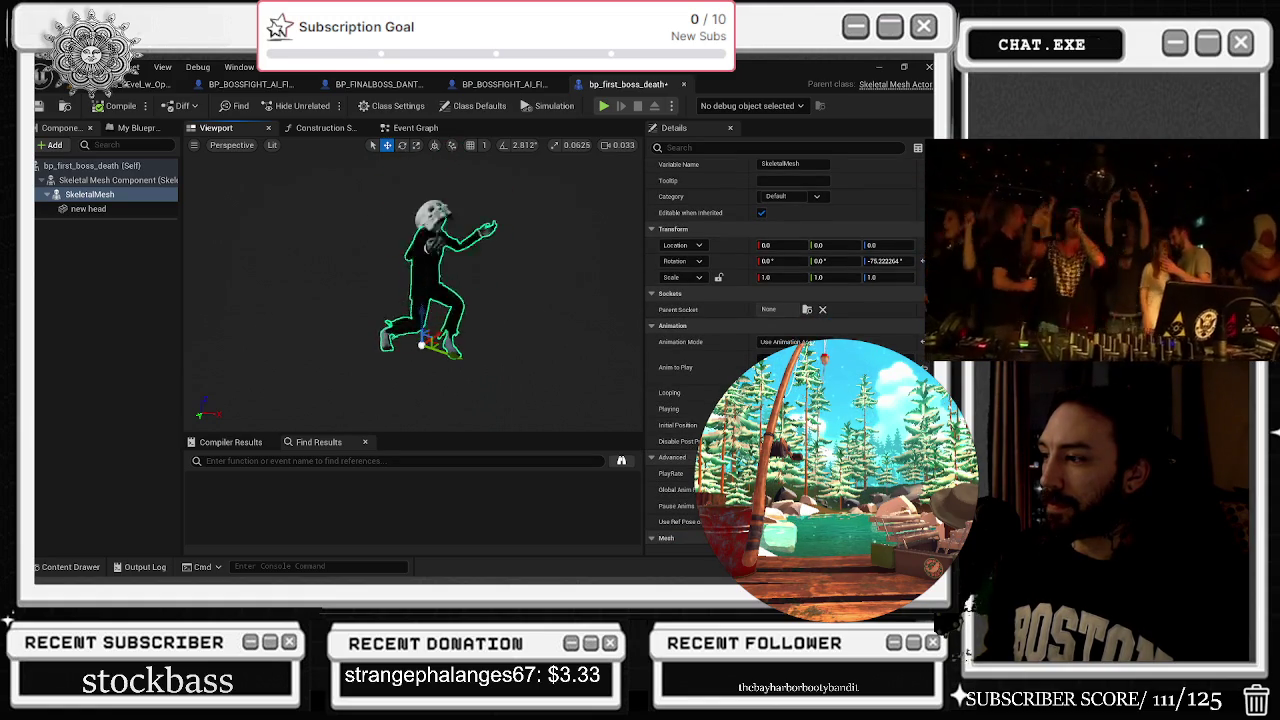
pyautogui.scroll(-2, 785, 340)
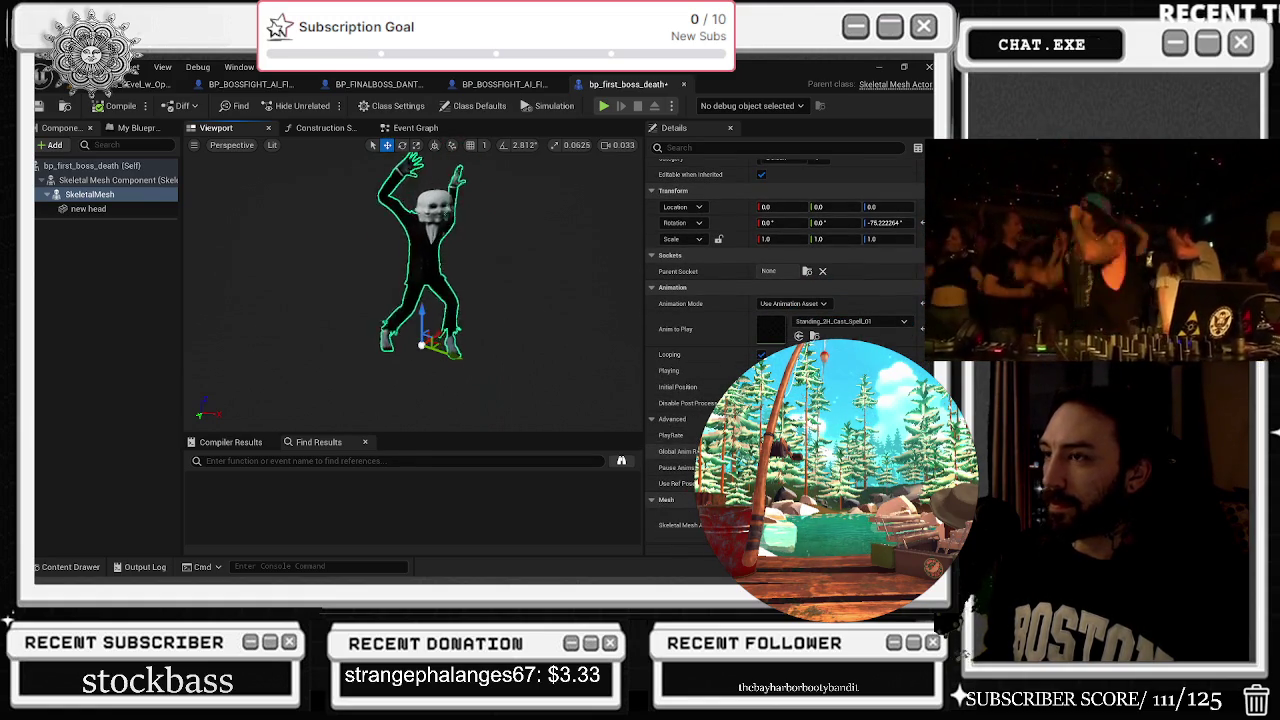
# Step: Review Details for the root Skeletal Mesh Component and its SkeletalMesh child
pyautogui.click(110, 180)
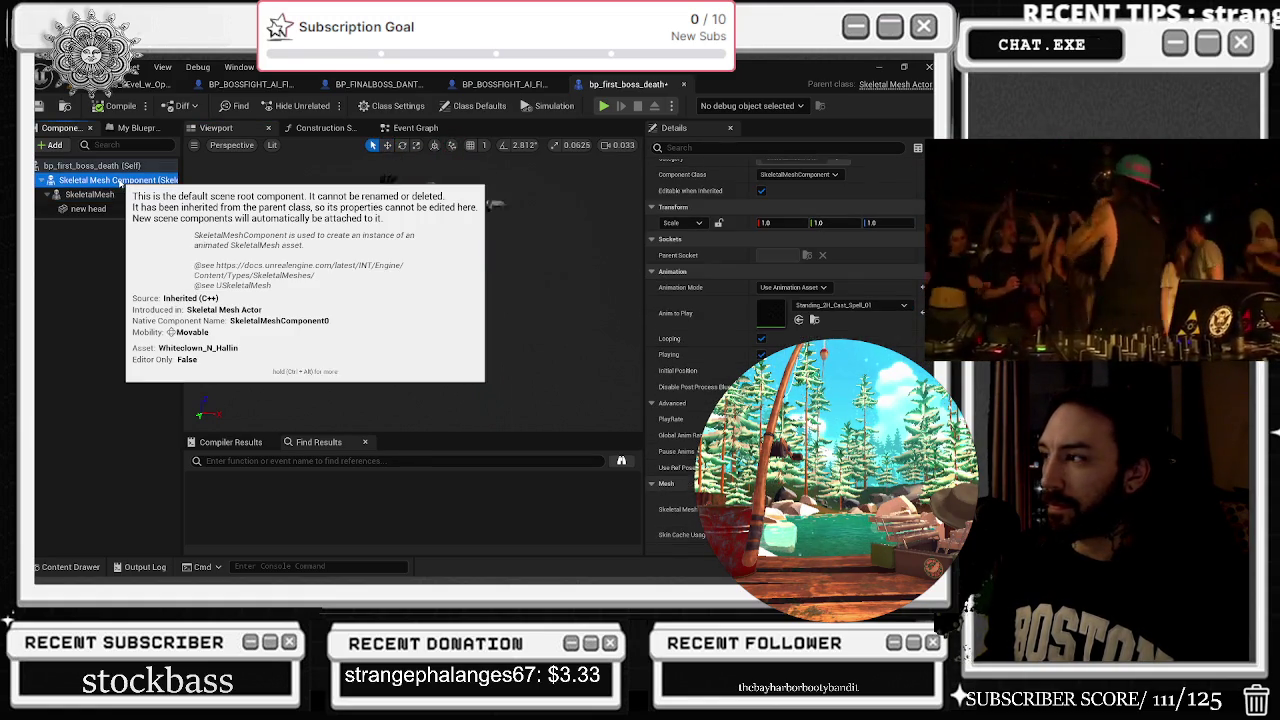
pyautogui.click(115, 180)
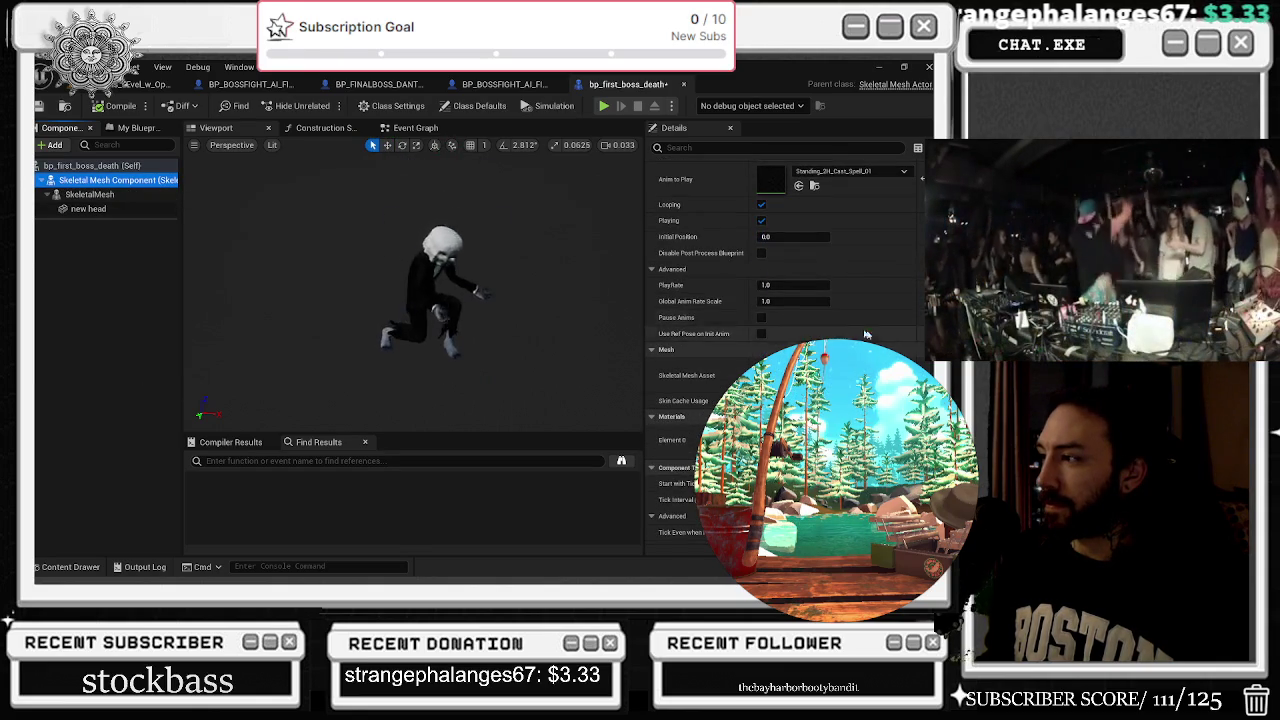
pyautogui.scroll(3, 852, 330)
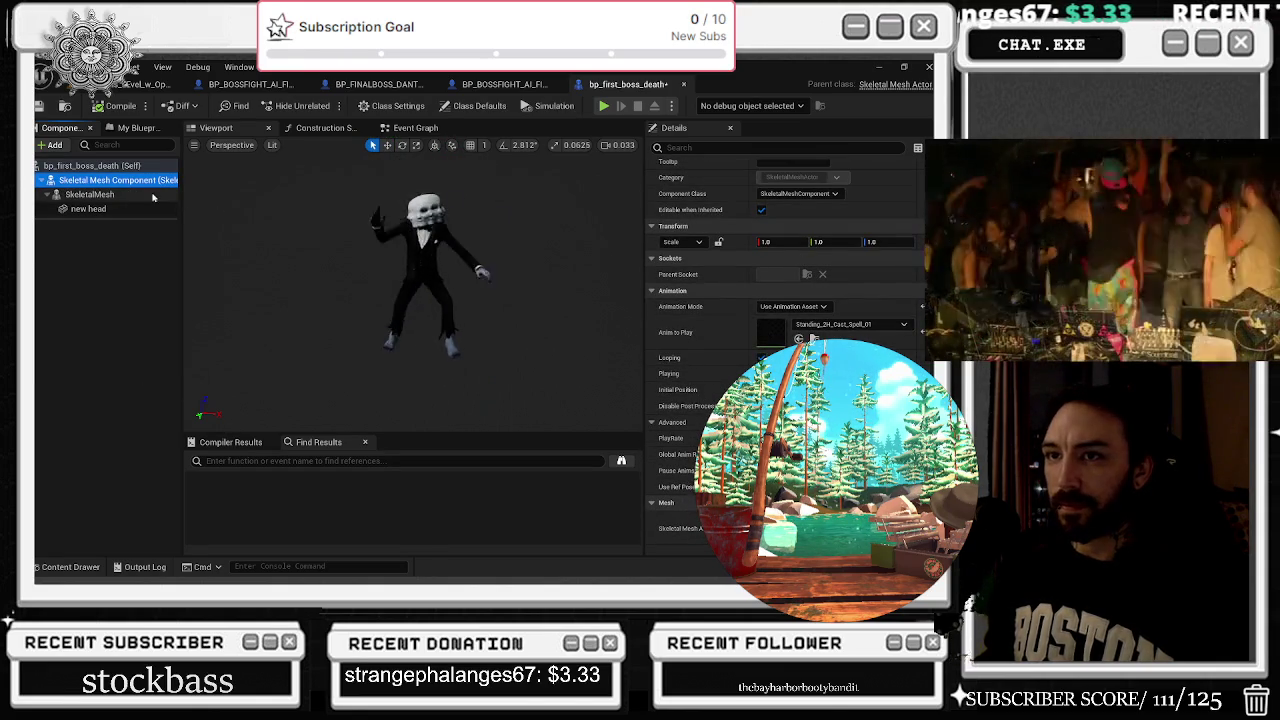
pyautogui.click(90, 194)
pyautogui.scroll(-5, 721, 353)
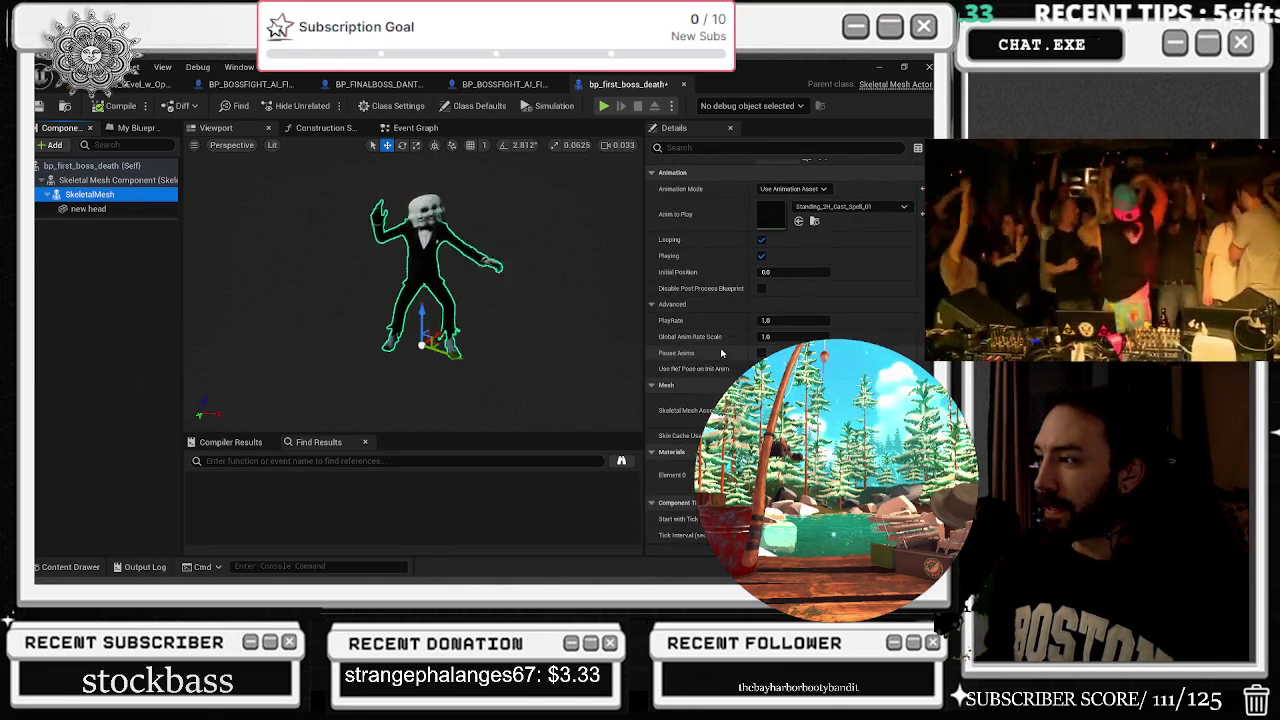
pyautogui.click(110, 180)
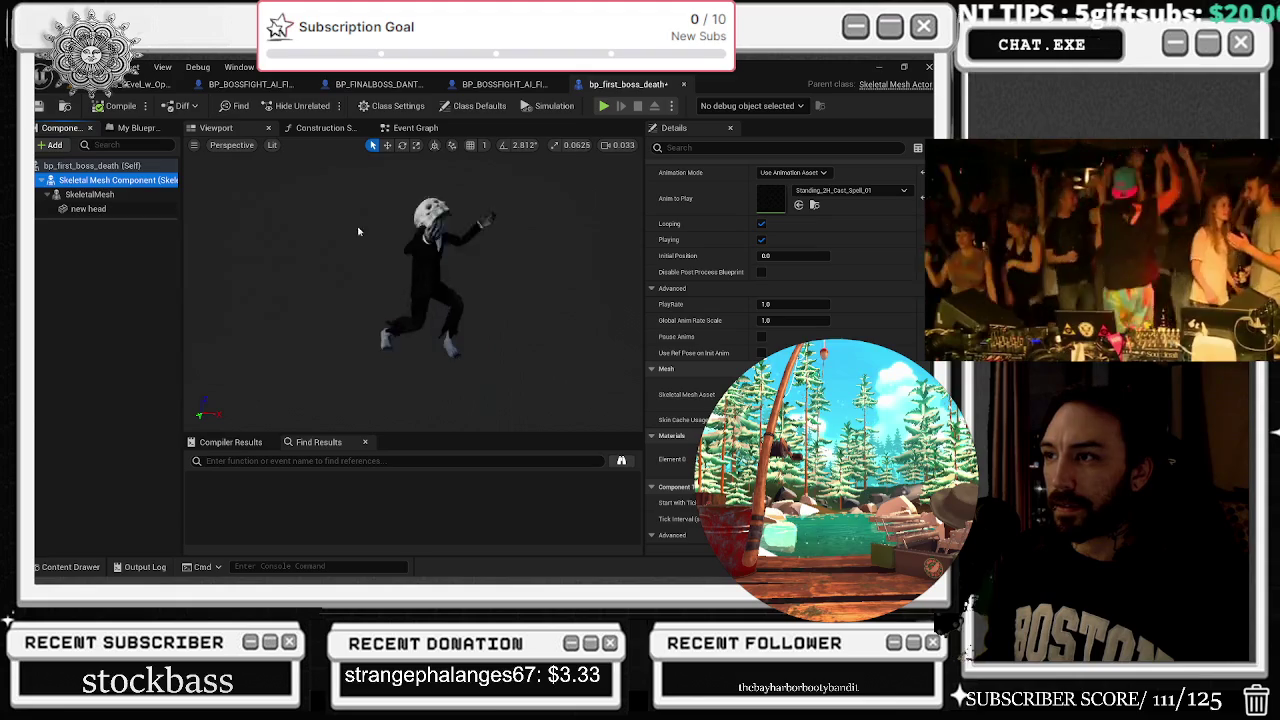
# Step: Check the SkeletalMesh animation, then view the Event Graph's Standing_2H_Cast_Spell_01 Play Animation
pyautogui.rightClick(342, 221)
pyautogui.click(72, 184)
pyautogui.click(495, 207)
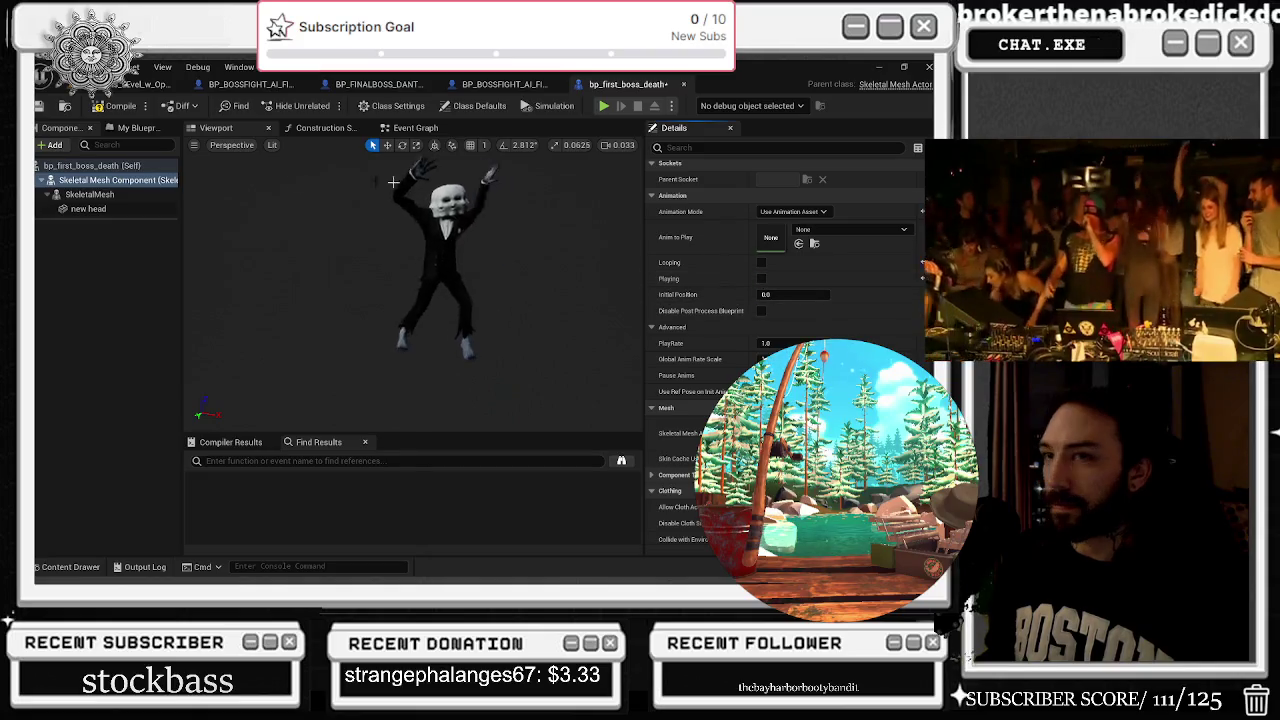
pyautogui.click(128, 195)
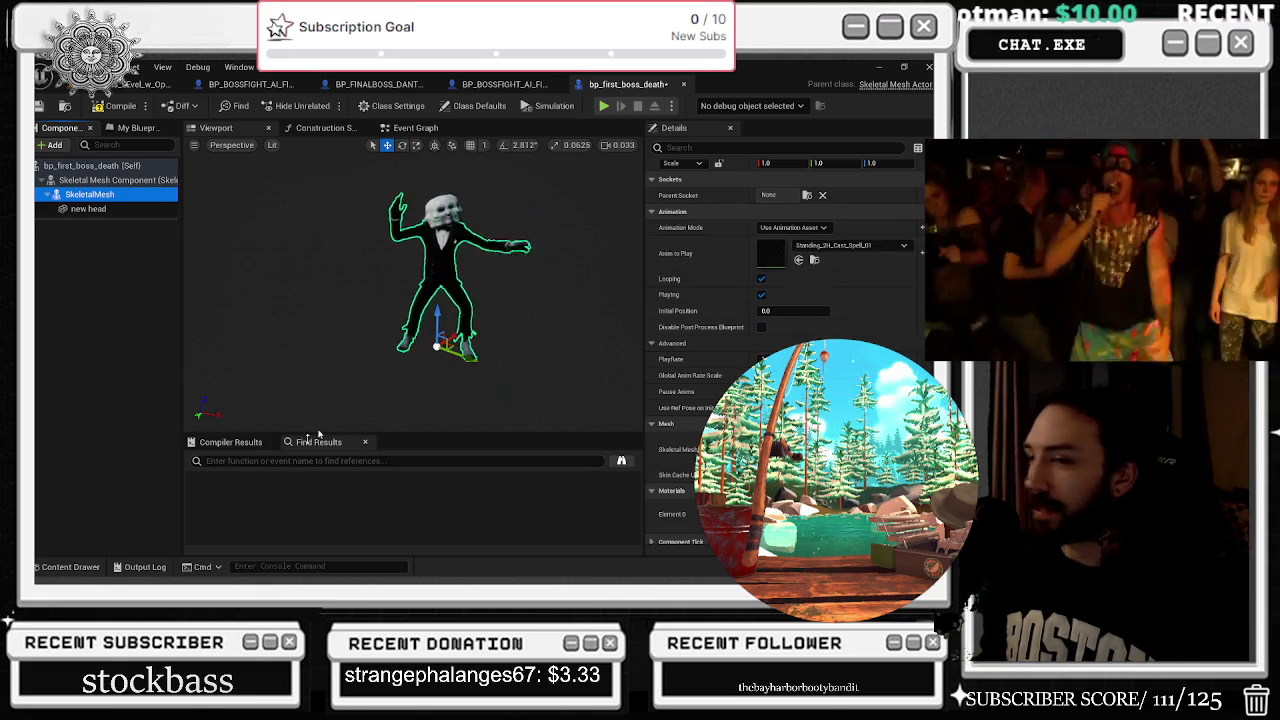
pyautogui.click(322, 128)
# Step: Inspect which animation asset the BeginPlay Play Animation node uses
pyautogui.click(418, 128)
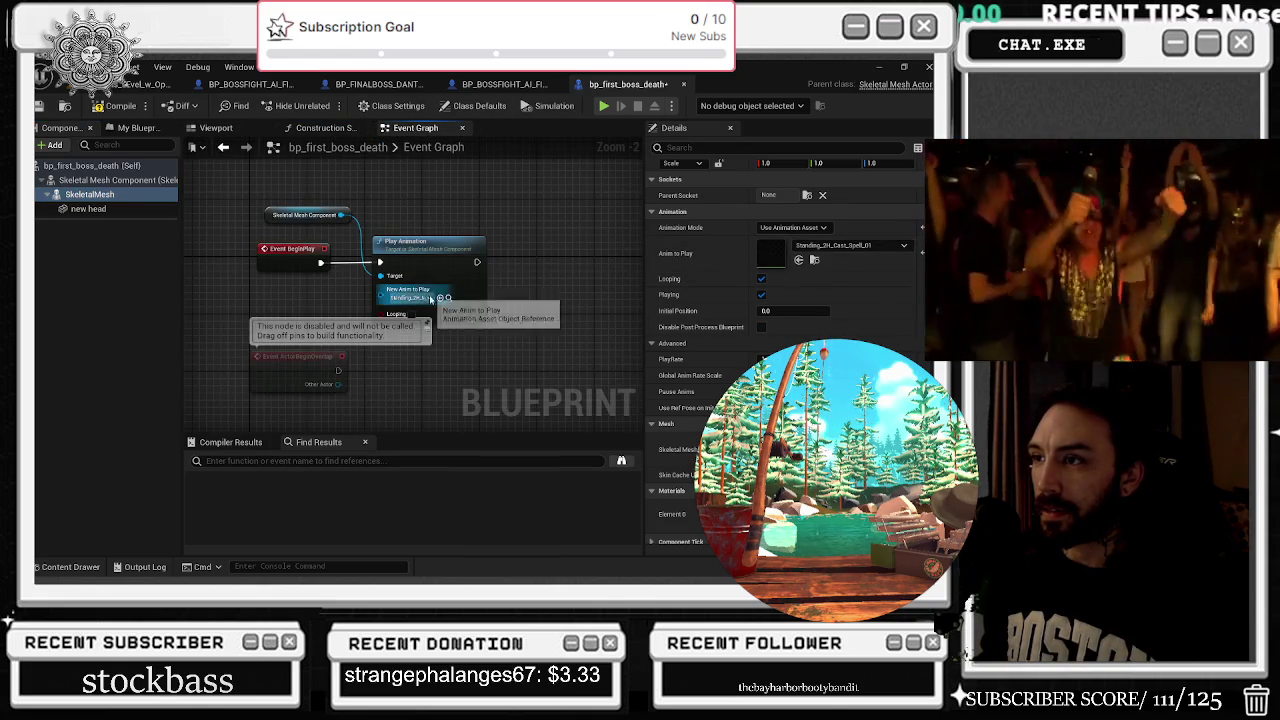
pyautogui.click(449, 298)
pyautogui.click(372, 248)
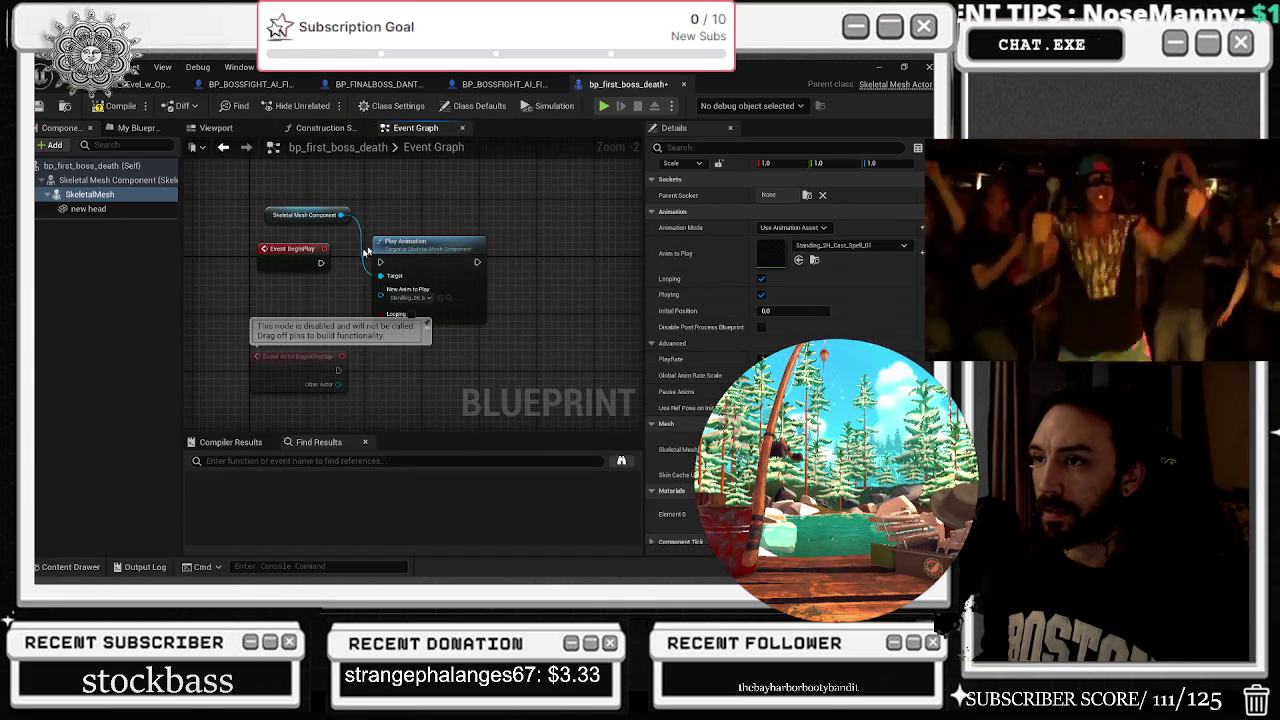
# Step: Set Anim to Play to Standing_2H_Magic_Attack_06, save, and close bp_first_boss_death
pyautogui.click(215, 128)
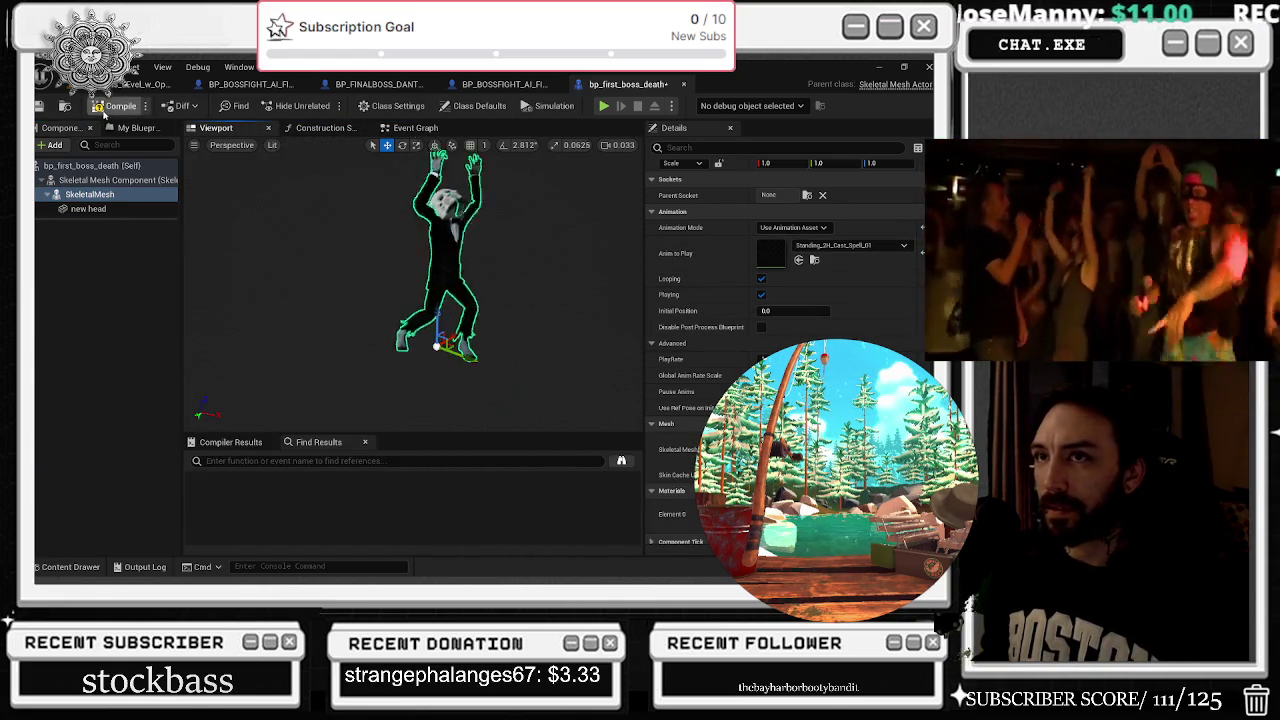
pyautogui.click(798, 259)
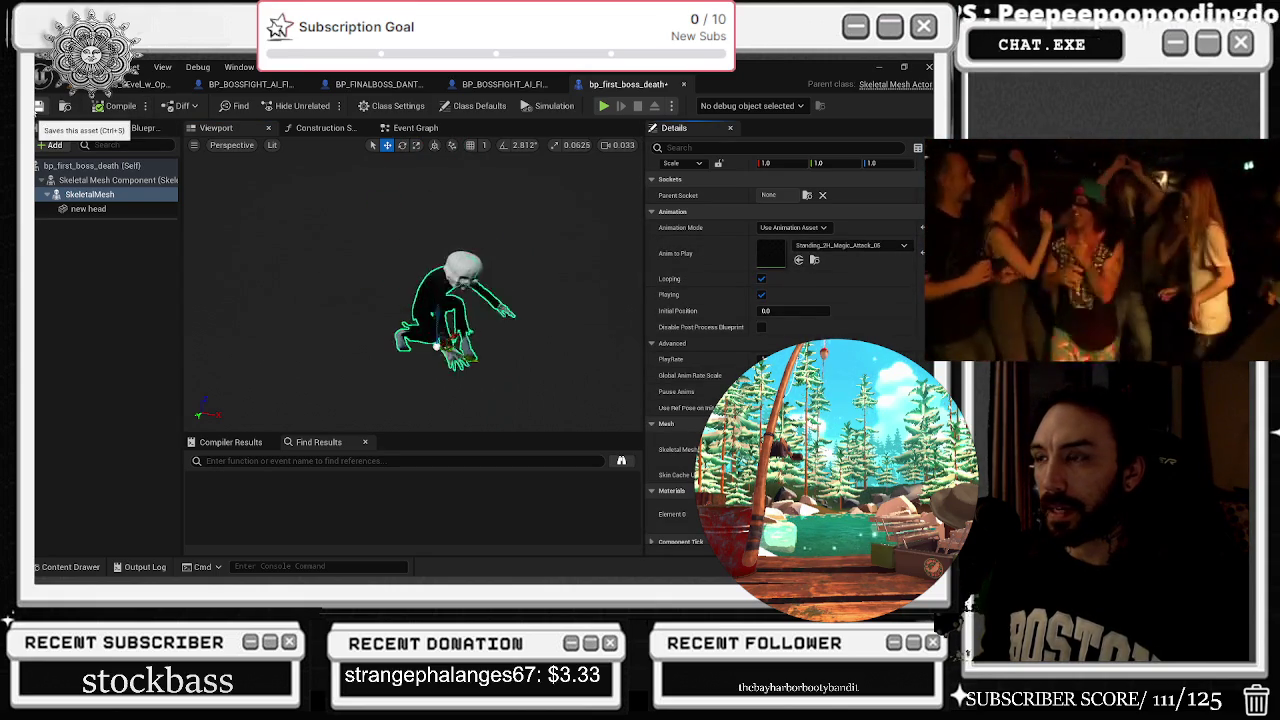
pyautogui.click(37, 106)
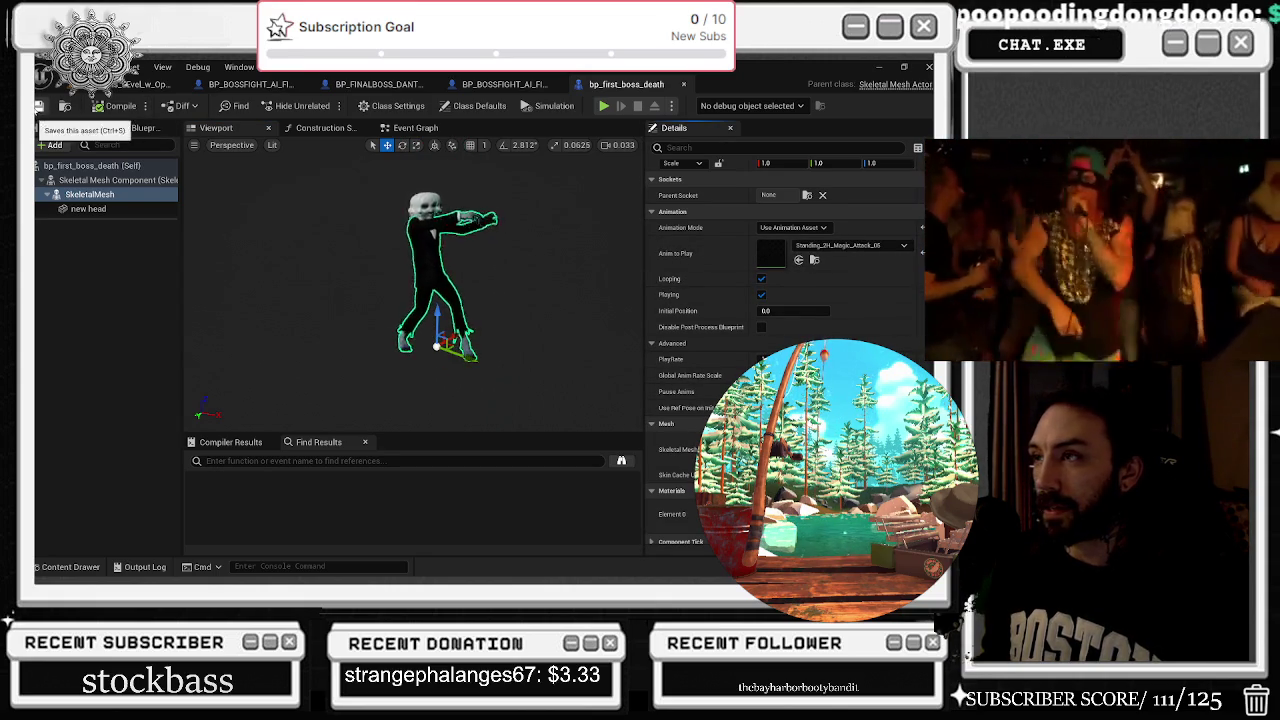
pyautogui.click(679, 84)
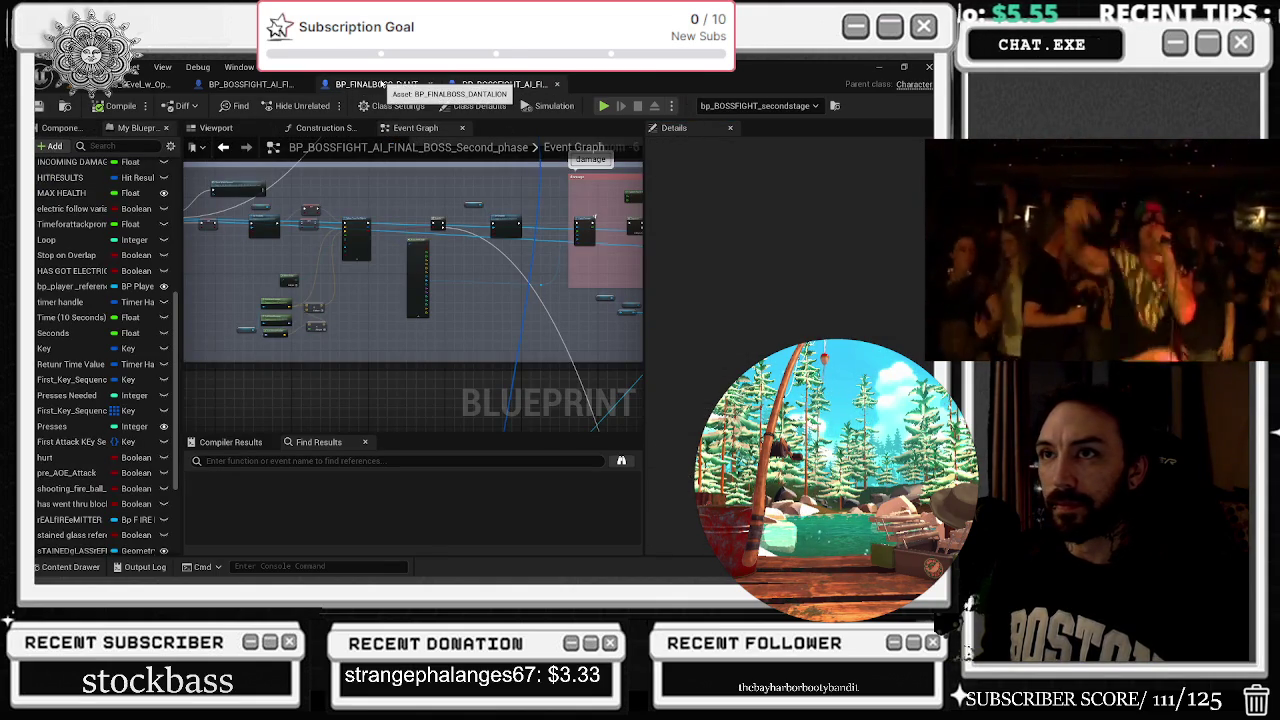
# Step: Compare BP_FINALBOSS_DANTALION with the final boss fight blueprint's Shoot Fire graph
pyautogui.click(382, 85)
pyautogui.click(250, 86)
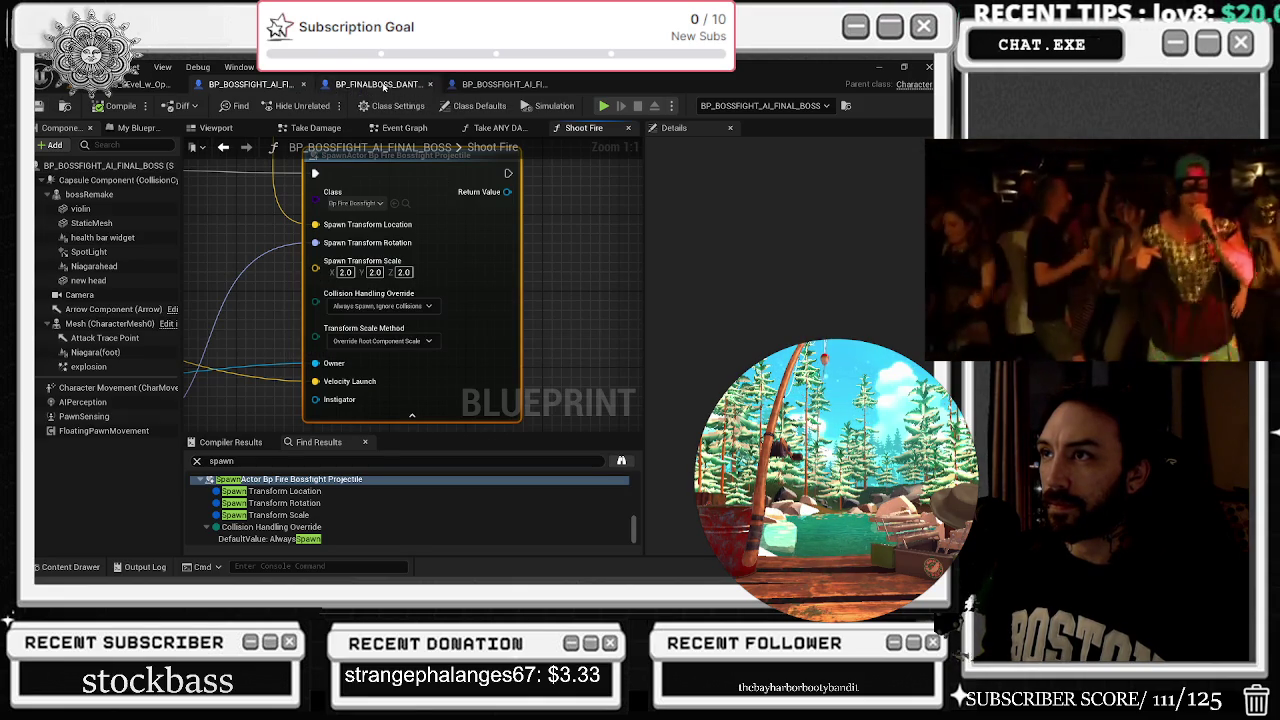
pyautogui.click(380, 85)
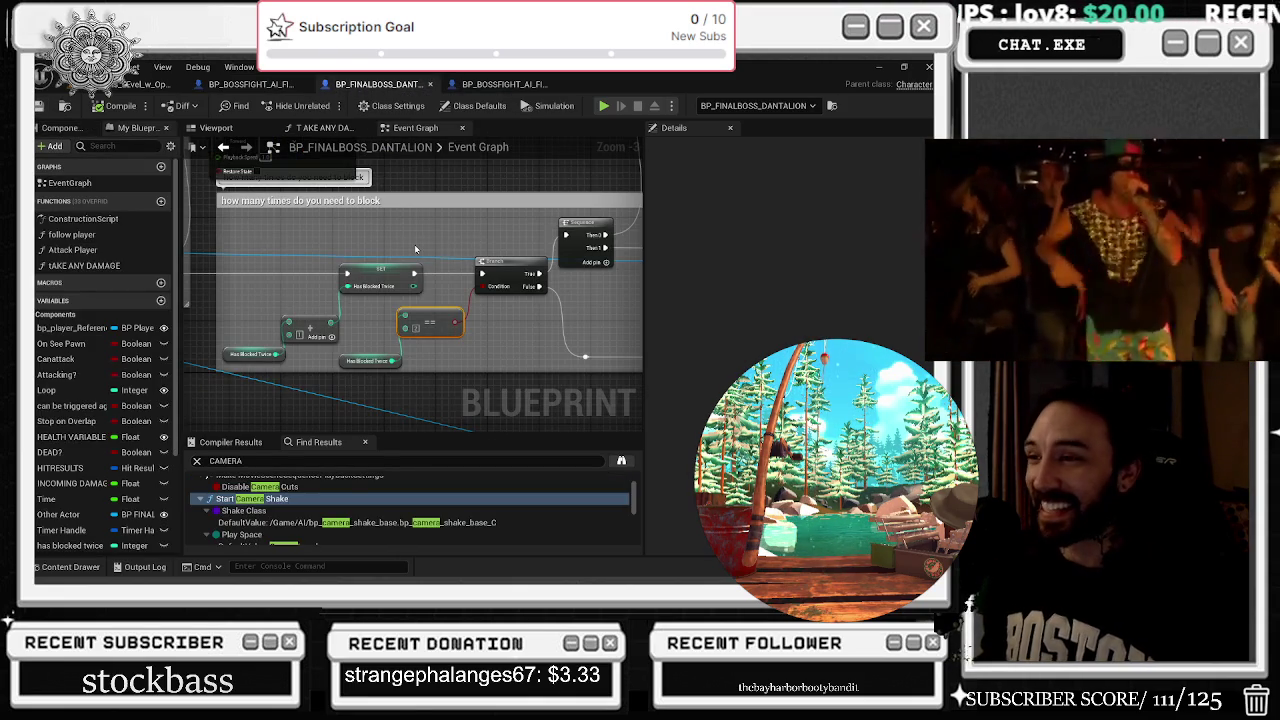
pyautogui.scroll(-4, 410, 246)
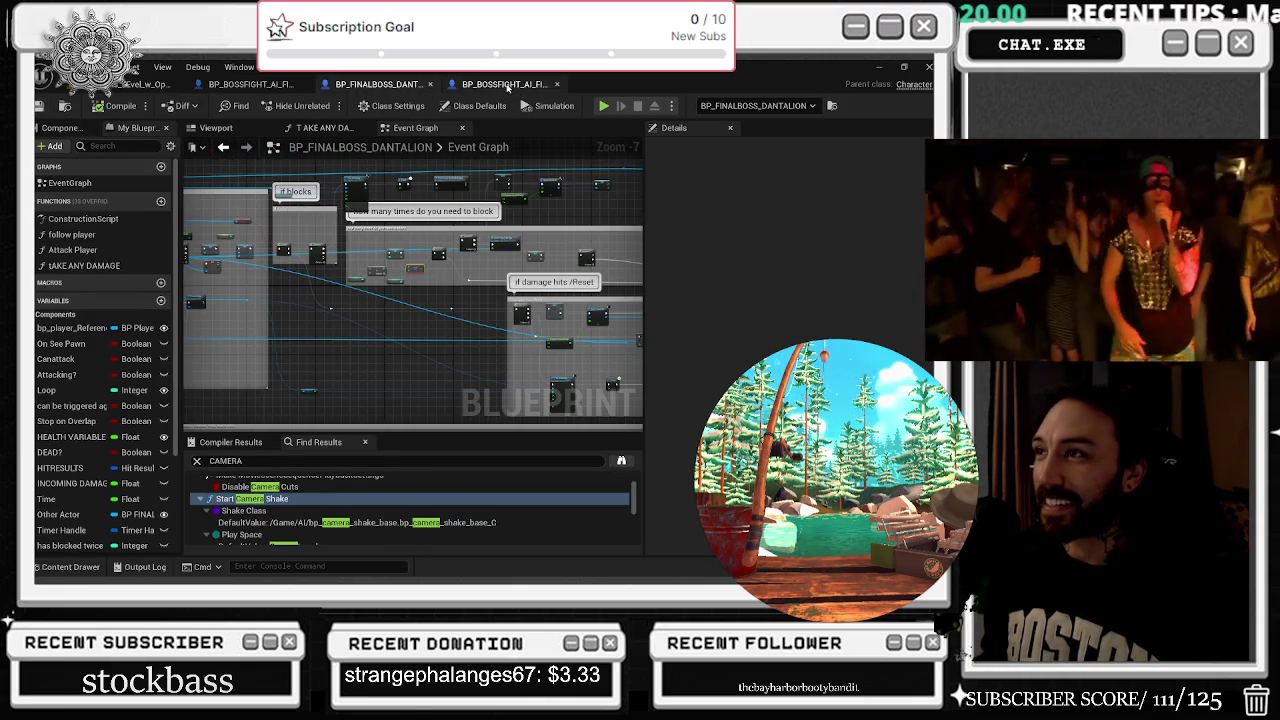
pyautogui.click(250, 84)
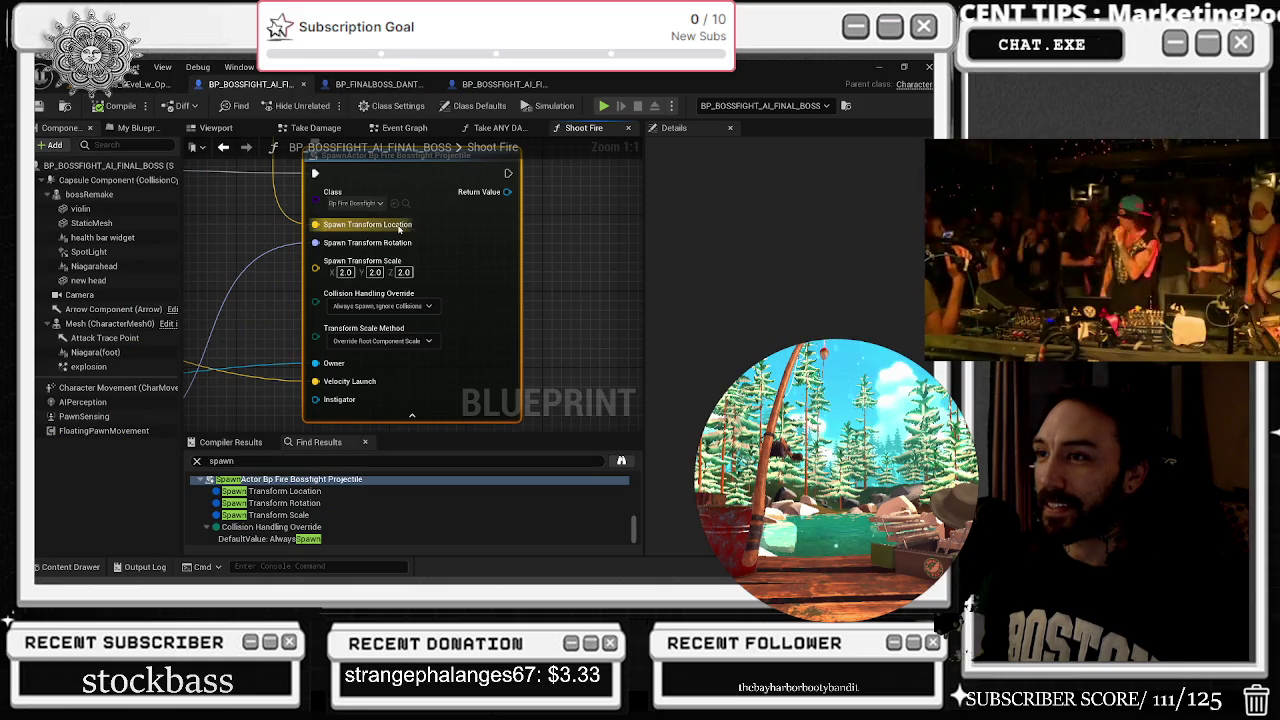
# Step: Jump from the 'spawn' results to the SpawnActor Bp Fire Bossfight Projectile node
pyautogui.scroll(-2, 405, 226)
pyautogui.scroll(5, 302, 495)
pyautogui.scroll(5, 320, 510)
pyautogui.scroll(-5, 340, 515)
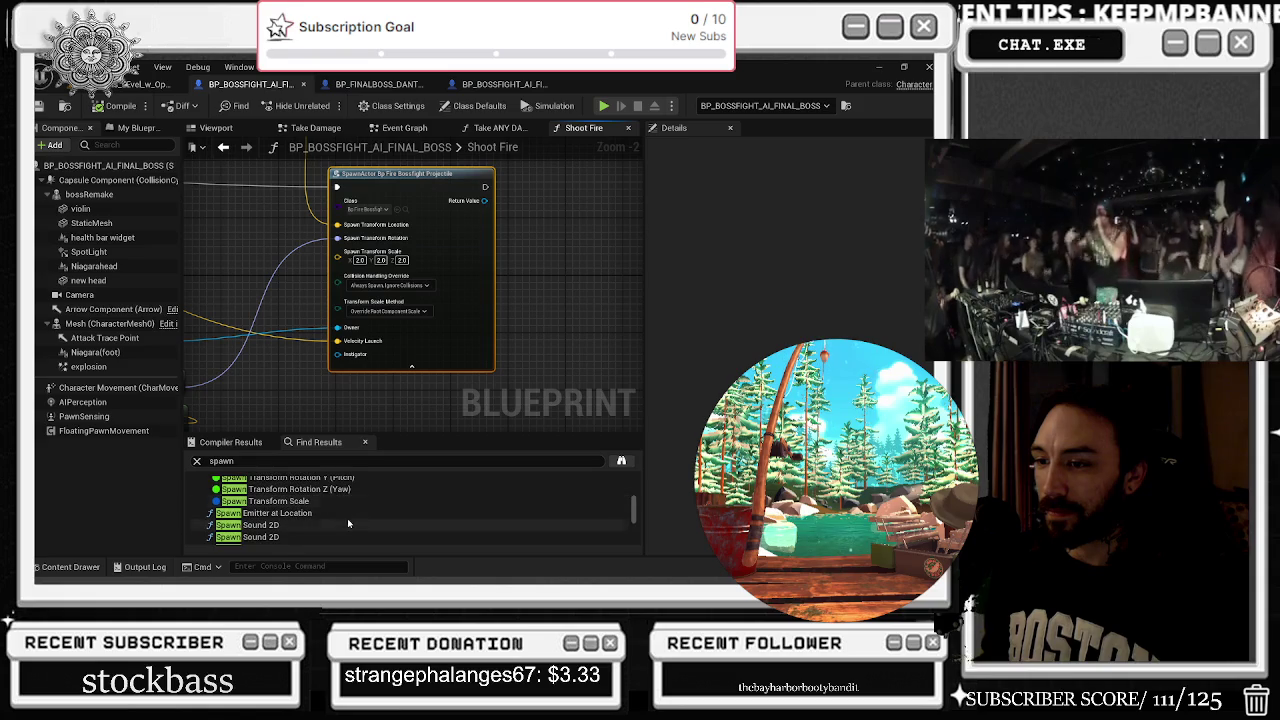
pyautogui.scroll(-2, 311, 501)
pyautogui.scroll(-5, 315, 510)
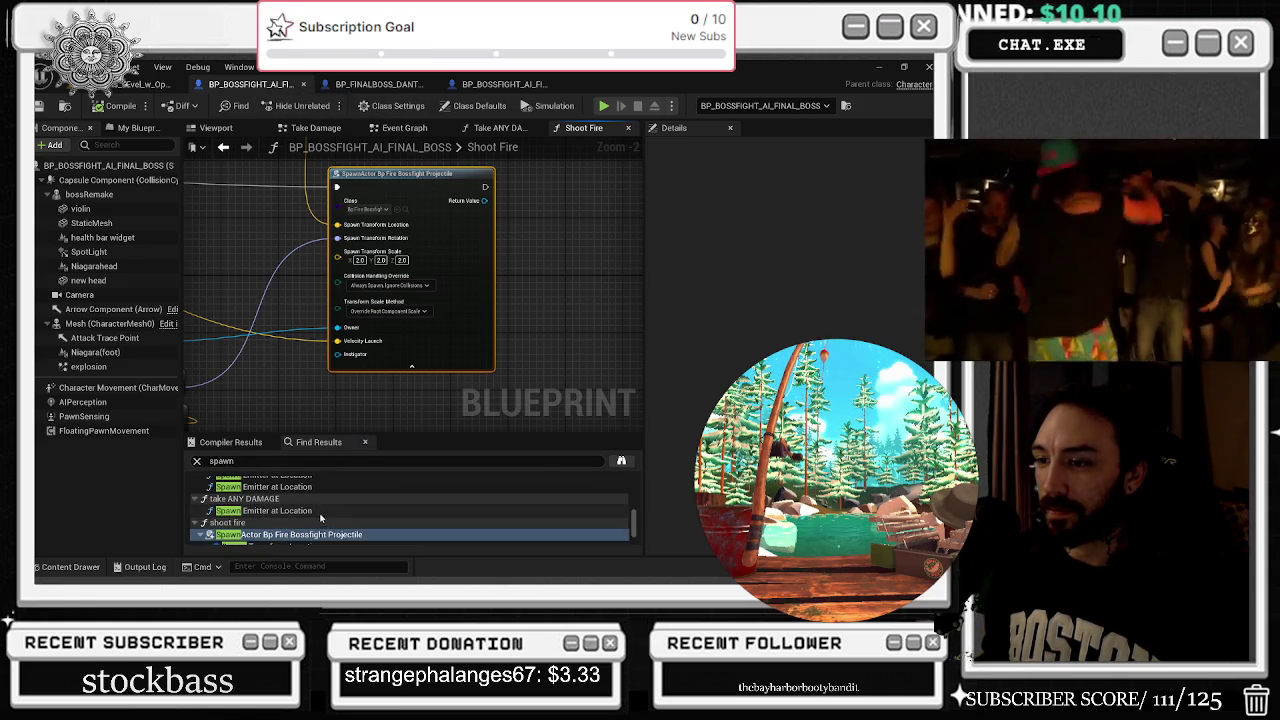
pyautogui.doubleClick(322, 534)
pyautogui.scroll(-2, 330, 535)
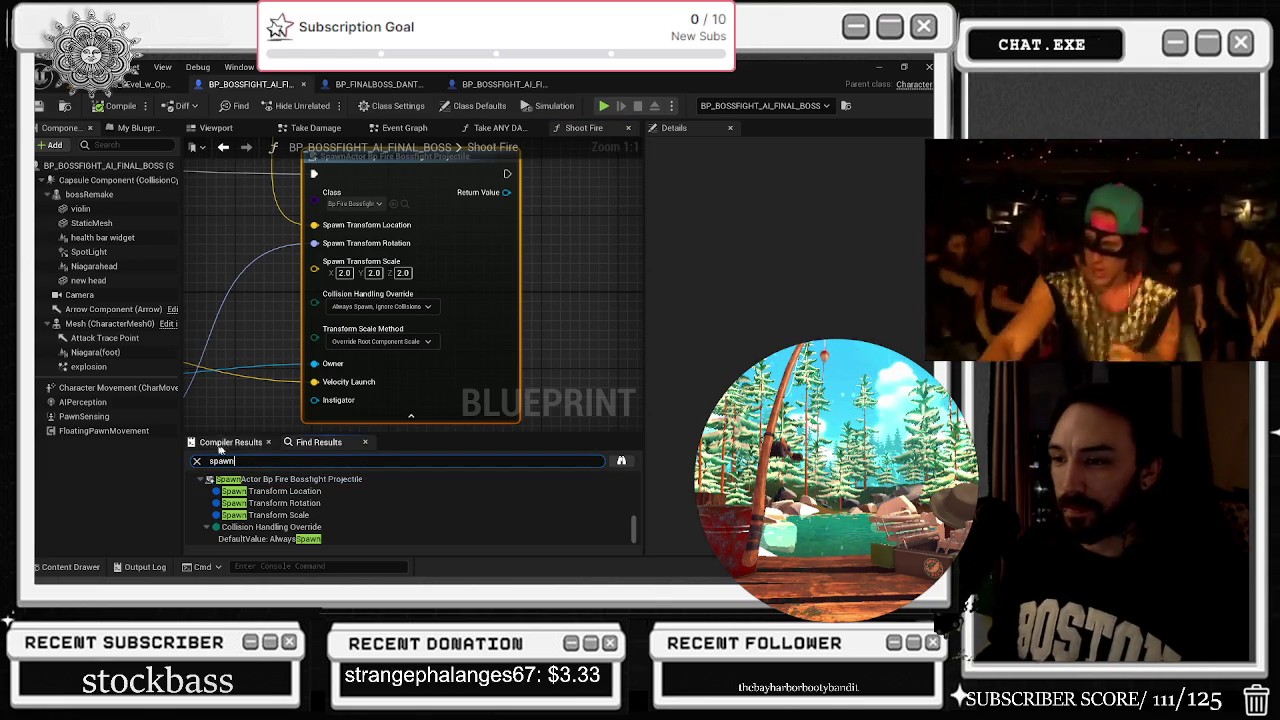
pyautogui.scroll(2, 345, 512)
pyautogui.doubleClick(334, 517)
pyautogui.scroll(-12, 289, 381)
pyautogui.moveTo(325, 307)
pyautogui.mouseDown()
pyautogui.moveTo(505, 258)
pyautogui.moveTo(454, 390)
pyautogui.mouseUp()
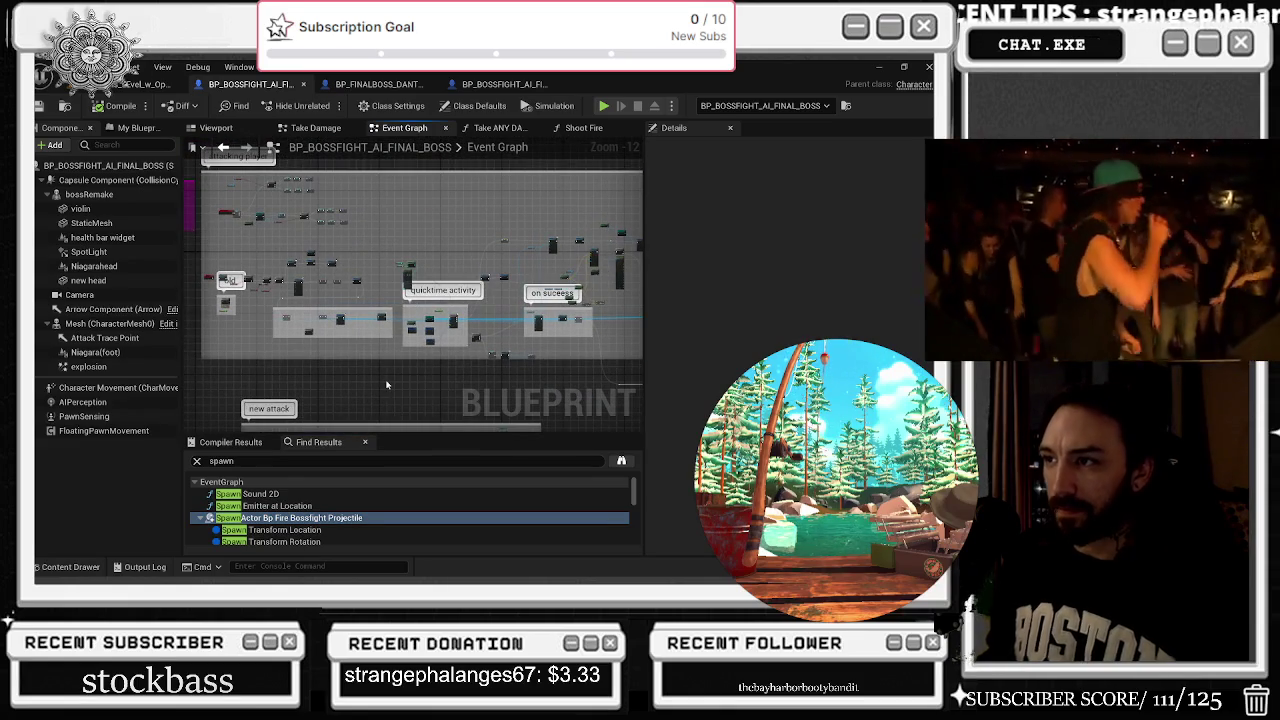
# Step: Survey the follow-player and random-movement nodes, then return to the projectile spawn node
pyautogui.moveTo(314, 321)
pyautogui.mouseDown()
pyautogui.moveTo(466, 336)
pyautogui.moveTo(260, 288)
pyautogui.mouseUp()
pyautogui.scroll(8, 285, 360)
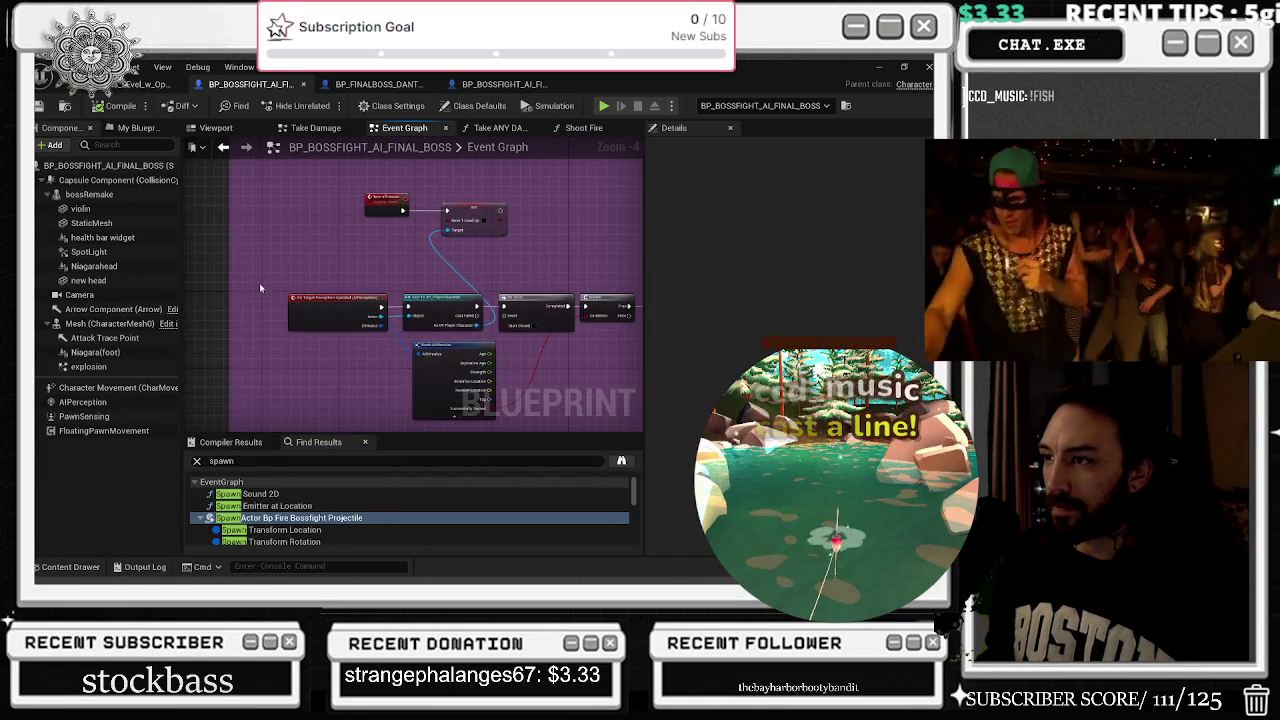
pyautogui.moveTo(406, 268); pyautogui.dragTo(294, 250)
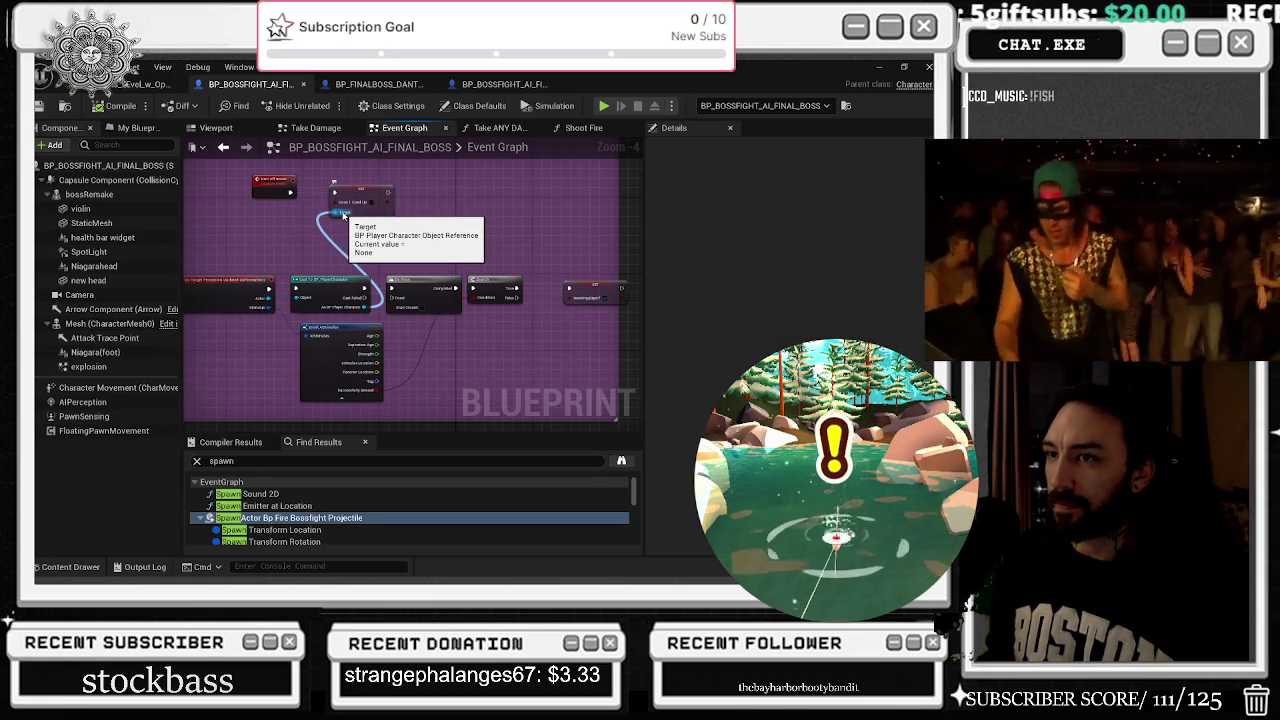
pyautogui.moveTo(330, 231); pyautogui.dragTo(338, 237)
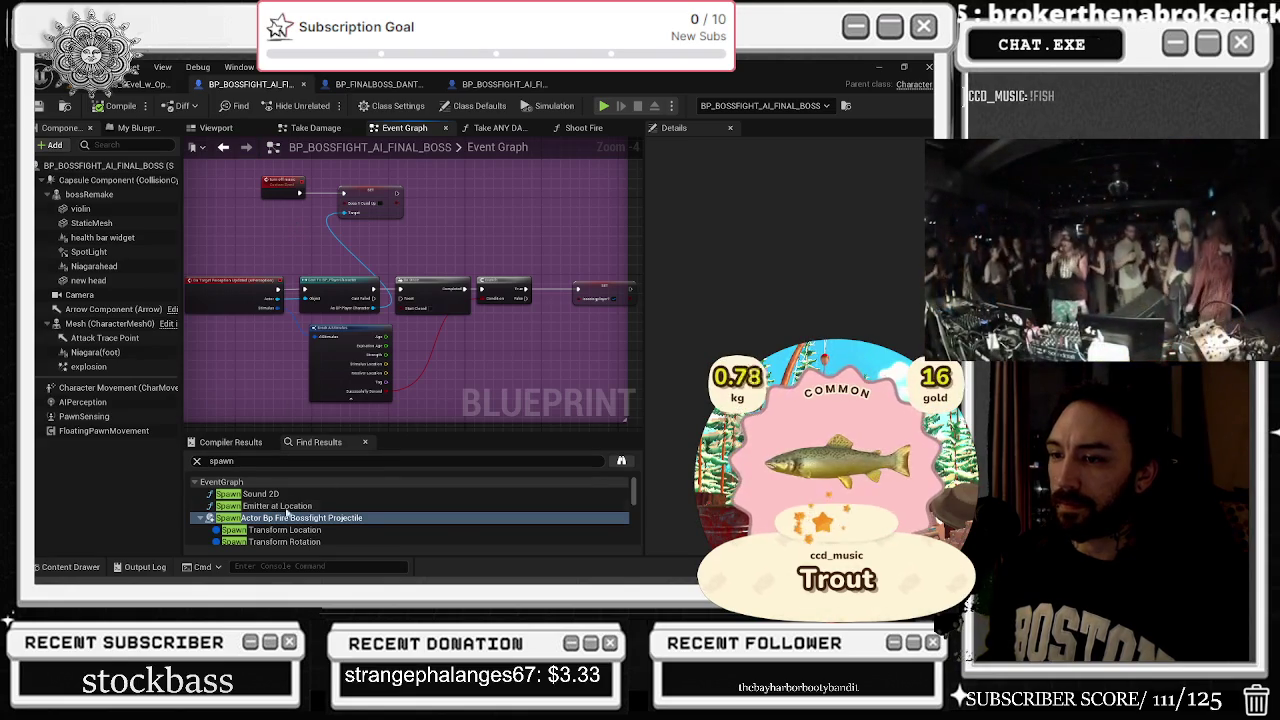
pyautogui.doubleClick(293, 518)
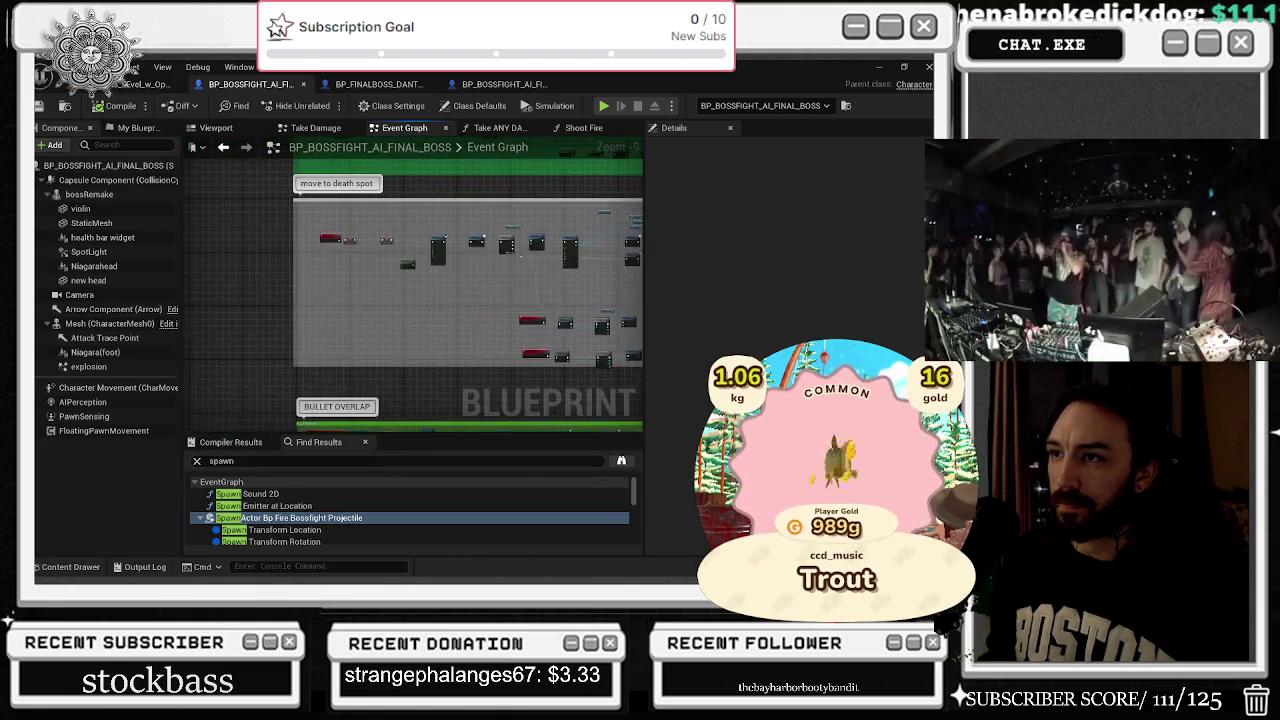
pyautogui.scroll(6, 417, 306)
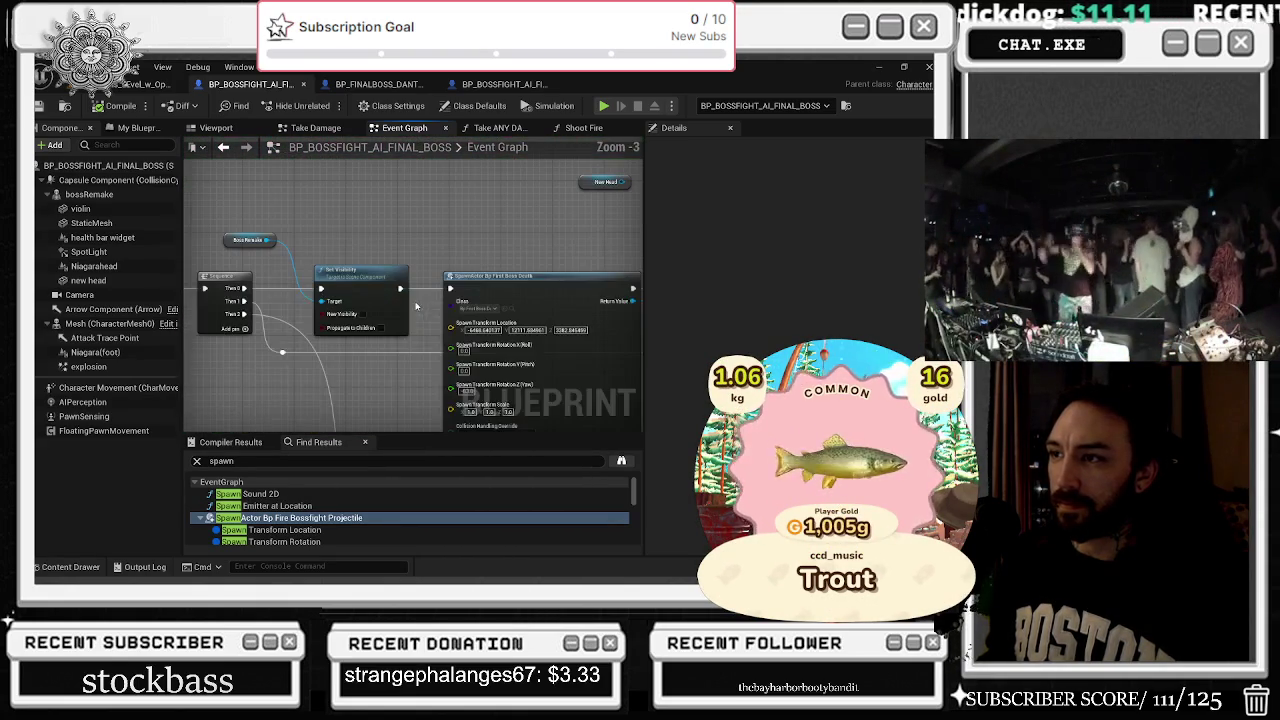
pyautogui.moveTo(420, 326)
pyautogui.mouseDown()
pyautogui.moveTo(184, 311)
pyautogui.moveTo(314, 330)
pyautogui.moveTo(361, 322)
pyautogui.mouseUp()
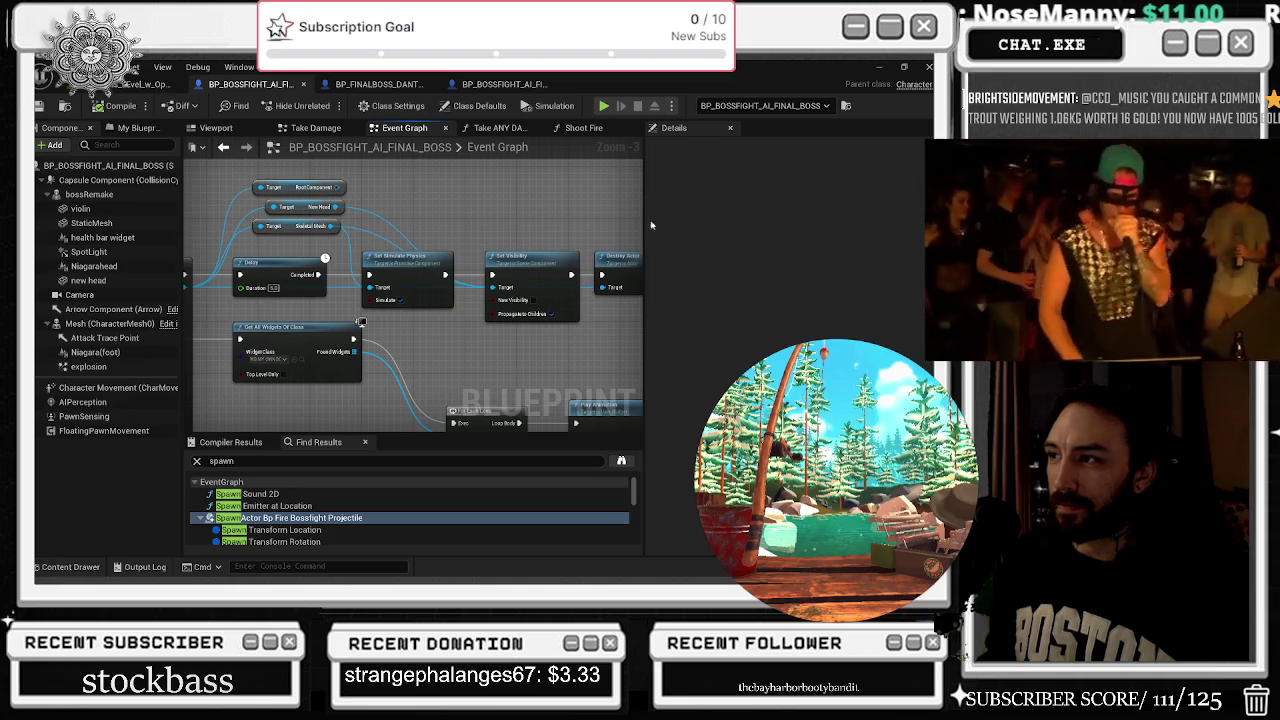
# Step: Nudge the Destroy Actor node and drag the Spawn Actor wire's reroute point lower
pyautogui.moveTo(616, 256)
pyautogui.mouseDown()
pyautogui.moveTo(604, 206)
pyautogui.moveTo(620, 266)
pyautogui.mouseUp()
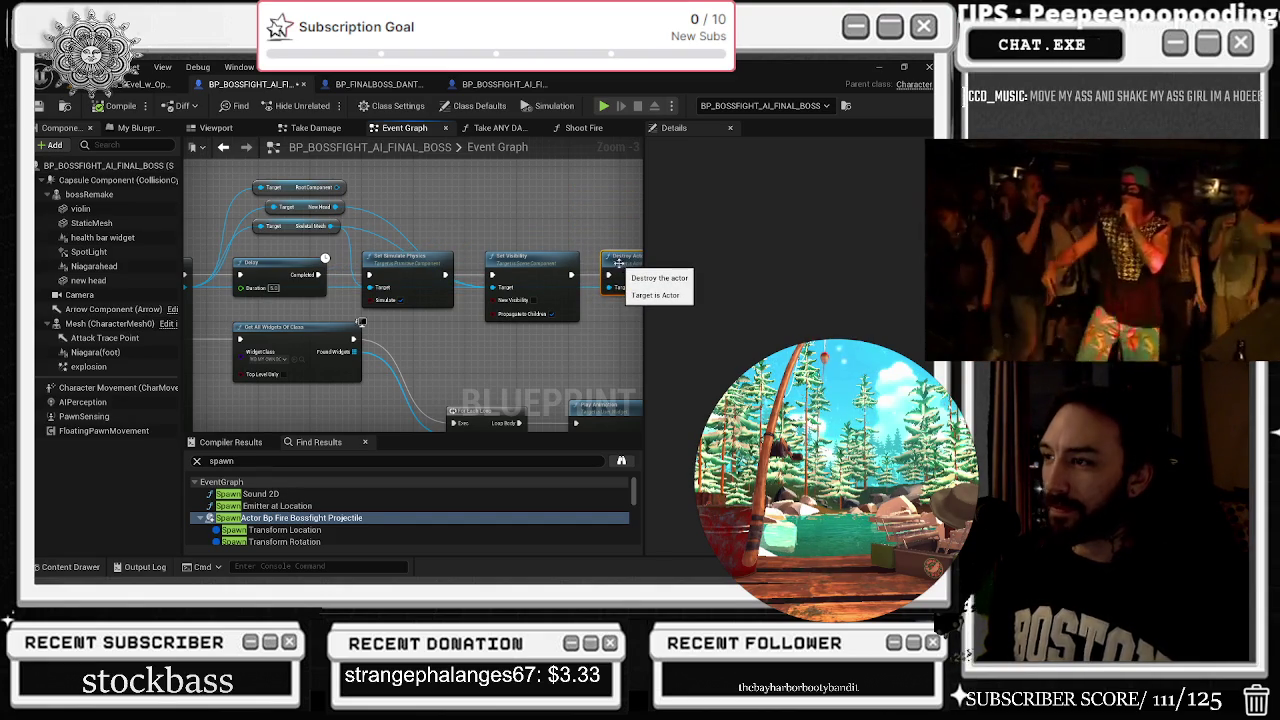
pyautogui.moveTo(534, 343); pyautogui.dragTo(520, 307)
pyautogui.scroll(-1, 420, 326)
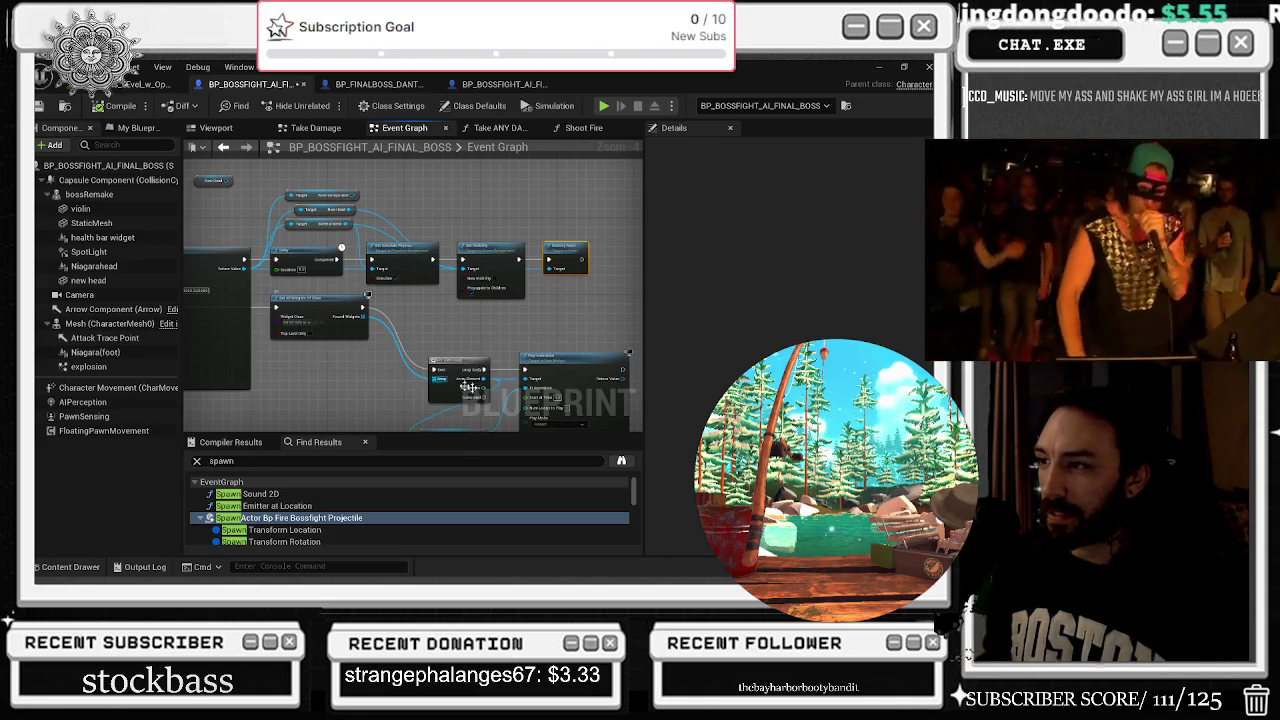
pyautogui.scroll(2, 420, 375)
pyautogui.moveTo(420, 375); pyautogui.dragTo(372, 252)
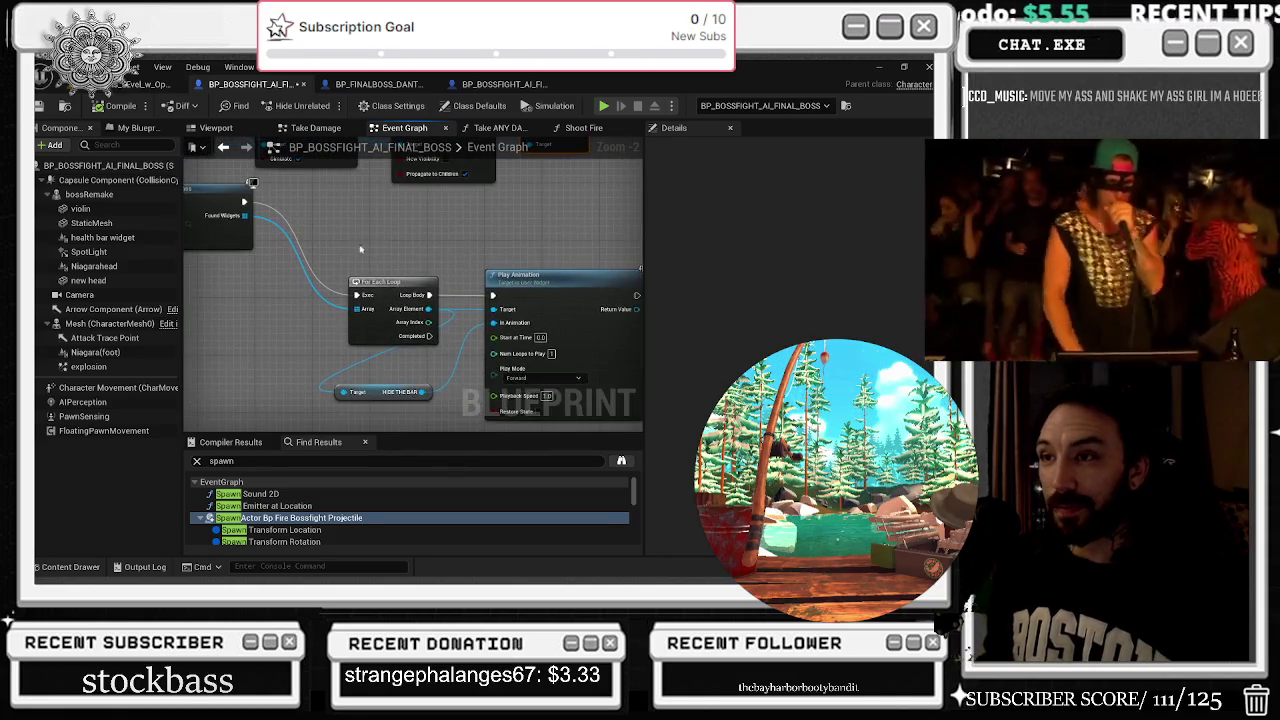
pyautogui.scroll(-2, 372, 252)
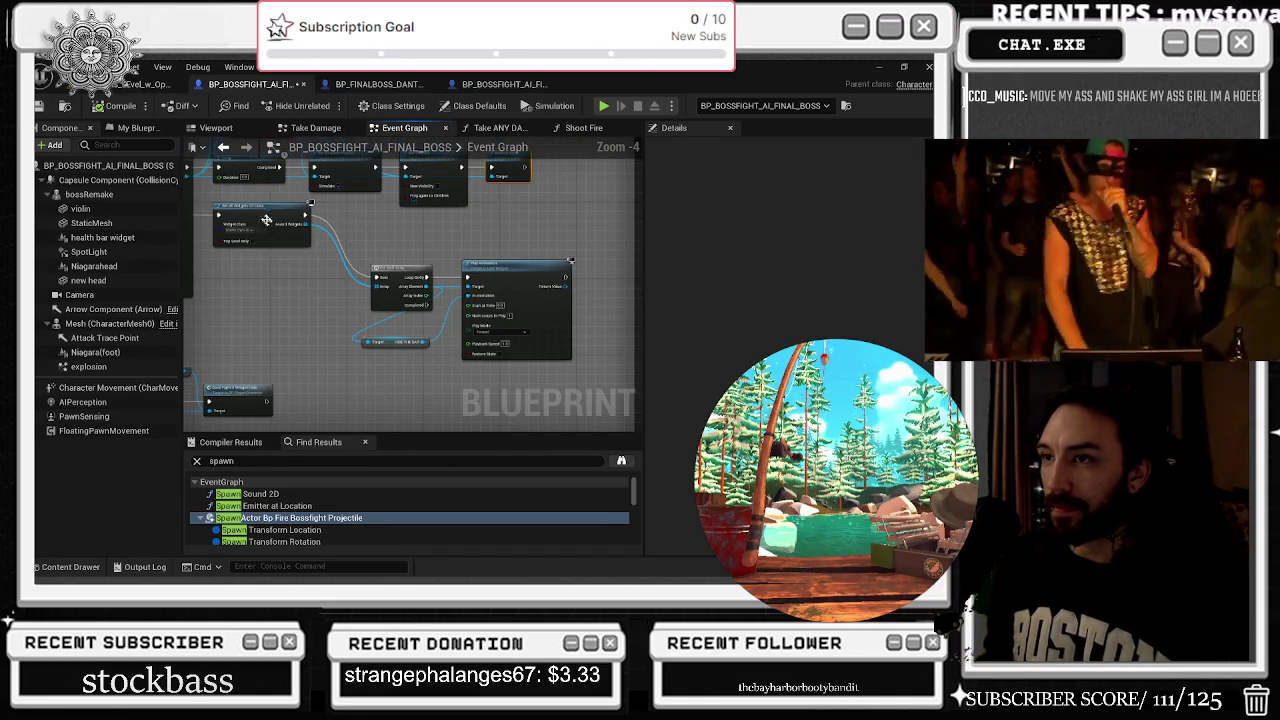
pyautogui.moveTo(279, 228); pyautogui.dragTo(379, 363)
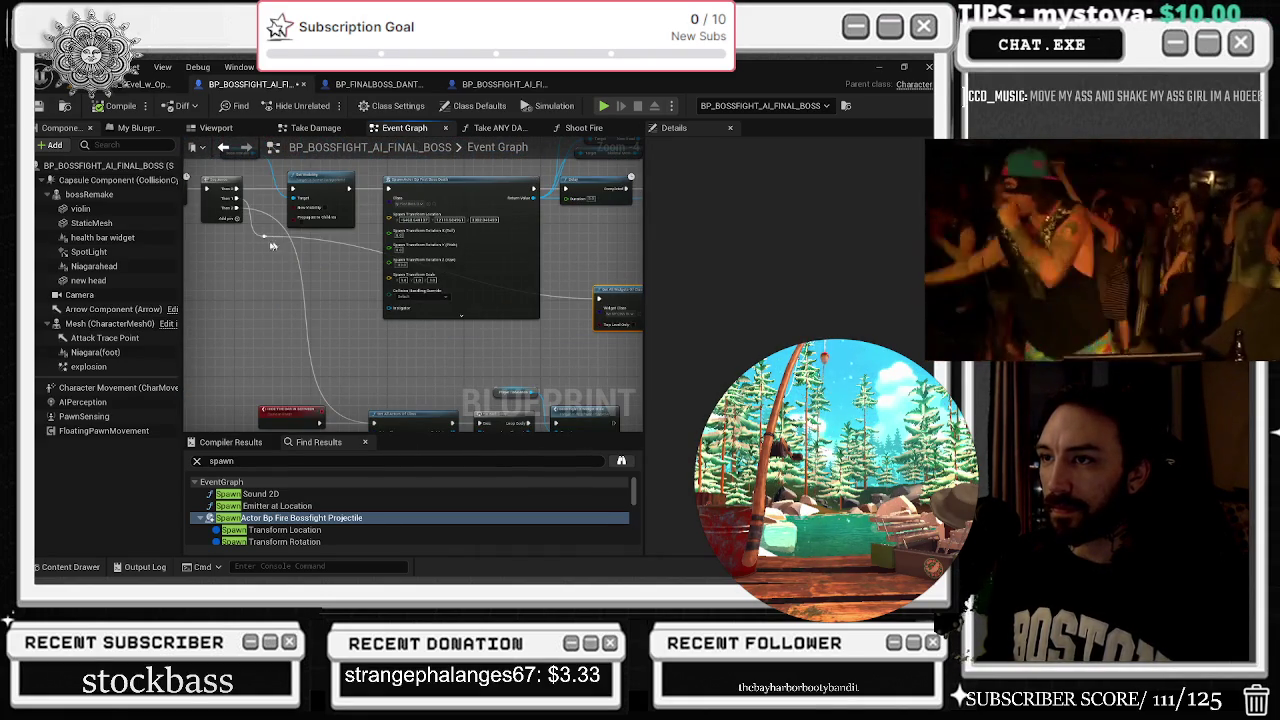
pyautogui.moveTo(265, 237)
pyautogui.mouseDown()
pyautogui.moveTo(274, 313)
pyautogui.moveTo(321, 343)
pyautogui.mouseUp()
pyautogui.scroll(-4, 300, 318)
pyautogui.scroll(-3, 327, 331)
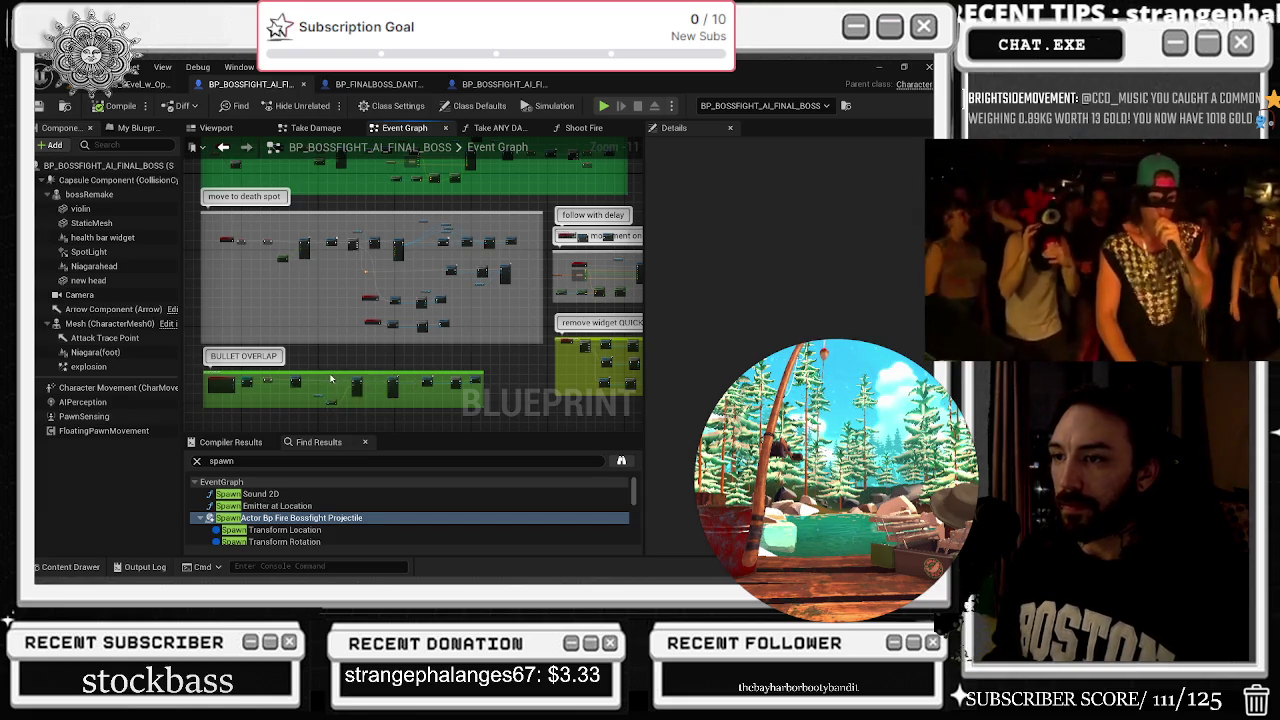
# Step: Select the BULLET OVERLAP comment and bring the follow player and attacking groups into view
pyautogui.moveTo(332, 372); pyautogui.dragTo(325, 370)
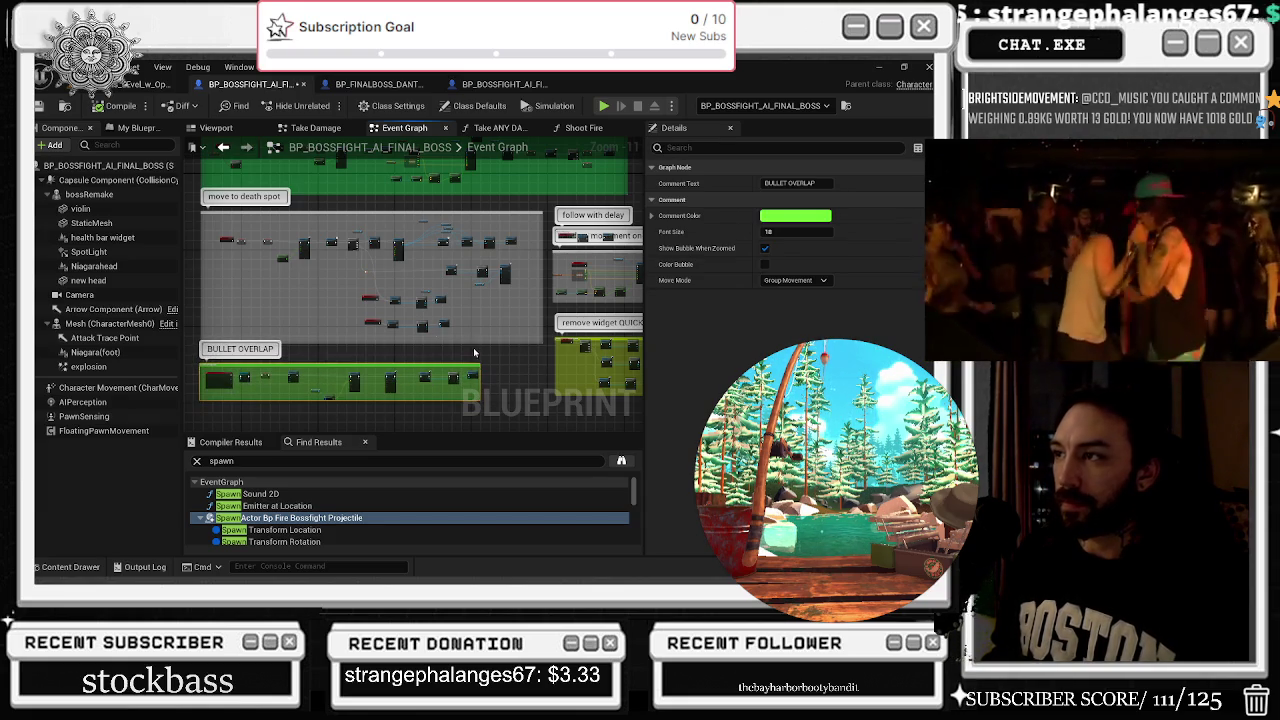
pyautogui.scroll(3, 474, 400)
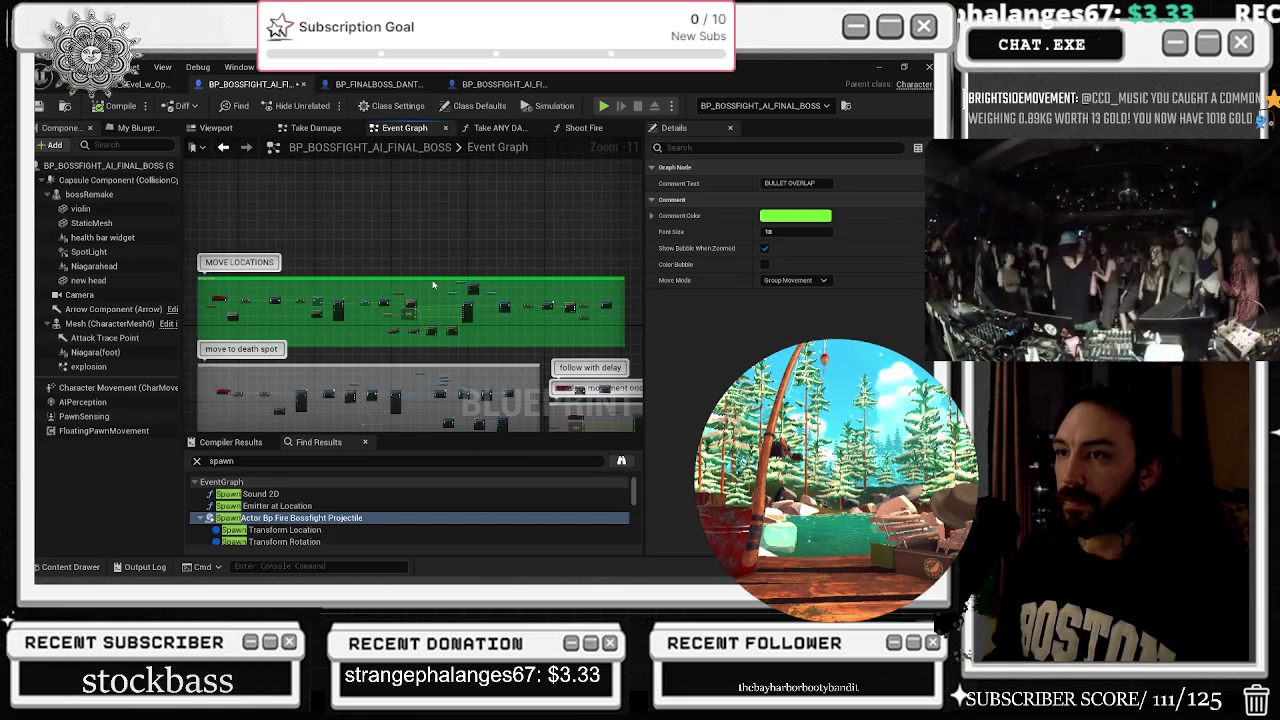
pyautogui.scroll(-1, 433, 285)
pyautogui.moveTo(528, 267); pyautogui.dragTo(385, 310)
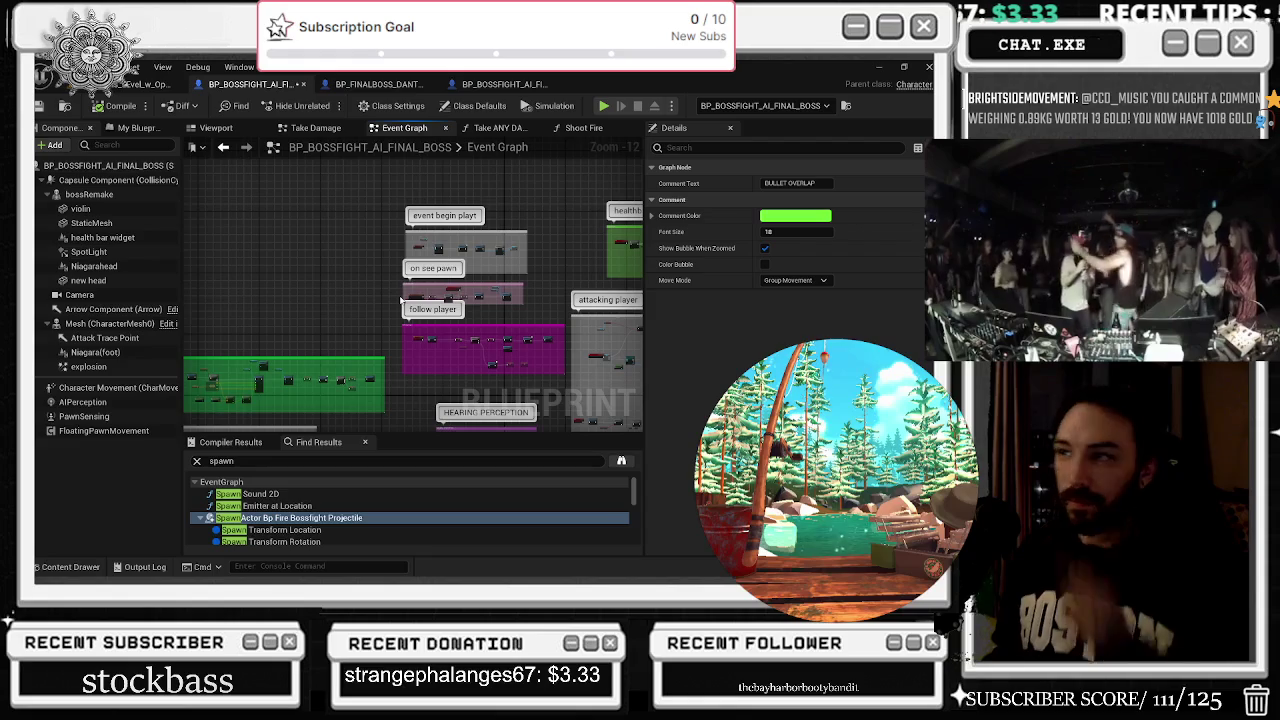
pyautogui.scroll(9, 411, 256)
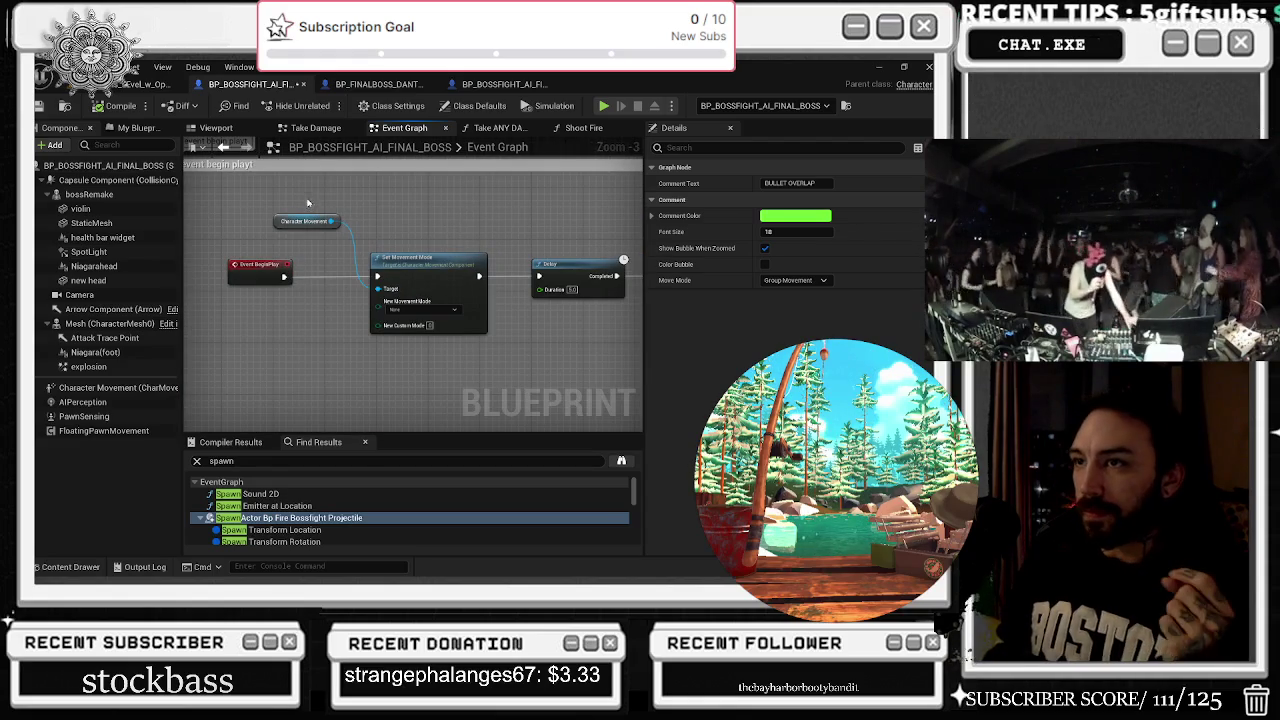
# Step: Shift the Set Movement Mode, Character Movement and Delay nodes about 25 px left
pyautogui.click(426, 272)
pyautogui.moveTo(426, 272); pyautogui.dragTo(401, 272)
pyautogui.moveTo(570, 262); pyautogui.dragTo(343, 267)
pyautogui.click(494, 283)
pyautogui.moveTo(476, 258)
pyautogui.mouseDown()
pyautogui.moveTo(395, 255)
pyautogui.moveTo(389, 233)
pyautogui.moveTo(402, 231)
pyautogui.mouseUp()
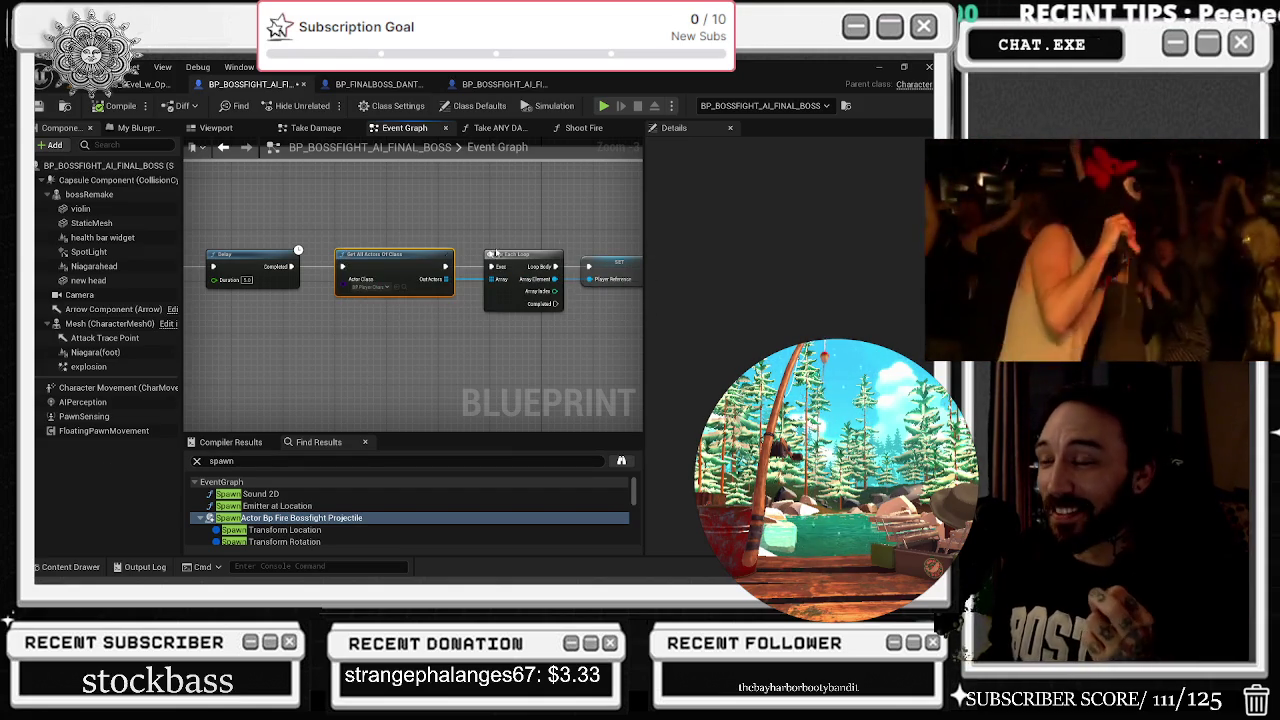
# Step: Review the follow player and HEARING PERCEPTION groups and clear the node selection
pyautogui.scroll(-2, 412, 245)
pyautogui.scroll(-4, 505, 266)
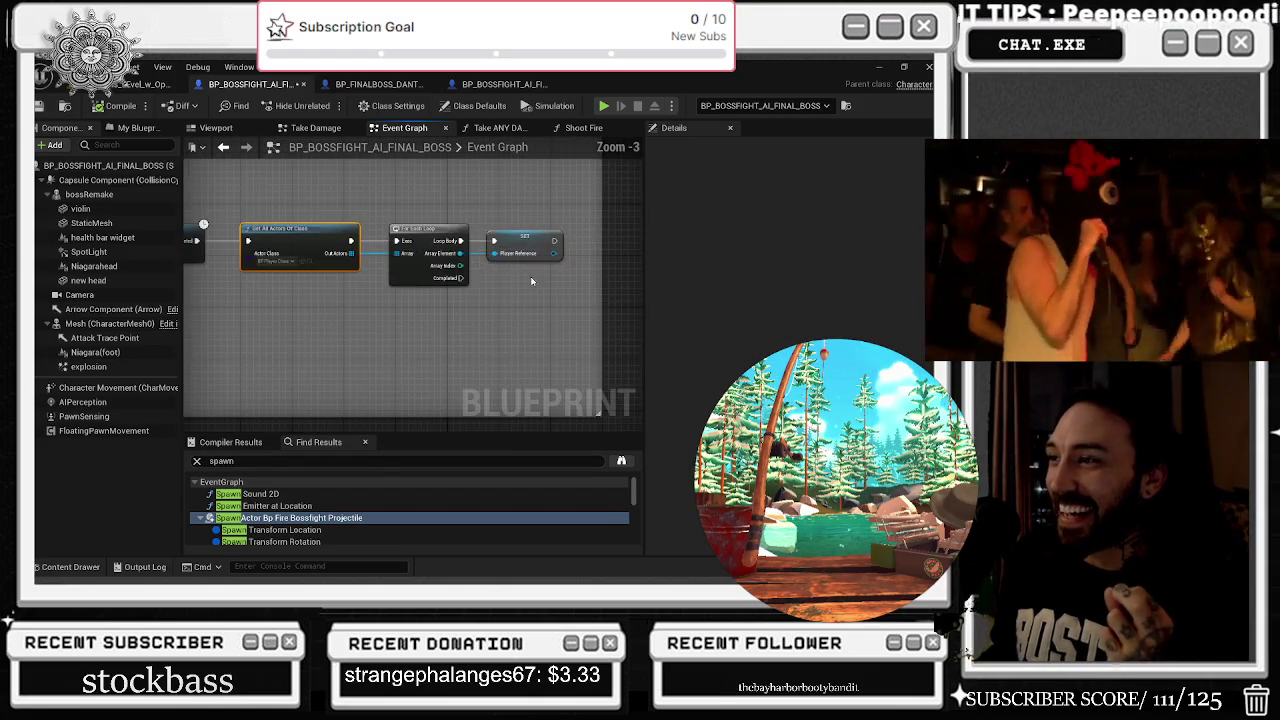
pyautogui.moveTo(513, 326); pyautogui.dragTo(428, 163)
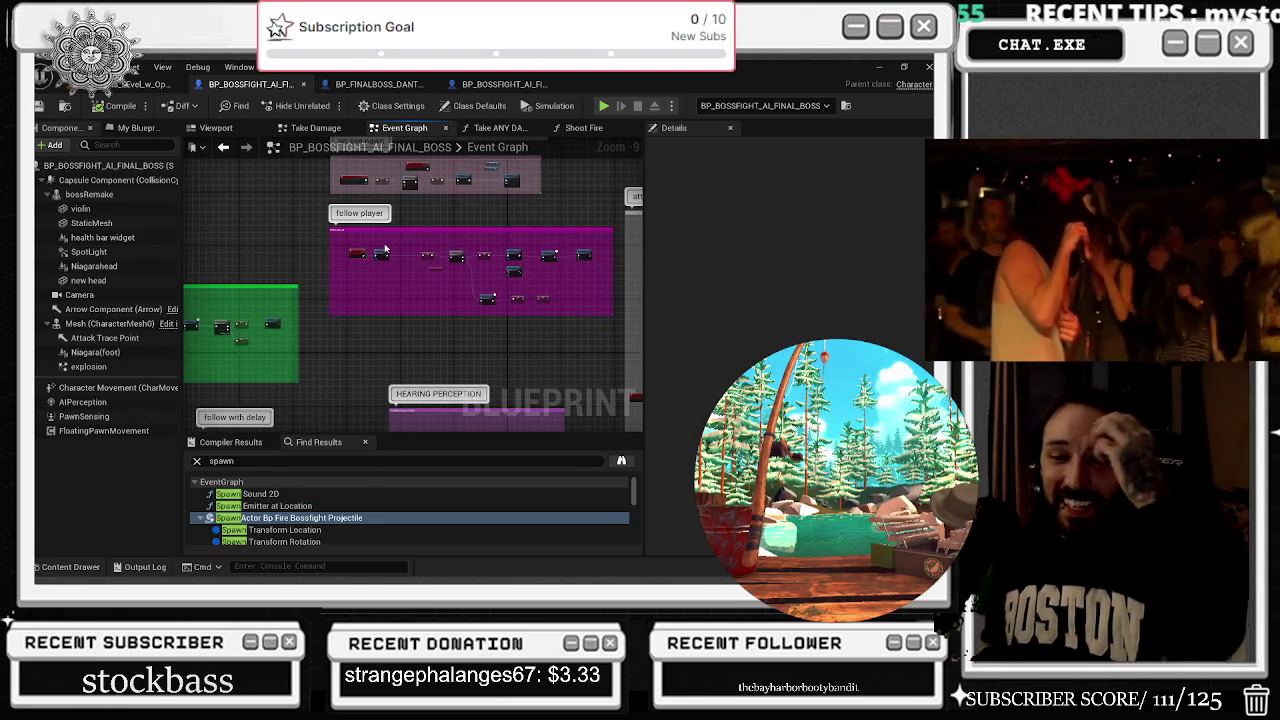
pyautogui.moveTo(446, 288)
pyautogui.mouseDown()
pyautogui.moveTo(340, 190)
pyautogui.moveTo(183, 268)
pyautogui.moveTo(297, 338)
pyautogui.mouseUp()
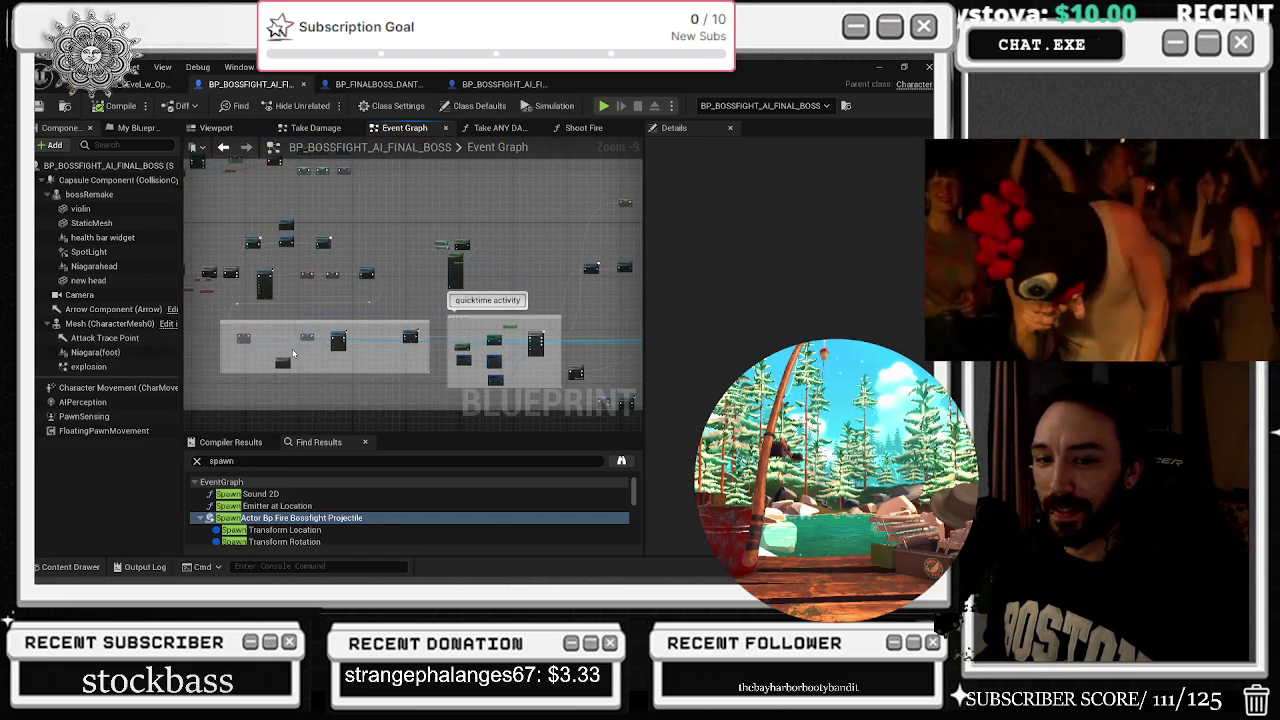
pyautogui.scroll(6, 293, 354)
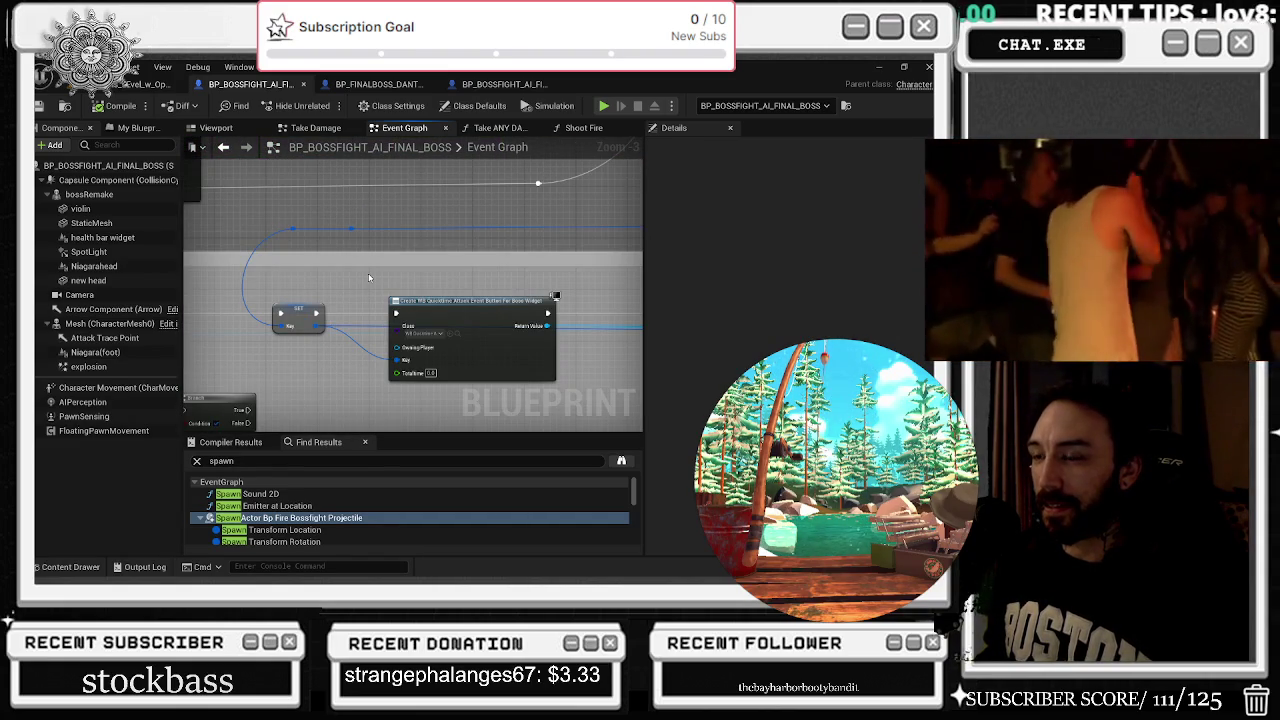
pyautogui.scroll(-2, 586, 385)
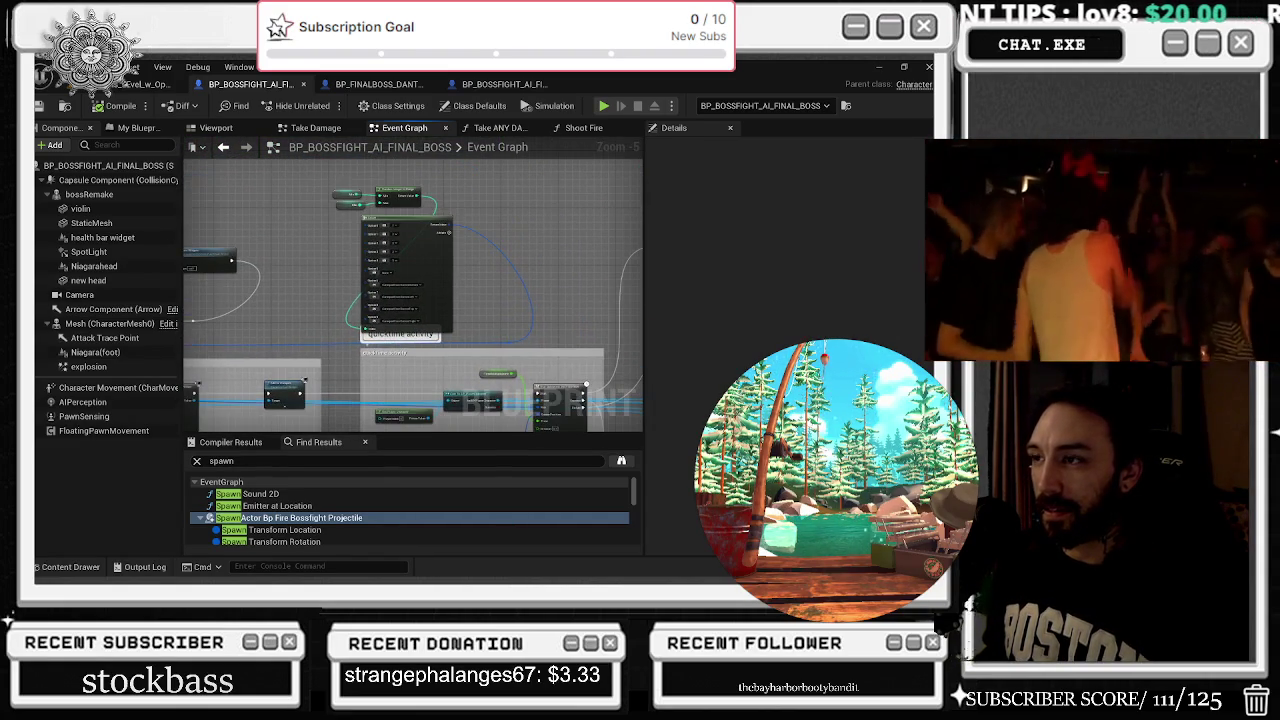
pyautogui.scroll(1, 380, 226)
pyautogui.moveTo(390, 210)
pyautogui.mouseDown()
pyautogui.moveTo(405, 236)
pyautogui.moveTo(547, 298)
pyautogui.mouseUp()
pyautogui.click(398, 222)
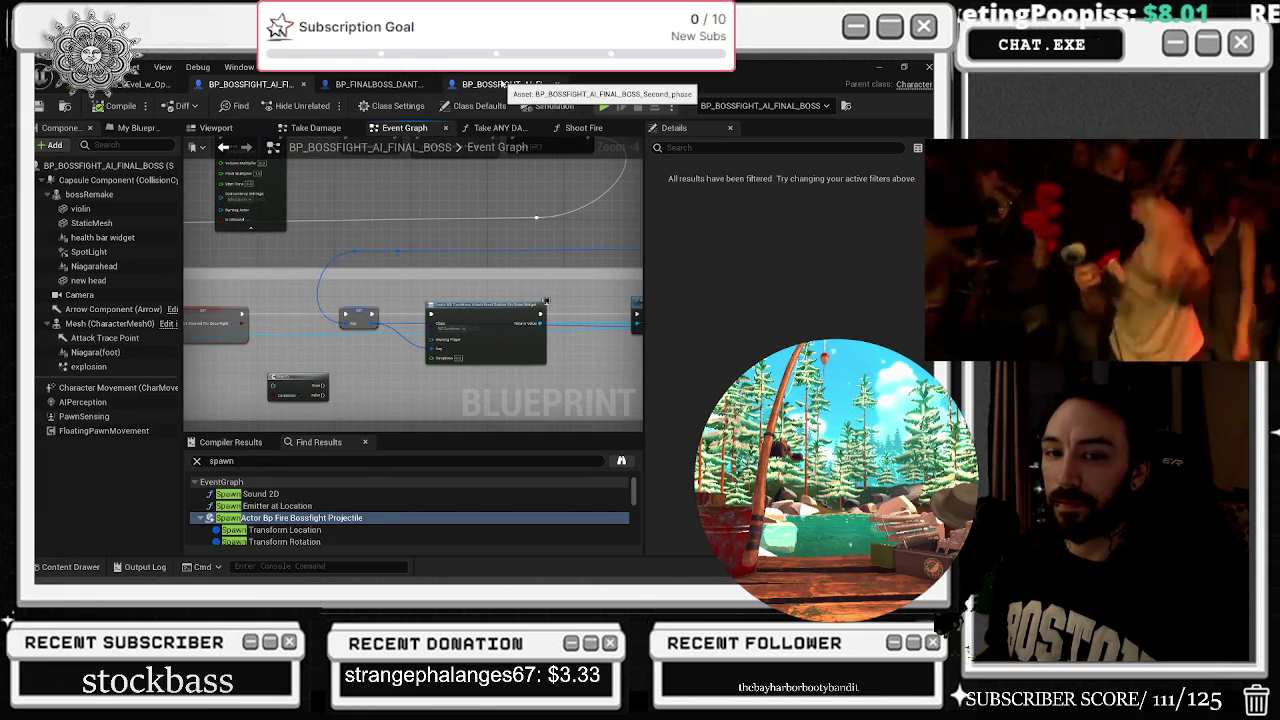
# Step: In BP_BOSSFIGHT_AI_FINAL_BOSS_Second_phase, inspect the Create Widget, SET and Spawn Actor nodes
pyautogui.click(503, 84)
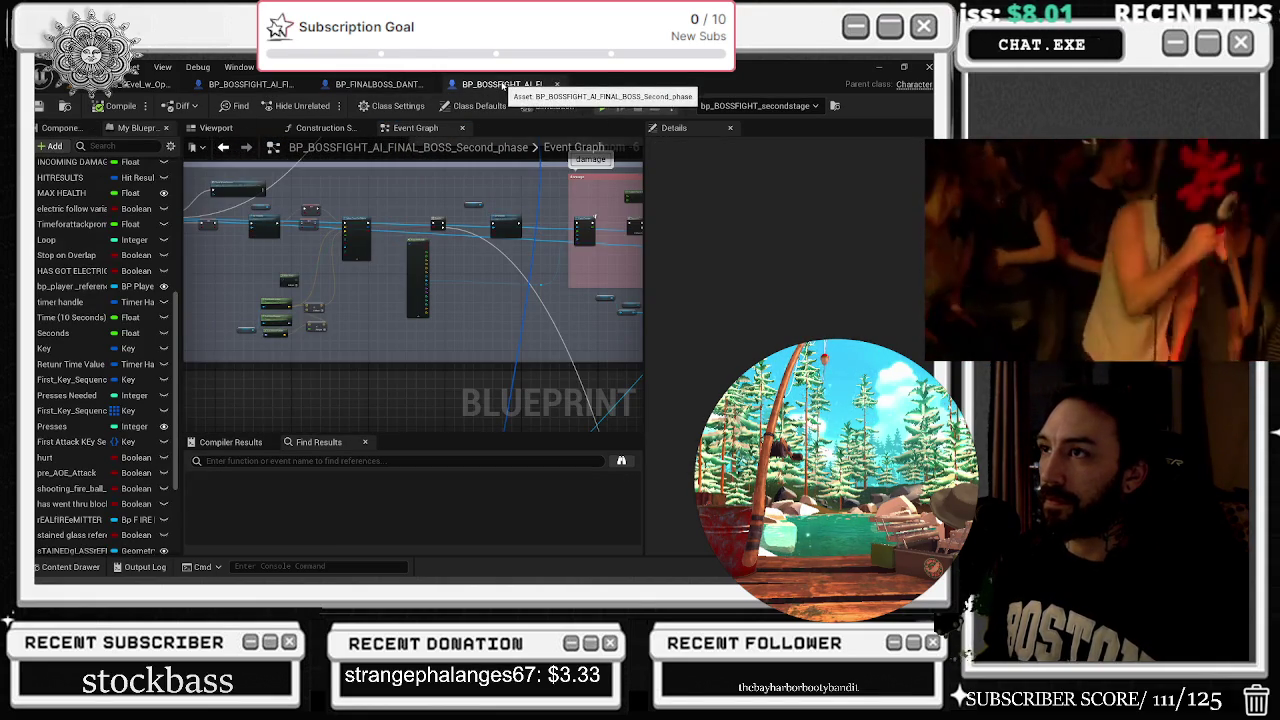
pyautogui.scroll(4, 418, 261)
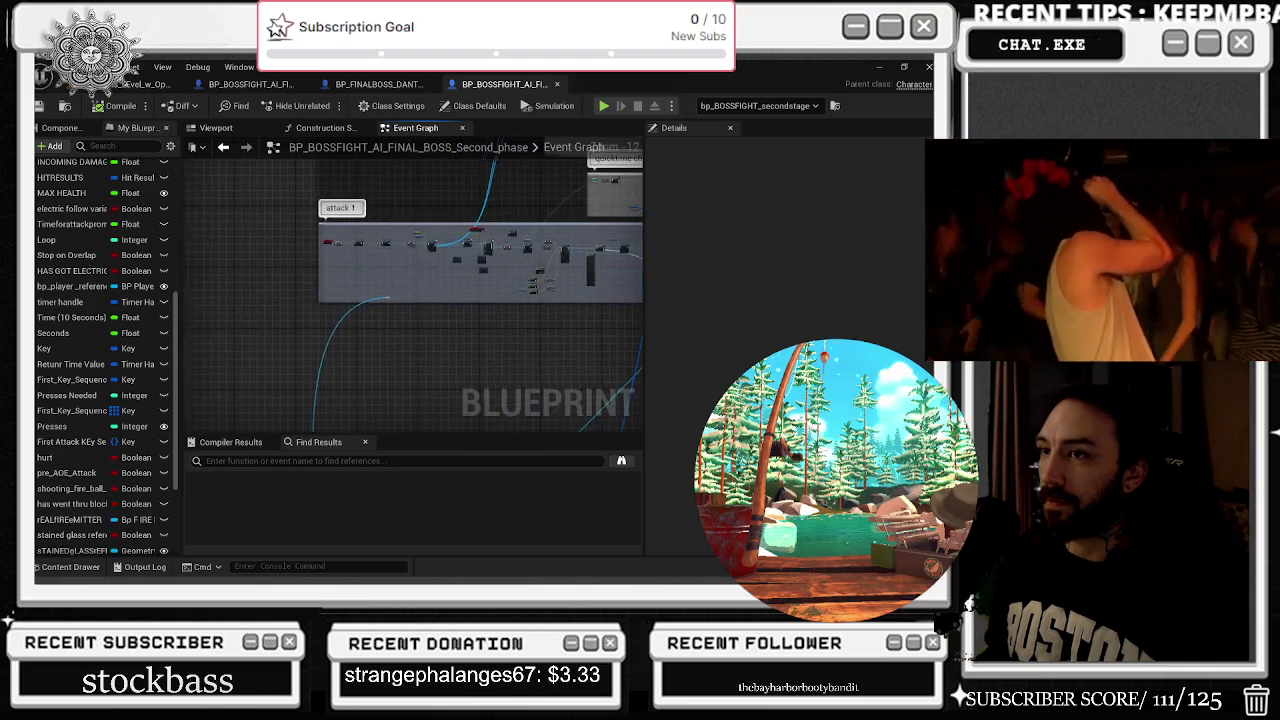
pyautogui.scroll(2, 436, 246)
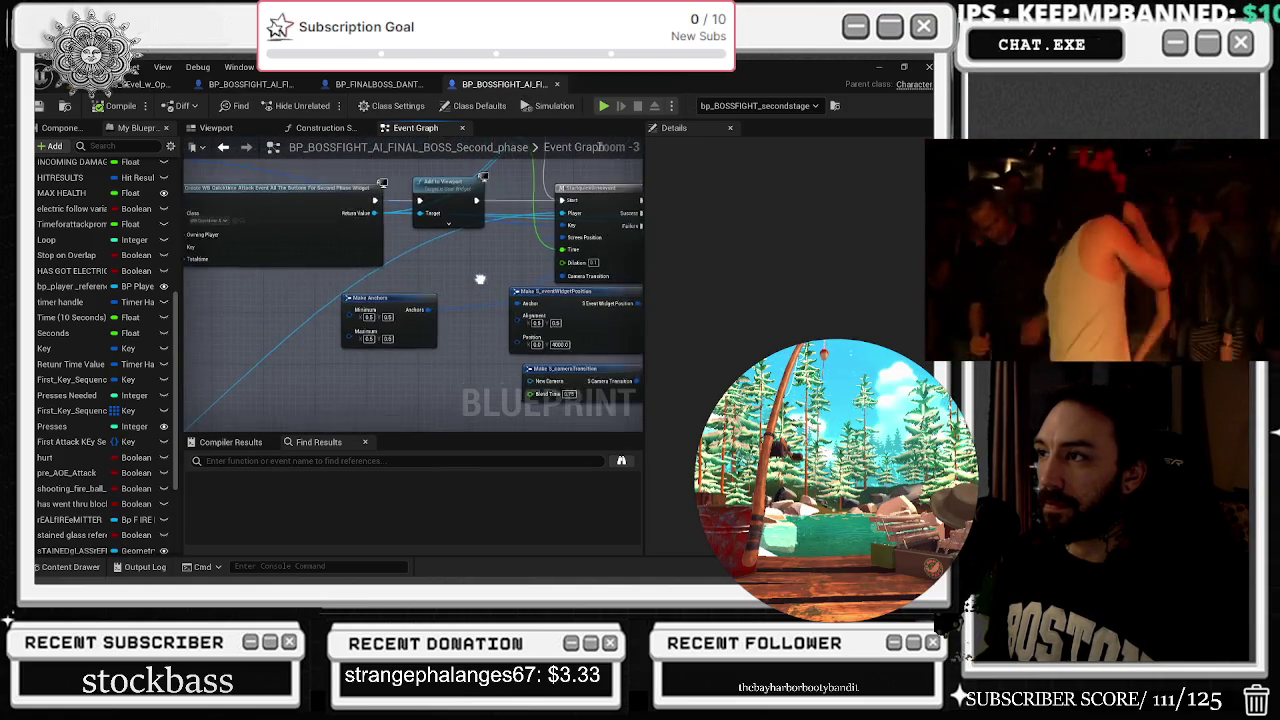
pyautogui.moveTo(481, 344)
pyautogui.mouseDown()
pyautogui.moveTo(429, 337)
pyautogui.moveTo(434, 314)
pyautogui.mouseUp()
pyautogui.click(430, 285)
pyautogui.scroll(-1, 291, 263)
pyautogui.moveTo(291, 263)
pyautogui.mouseDown()
pyautogui.moveTo(340, 245)
pyautogui.moveTo(300, 240)
pyautogui.moveTo(298, 254)
pyautogui.moveTo(308, 241)
pyautogui.moveTo(356, 244)
pyautogui.moveTo(300, 242)
pyautogui.mouseUp()
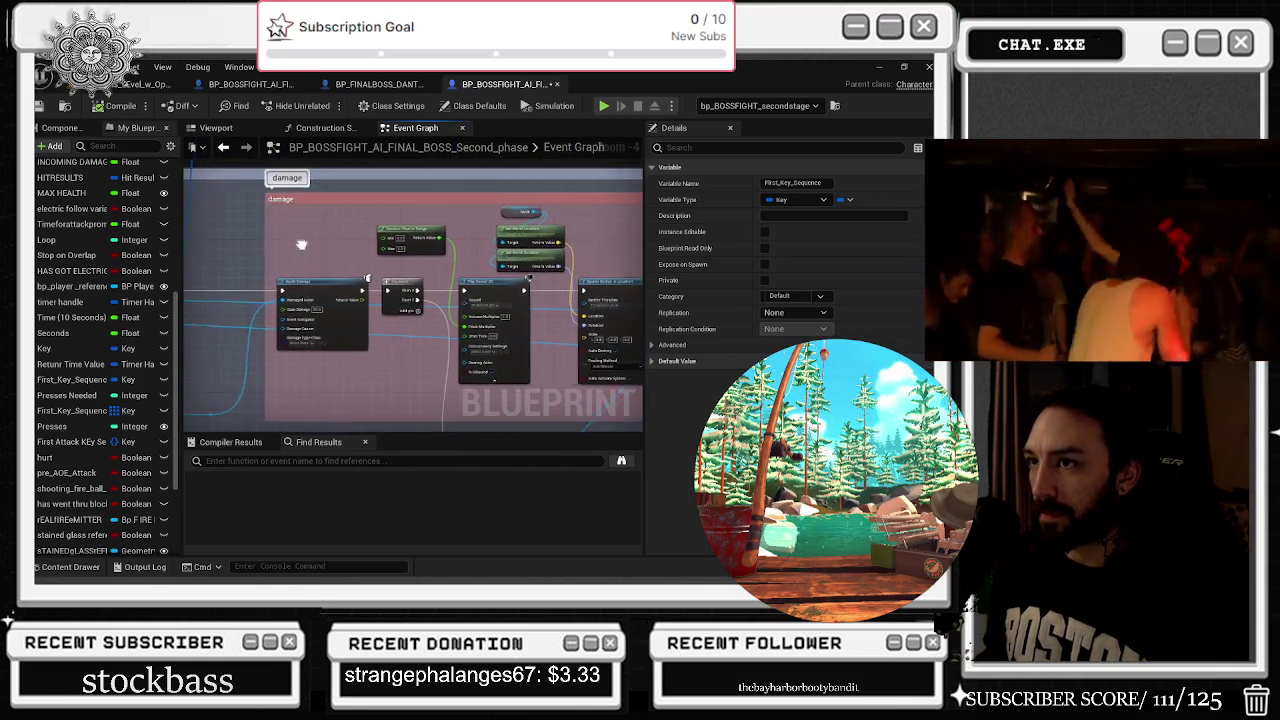
pyautogui.scroll(-6, 339, 338)
# Step: Trace the chain through Delay, Print and Remove Widget to SHOOT FOR SECOND ATTACK, then Alt+Tab
pyautogui.moveTo(339, 338)
pyautogui.mouseDown()
pyautogui.moveTo(431, 376)
pyautogui.moveTo(456, 479)
pyautogui.mouseUp()
pyautogui.scroll(7, 349, 365)
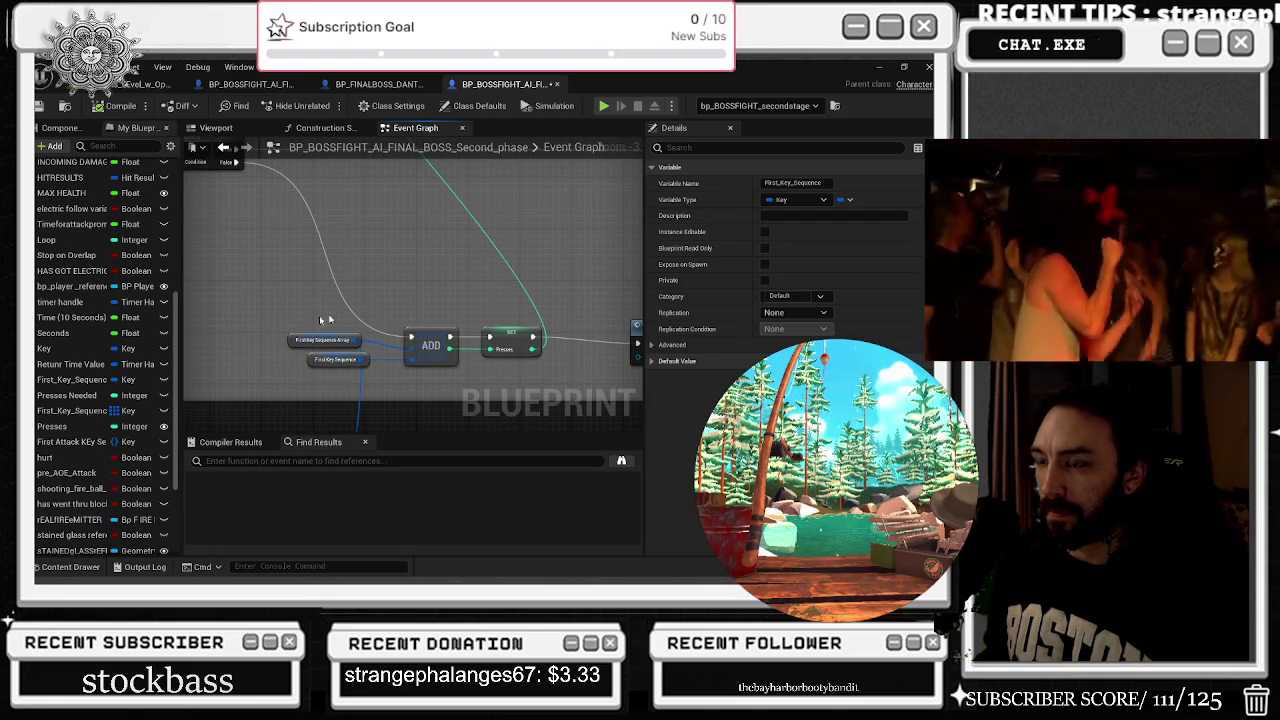
pyautogui.scroll(-1, 441, 314)
pyautogui.moveTo(441, 314); pyautogui.dragTo(184, 298)
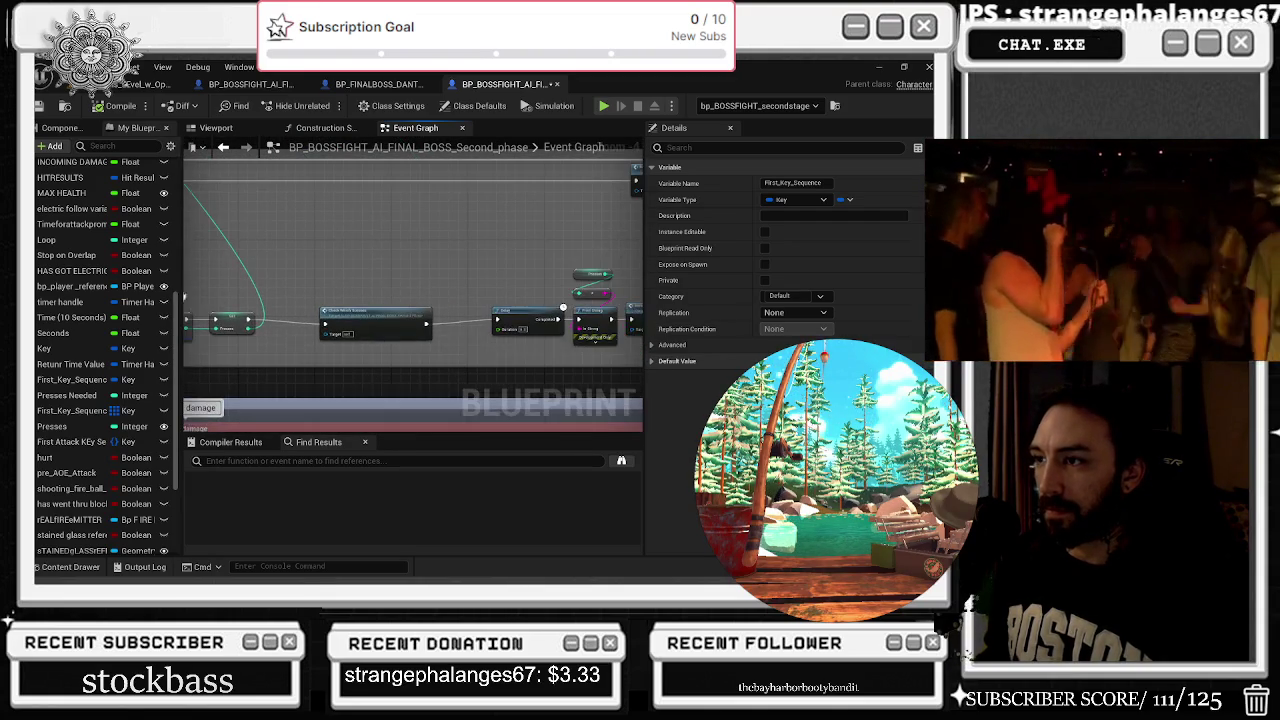
pyautogui.moveTo(542, 294); pyautogui.dragTo(301, 285)
pyautogui.moveTo(538, 269)
pyautogui.mouseDown()
pyautogui.moveTo(395, 273)
pyautogui.moveTo(642, 295)
pyautogui.mouseUp()
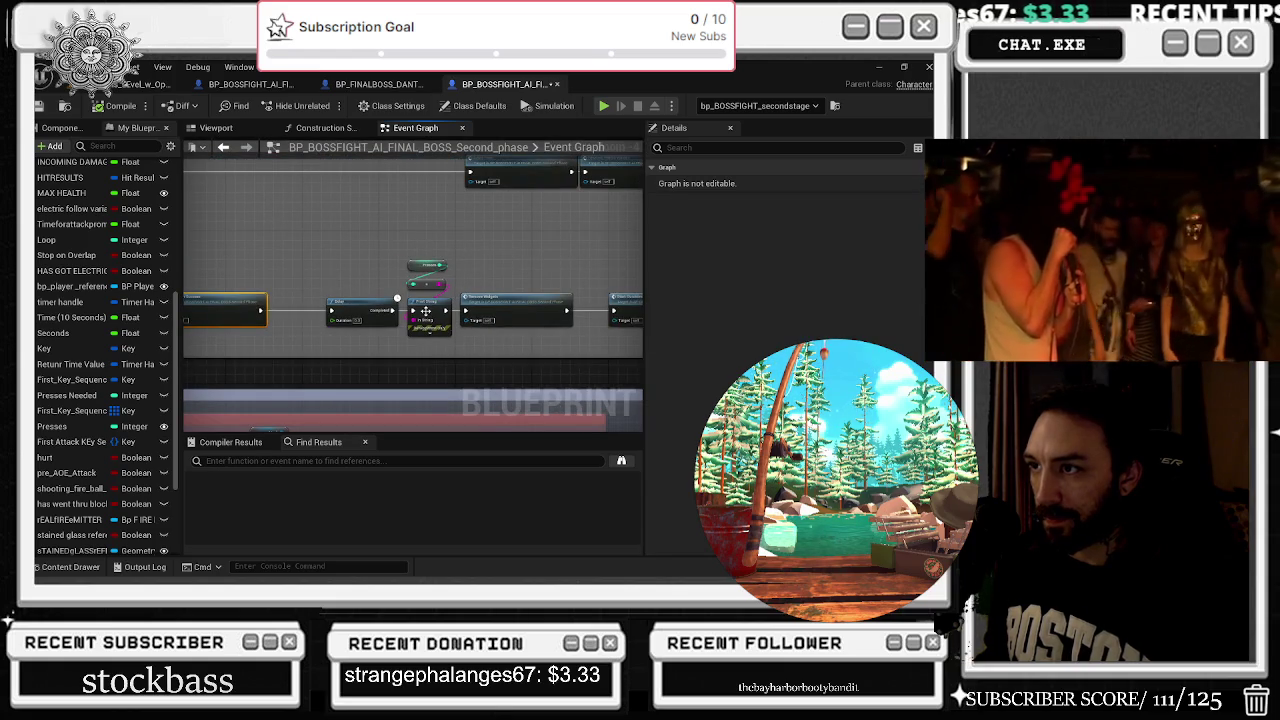
pyautogui.scroll(-8, 425, 311)
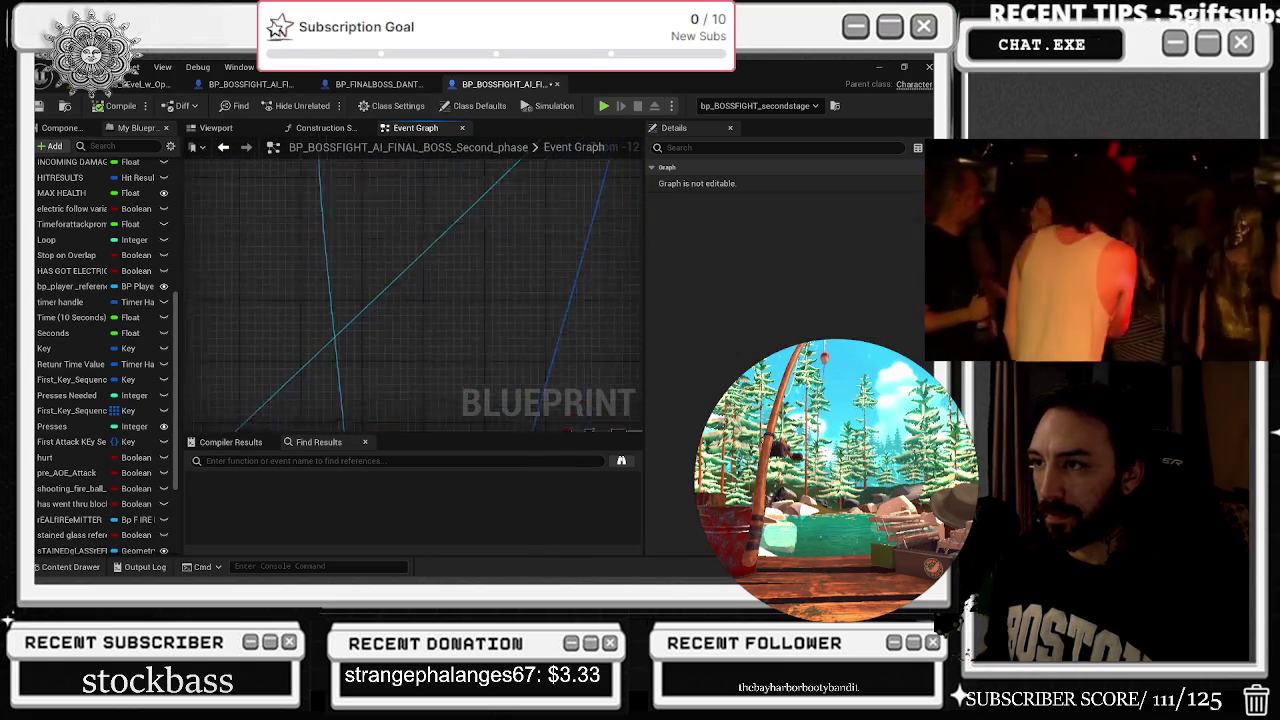
pyautogui.moveTo(425, 311); pyautogui.dragTo(640, 212)
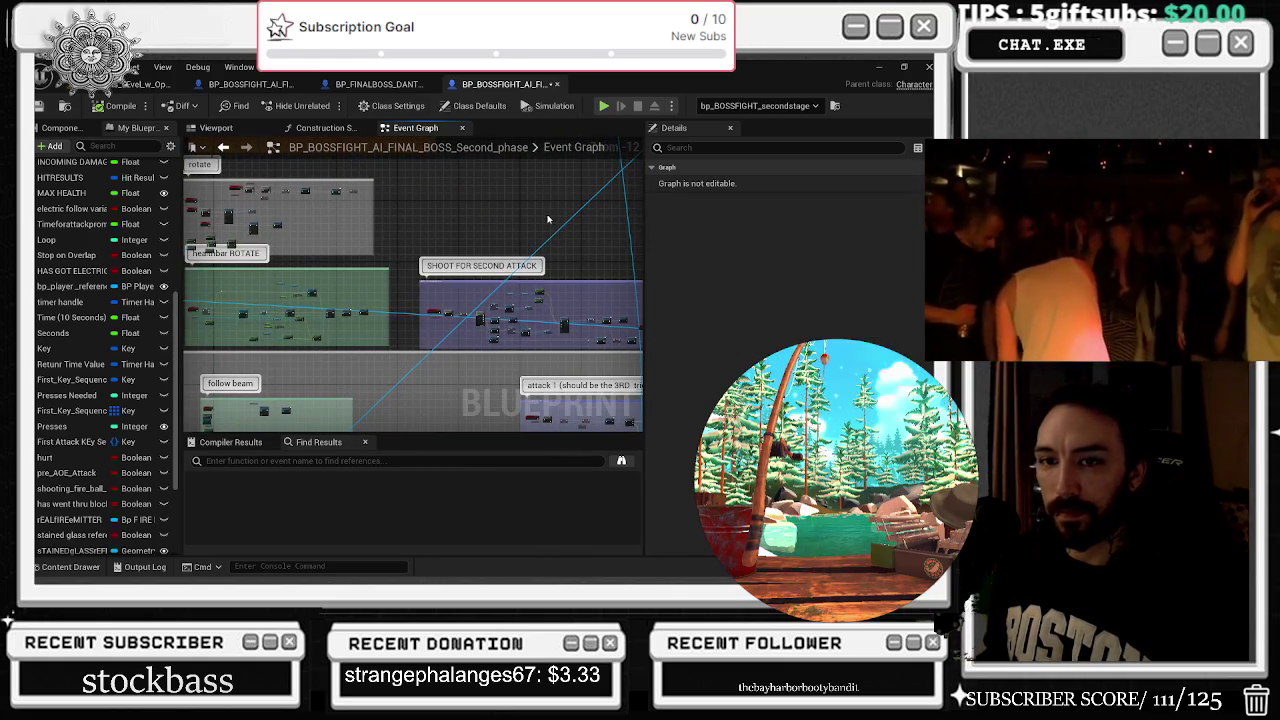
pyautogui.hotkey('alt', 'Tab')
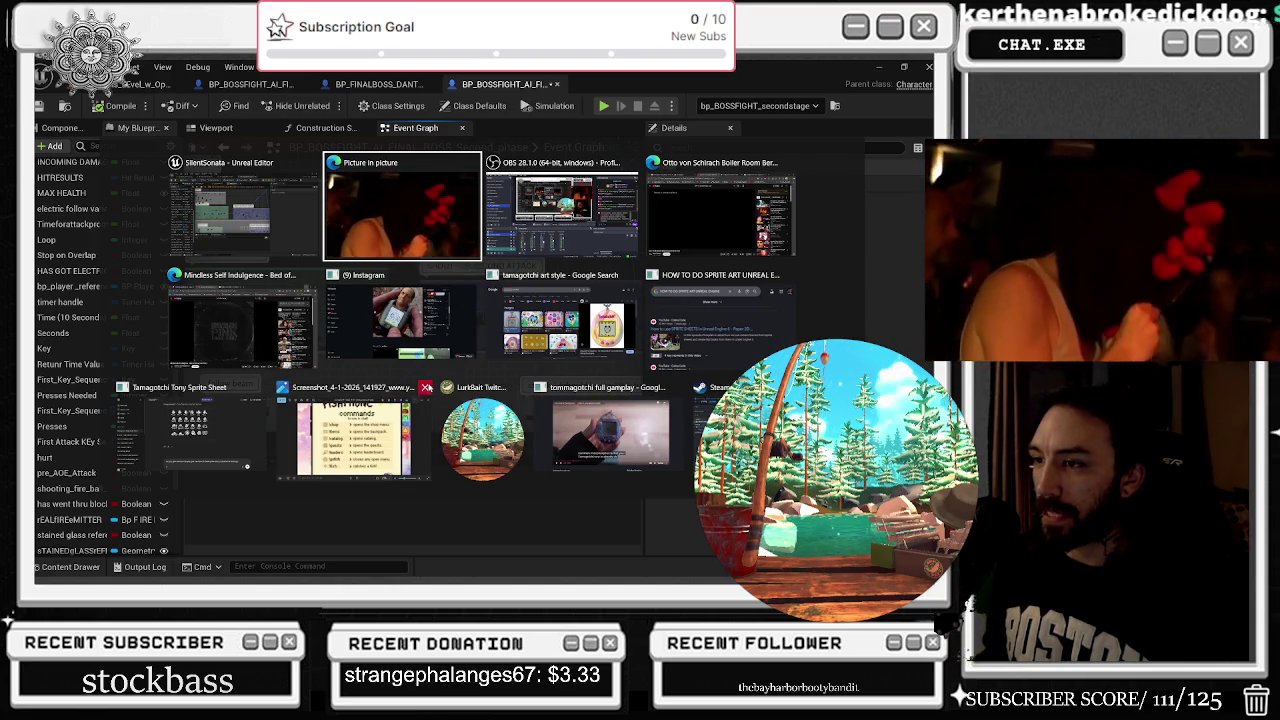
# Step: Close the screenshot and tamagotchi art style search windows and bring up the YouTube window
pyautogui.click(427, 387)
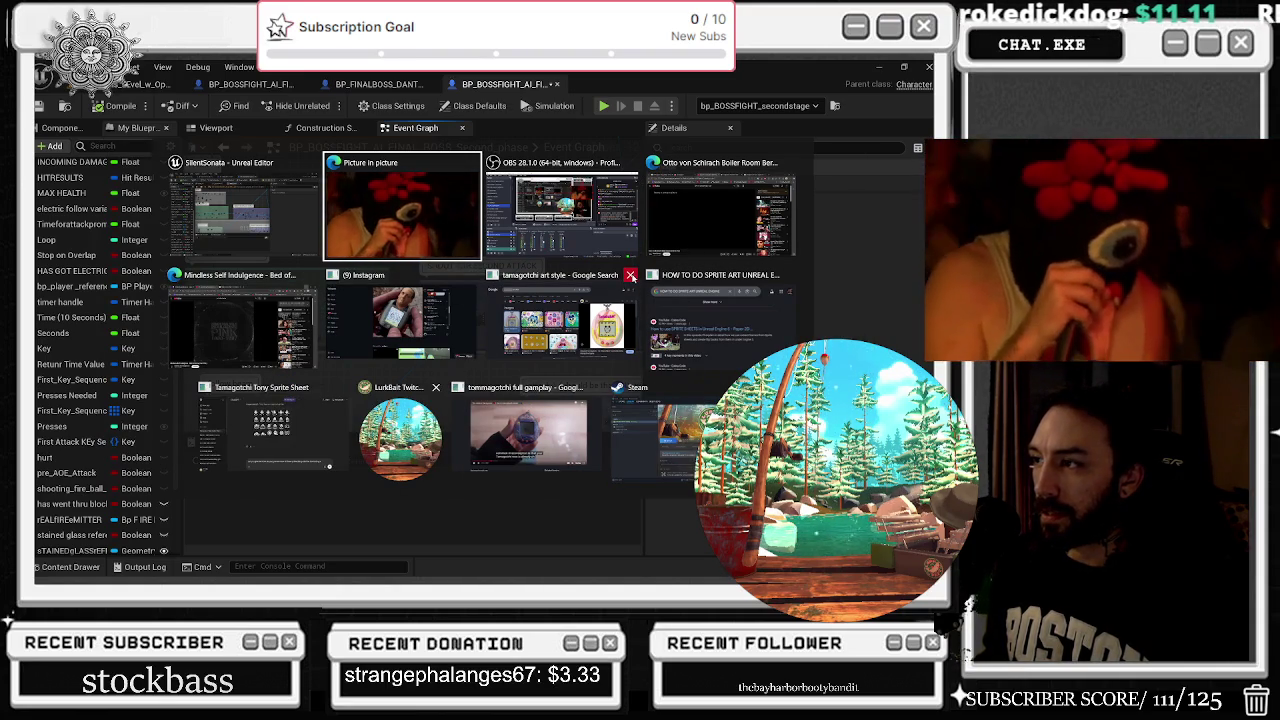
pyautogui.click(631, 275)
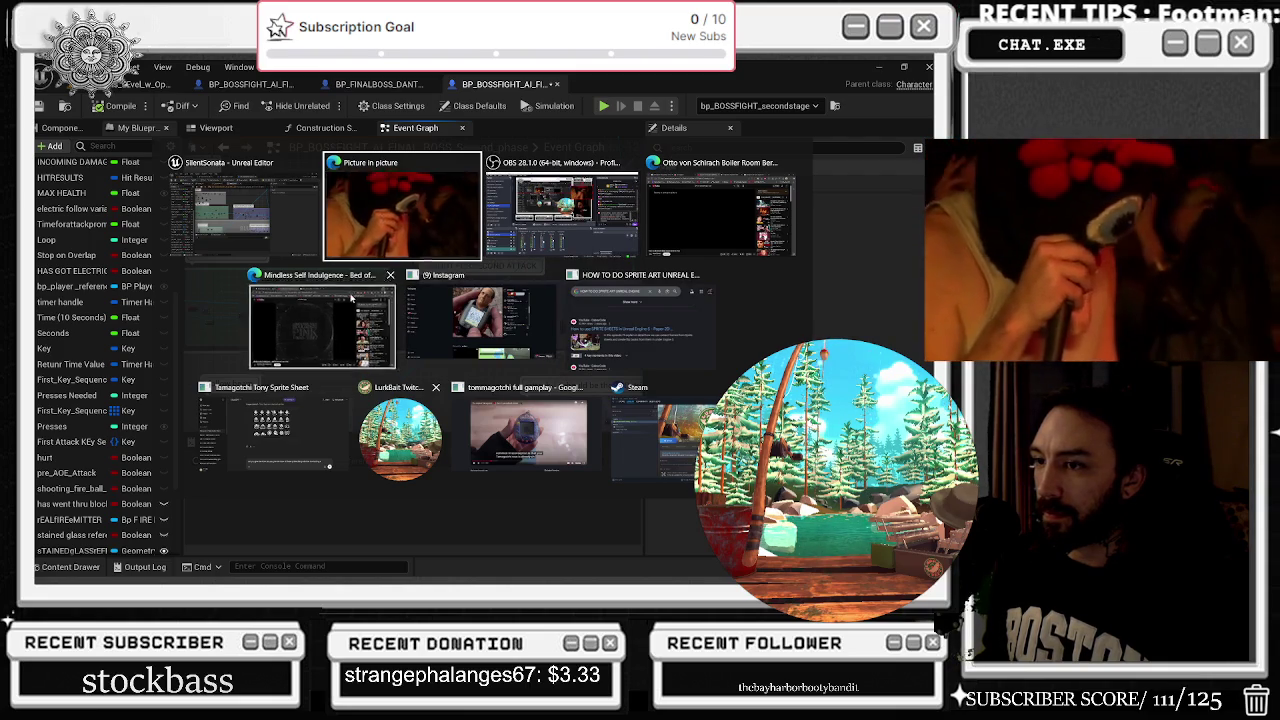
pyautogui.click(395, 311)
# Step: Close the YouTube music video tab, view the Twitch tab, and minimize Edge
pyautogui.click(323, 72)
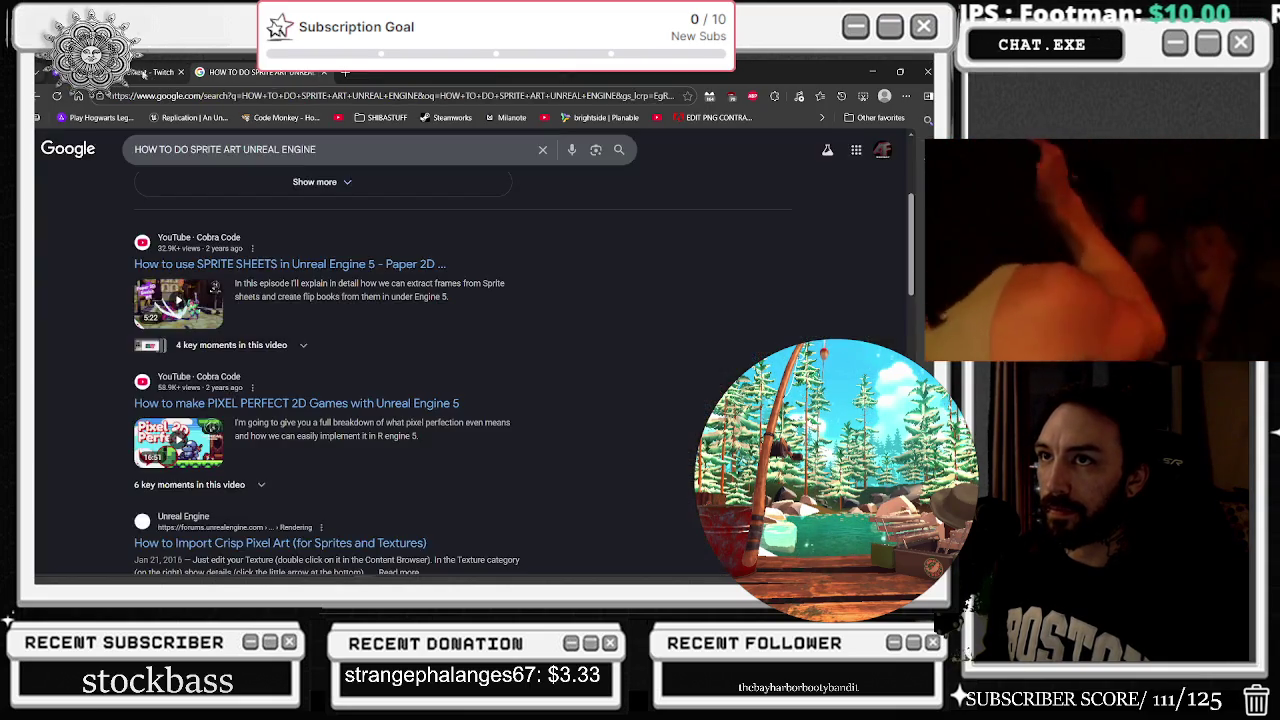
pyautogui.click(130, 72)
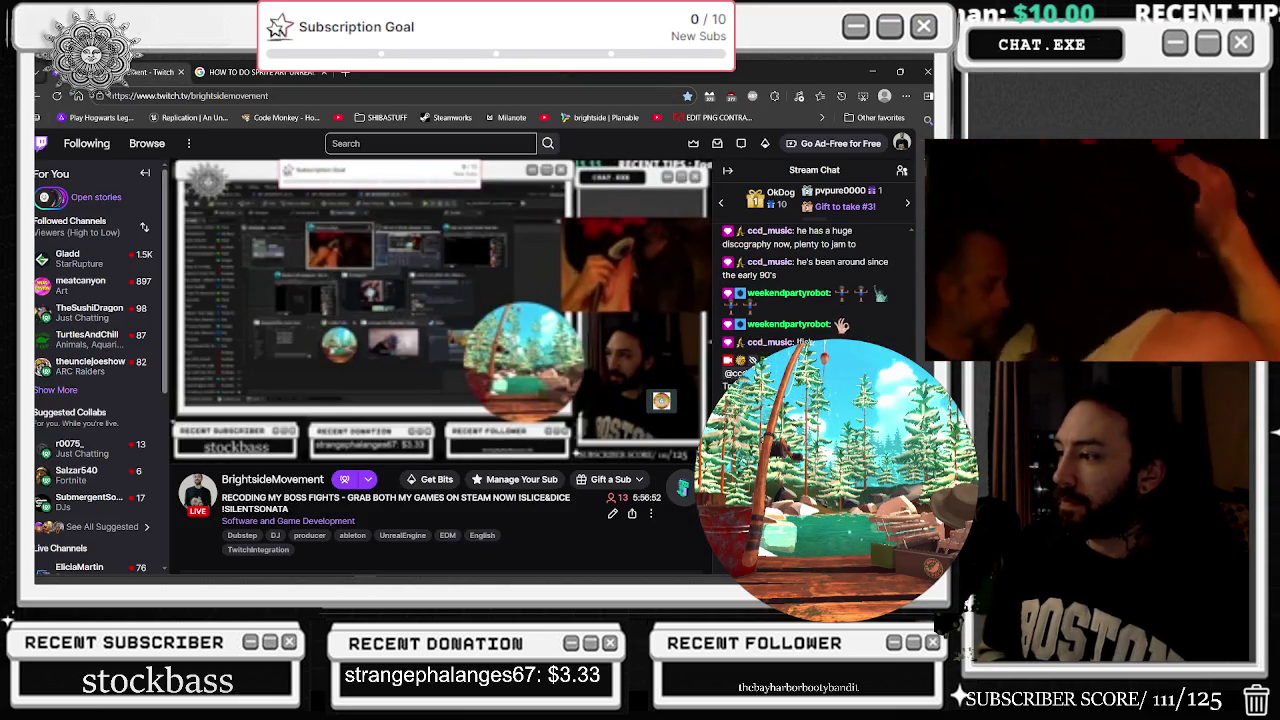
pyautogui.click(872, 71)
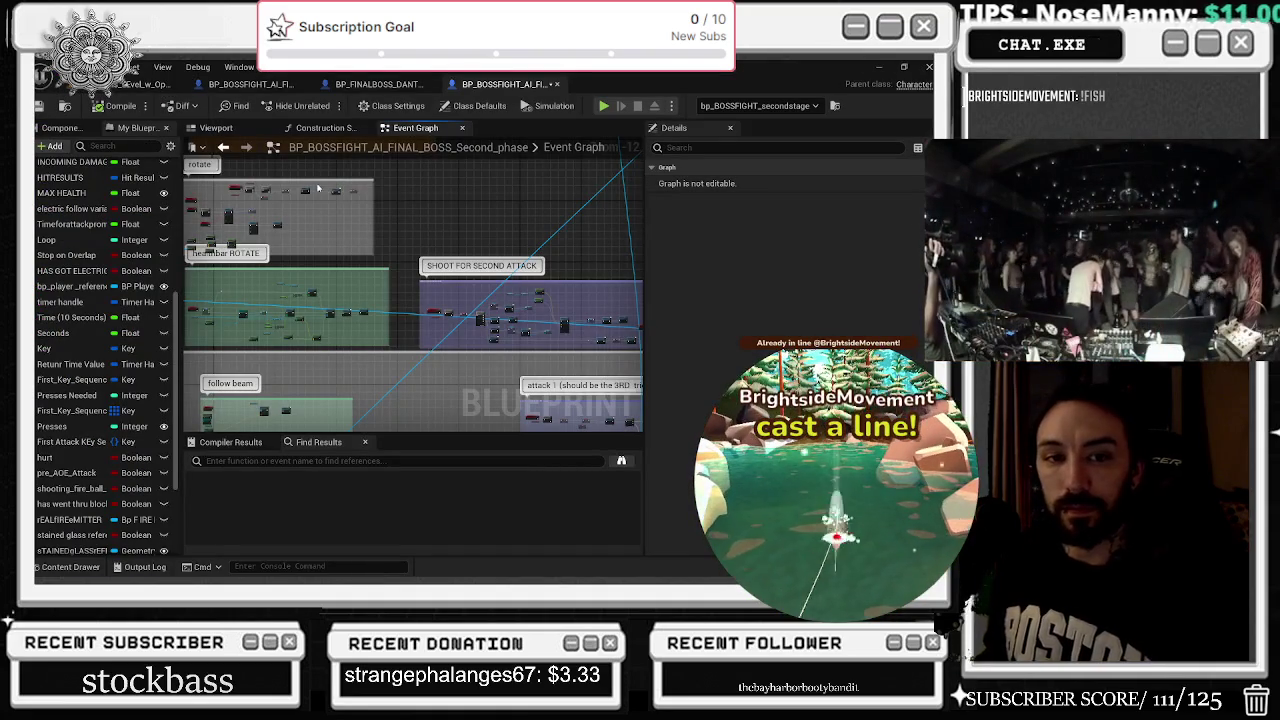
# Step: Pan to the sequence comment group and browse to its level sequence in FINALBOSS_FOLDER
pyautogui.moveTo(390, 290)
pyautogui.mouseDown()
pyautogui.moveTo(524, 297)
pyautogui.moveTo(533, 130)
pyautogui.mouseUp()
pyautogui.scroll(7, 420, 230)
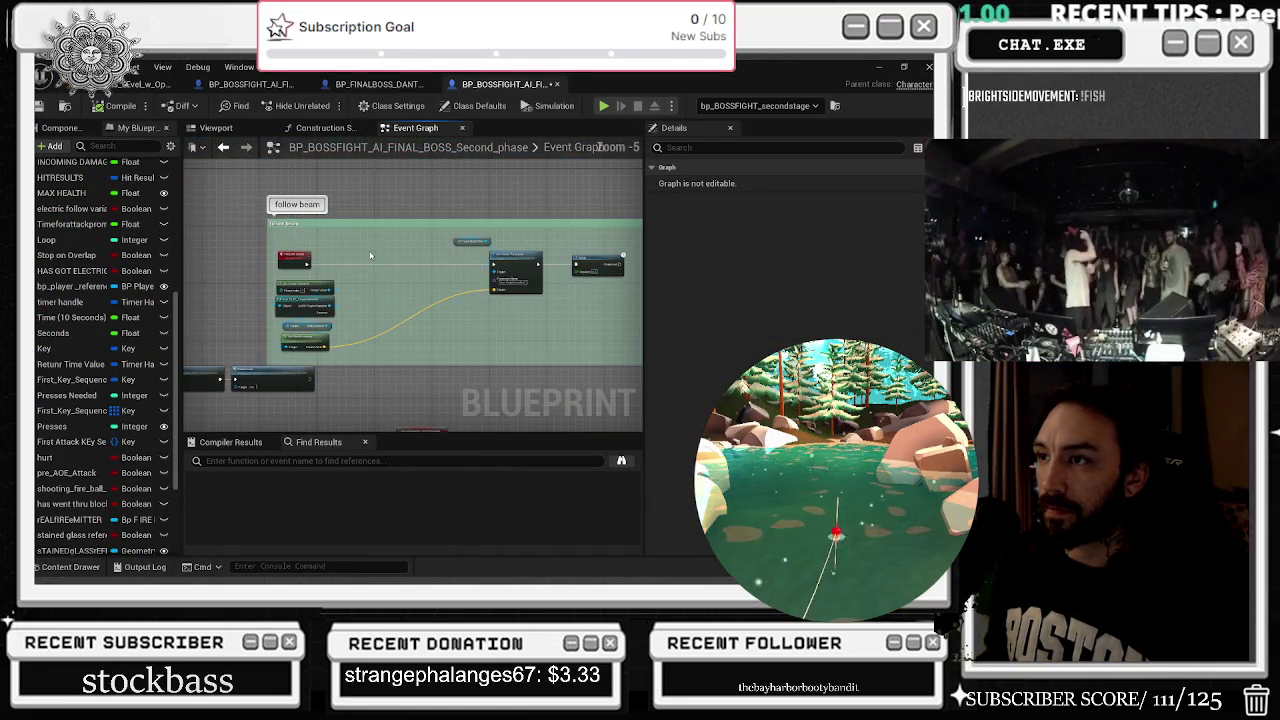
pyautogui.scroll(-7, 377, 253)
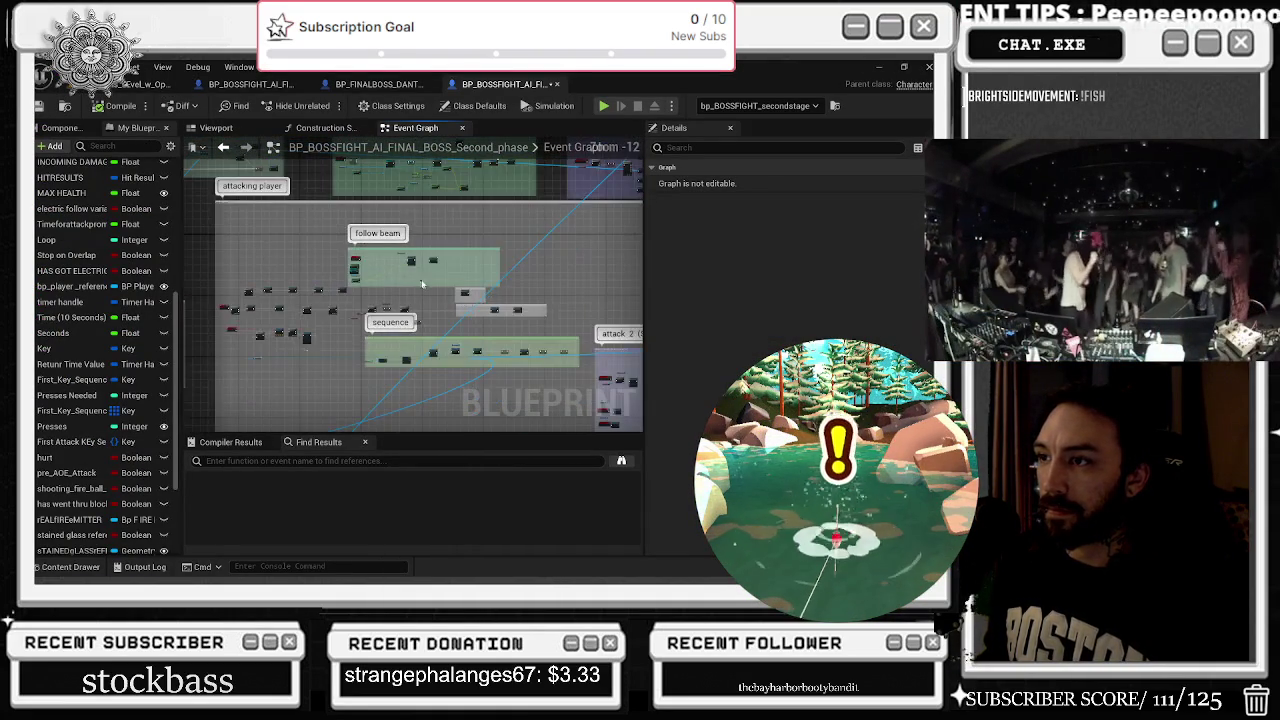
pyautogui.scroll(7, 444, 300)
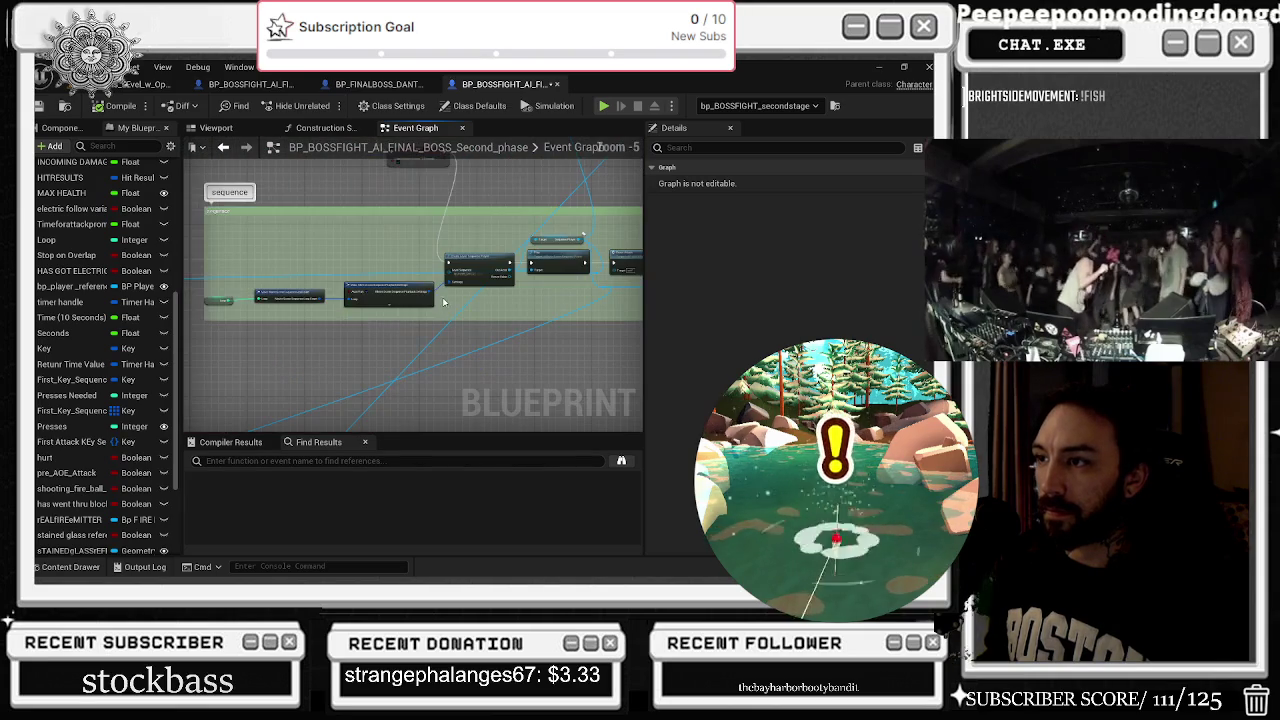
pyautogui.scroll(1, 444, 300)
pyautogui.moveTo(277, 306); pyautogui.dragTo(533, 313)
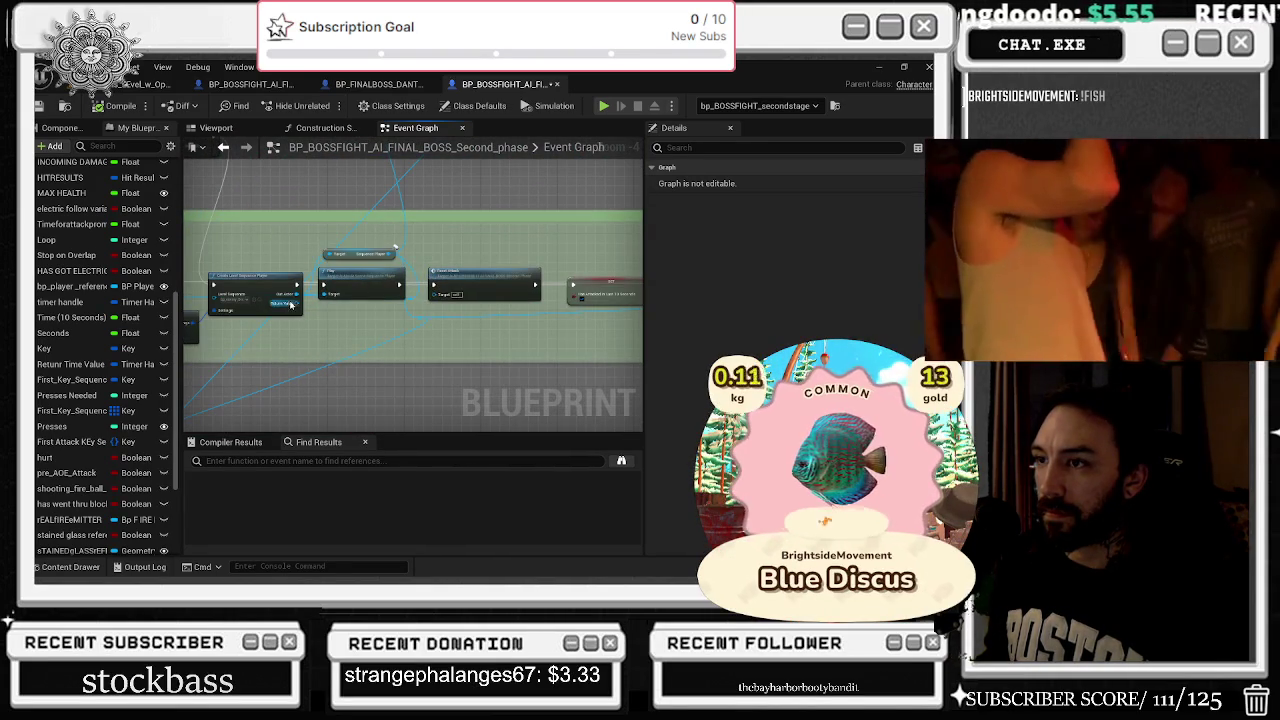
pyautogui.click(263, 302)
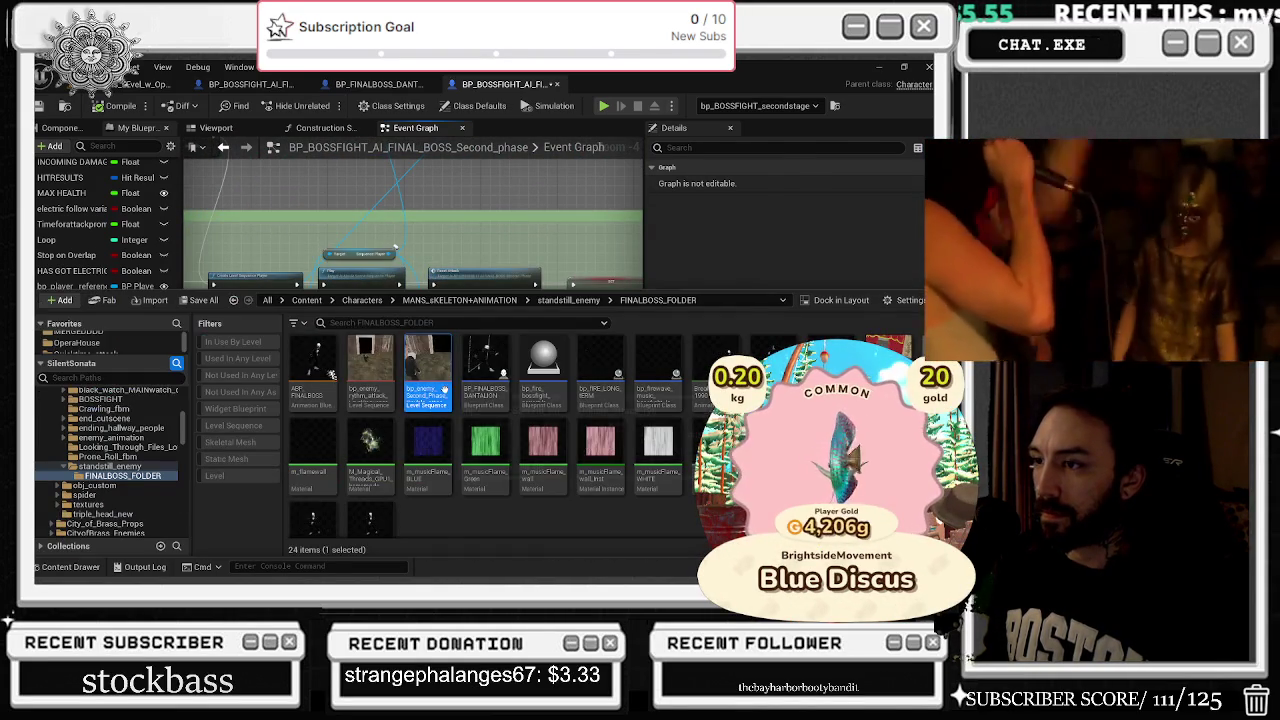
# Step: Open the boss level sequence, move the playhead to 10.61, and view an Events-track key's director event
pyautogui.doubleClick(445, 388)
pyautogui.click(573, 440)
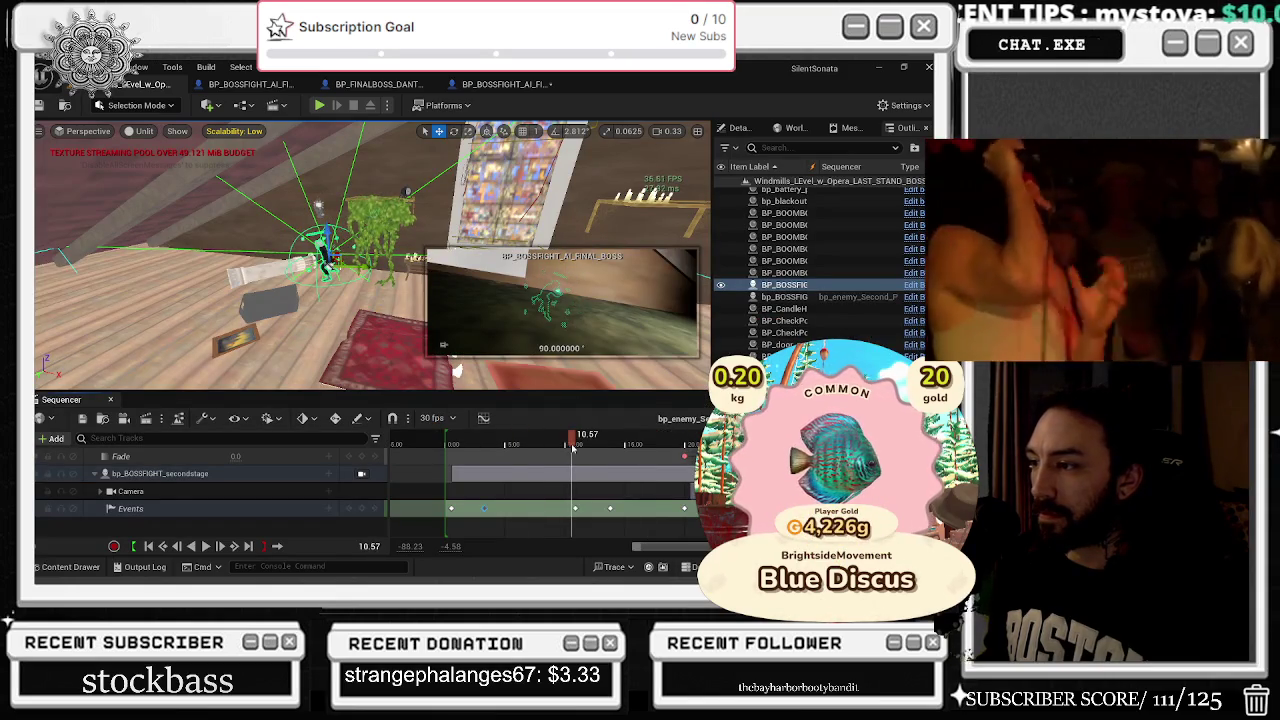
pyautogui.rightClick(576, 508)
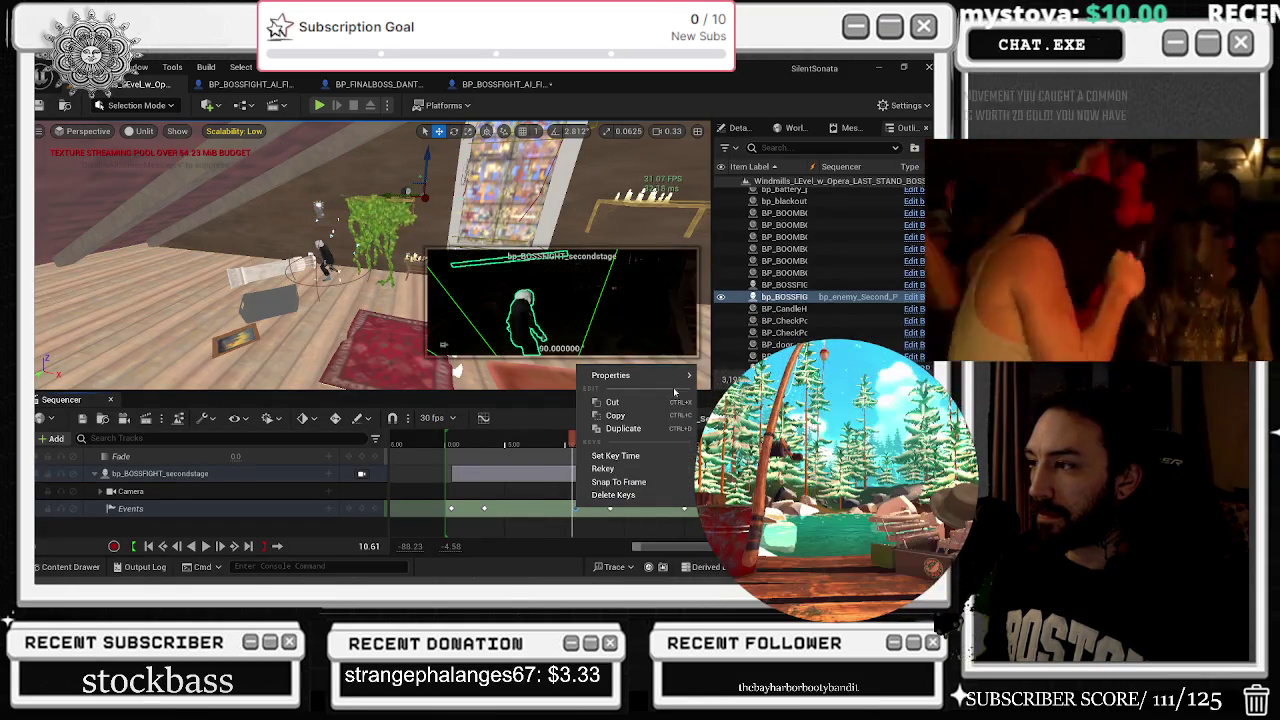
pyautogui.doubleClick(573, 508)
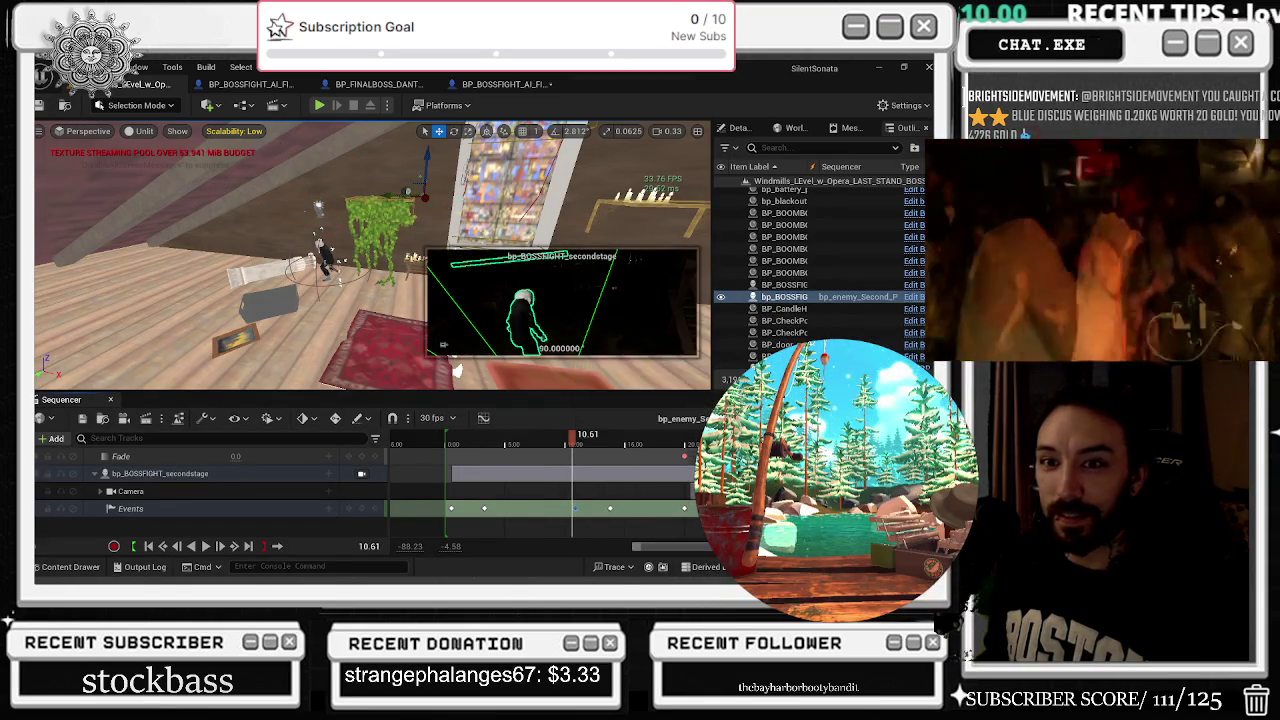
pyautogui.click(150, 84)
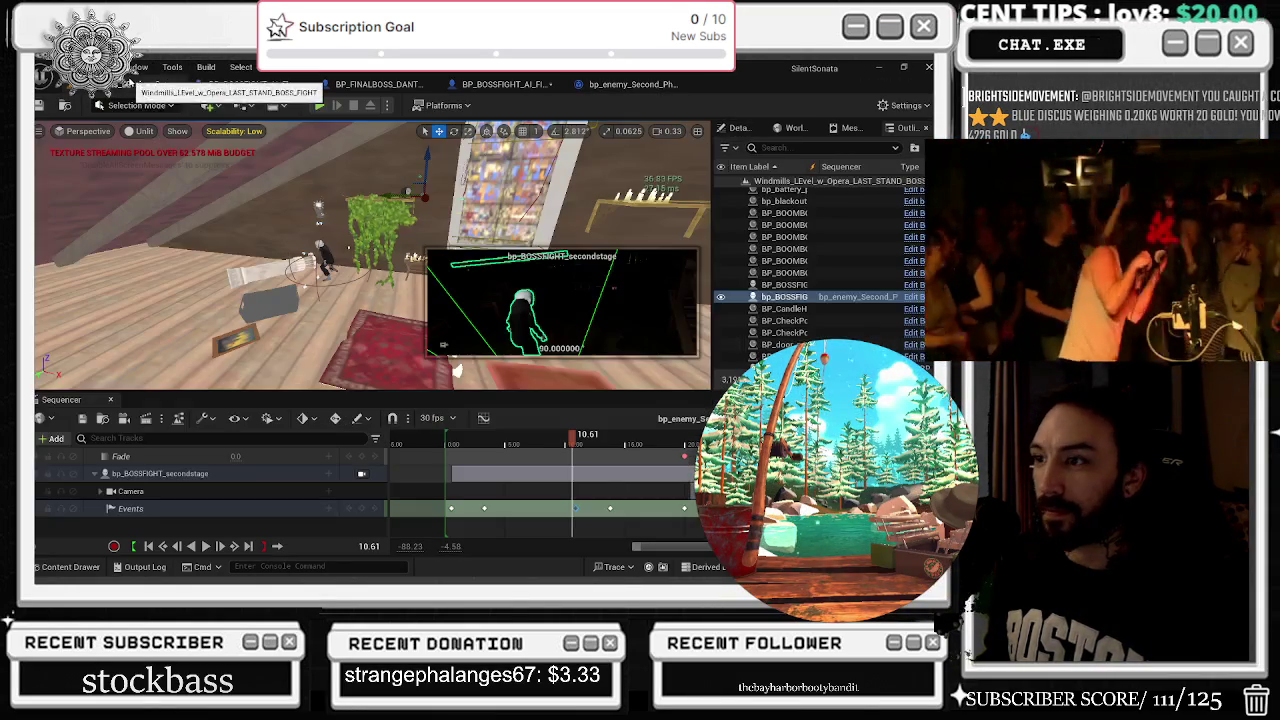
# Step: Open bp_BOSSFIGHT_secondstage_Event_2, the director event bound to another Events-track key
pyautogui.rightClick(610, 505)
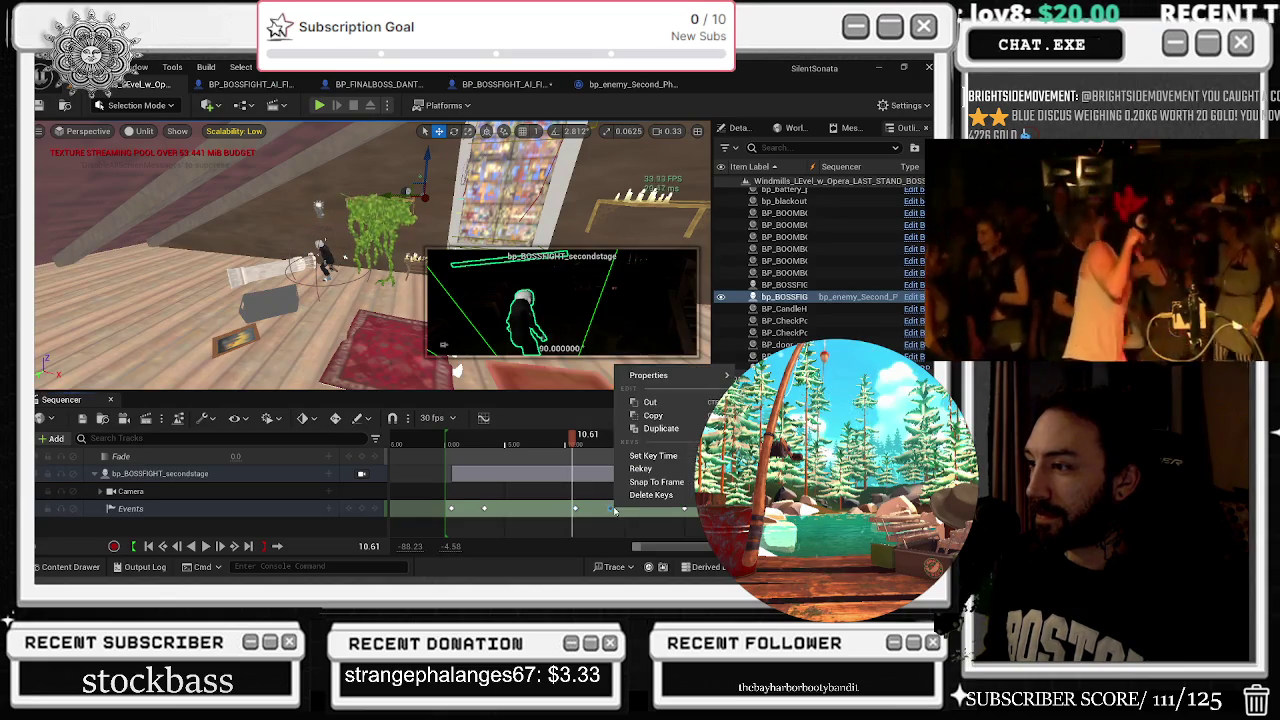
pyautogui.moveTo(655, 375)
pyautogui.click(581, 419)
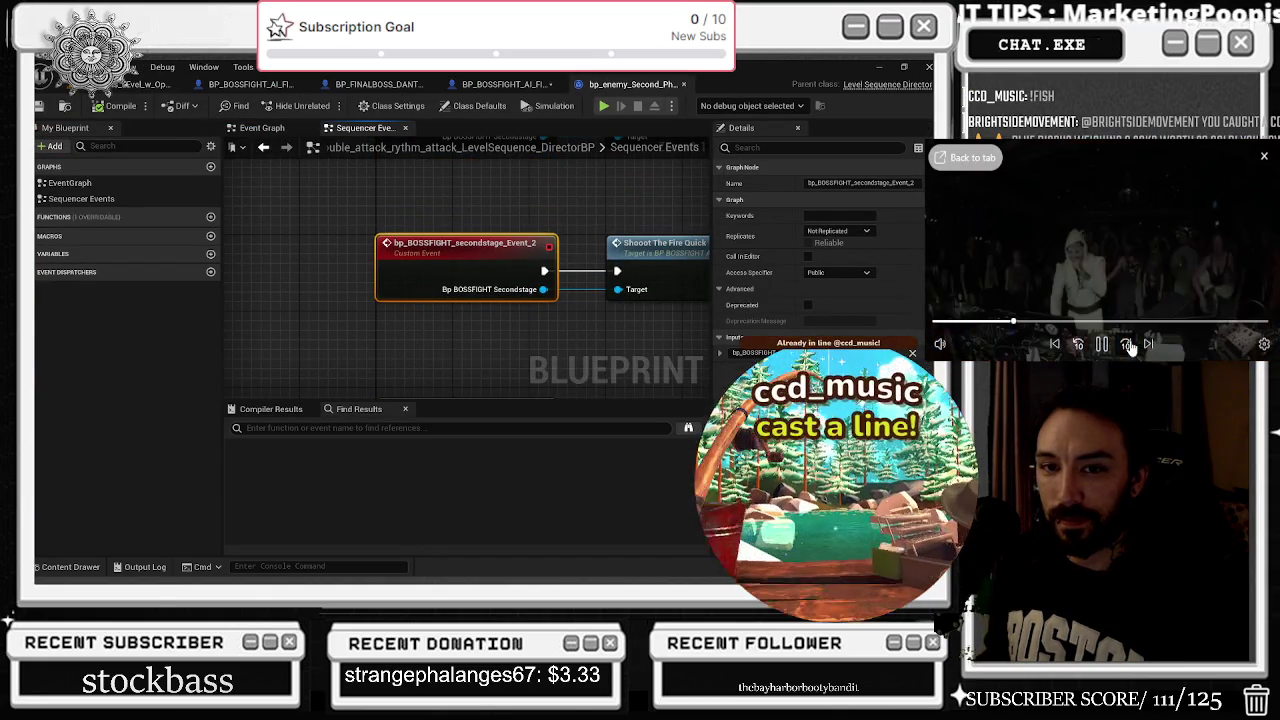
pyautogui.moveTo(1044, 349)
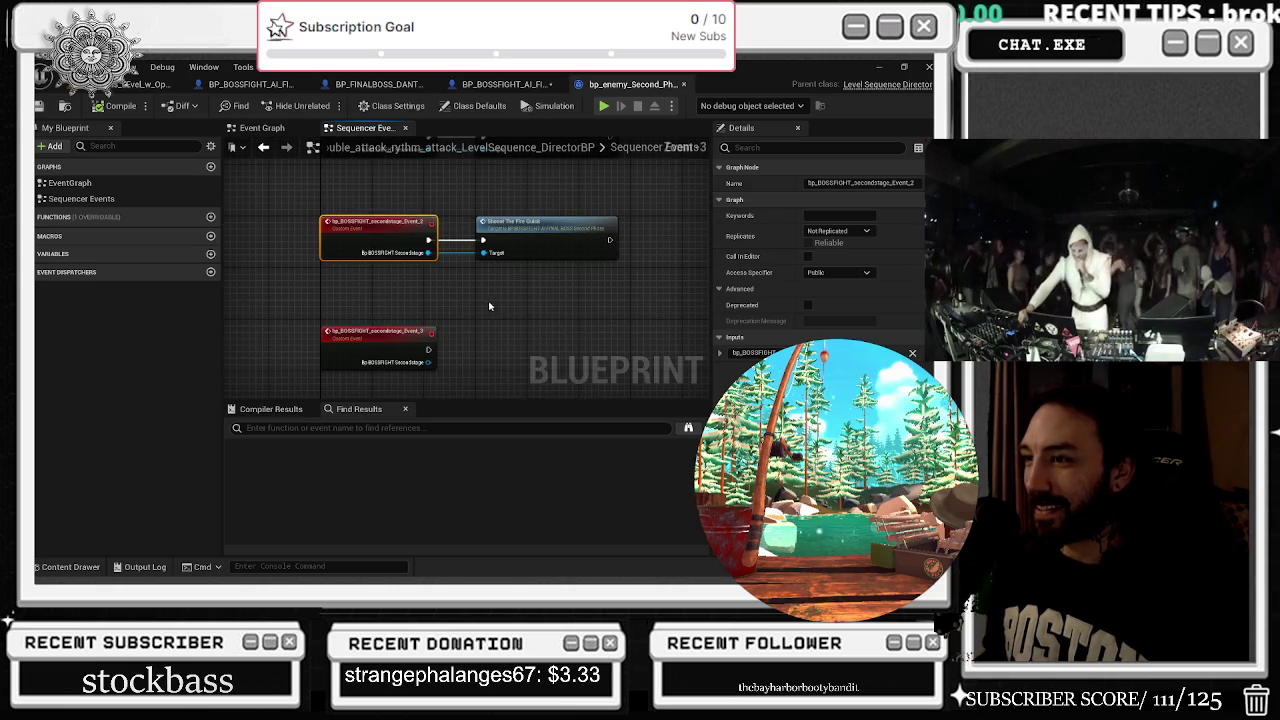
# Step: From the level Sequencer's Events-track key, jump to the Attack Reattempt 1 event in the boss blueprint
pyautogui.click(145, 84)
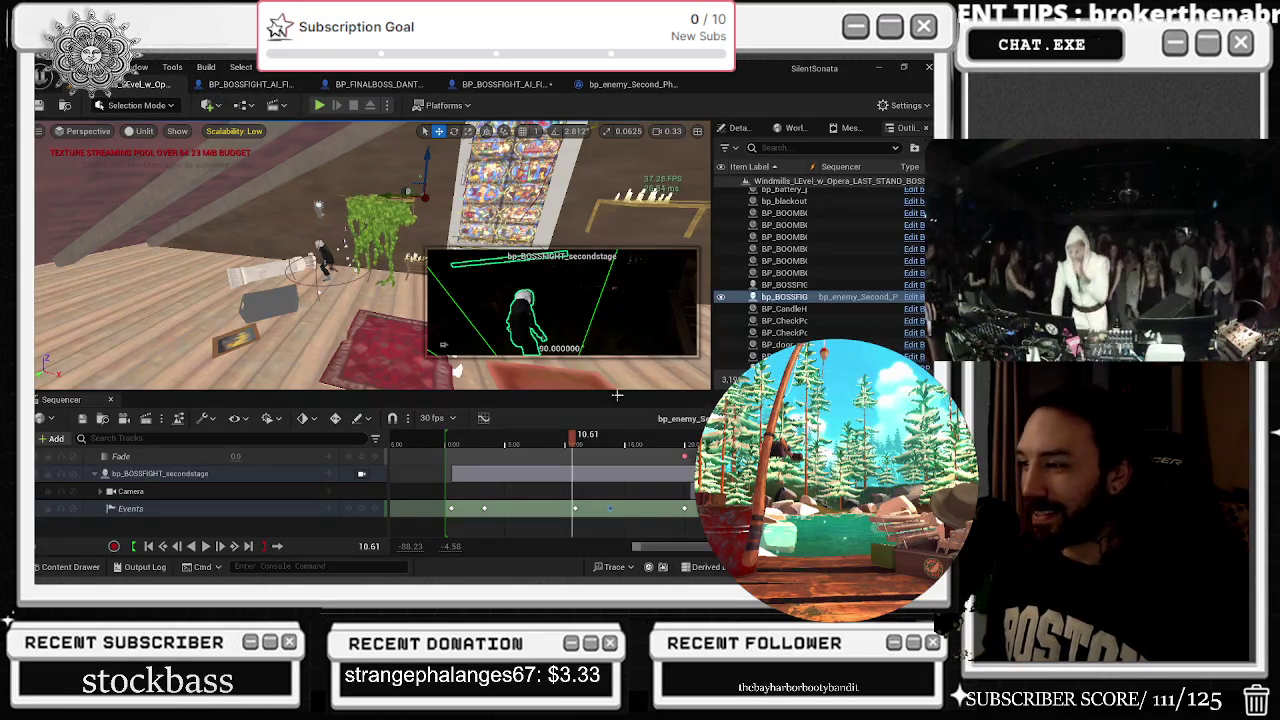
pyautogui.rightClick(685, 508)
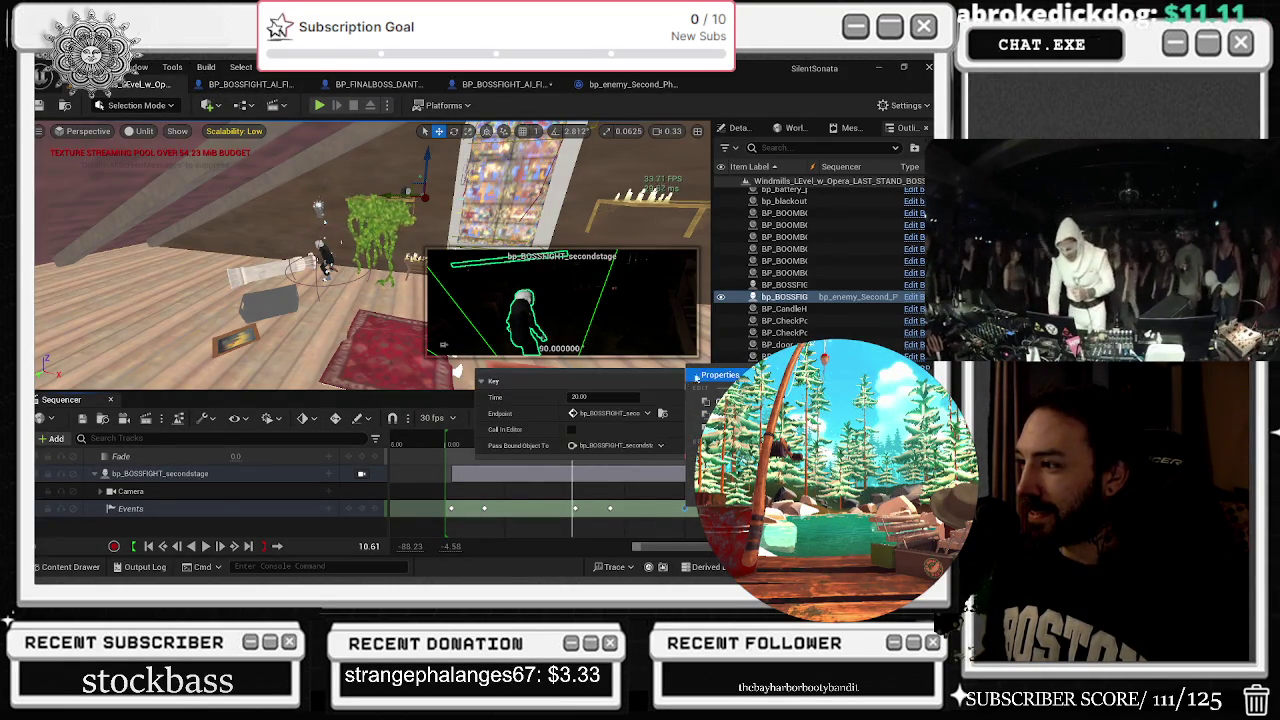
pyautogui.click(540, 413)
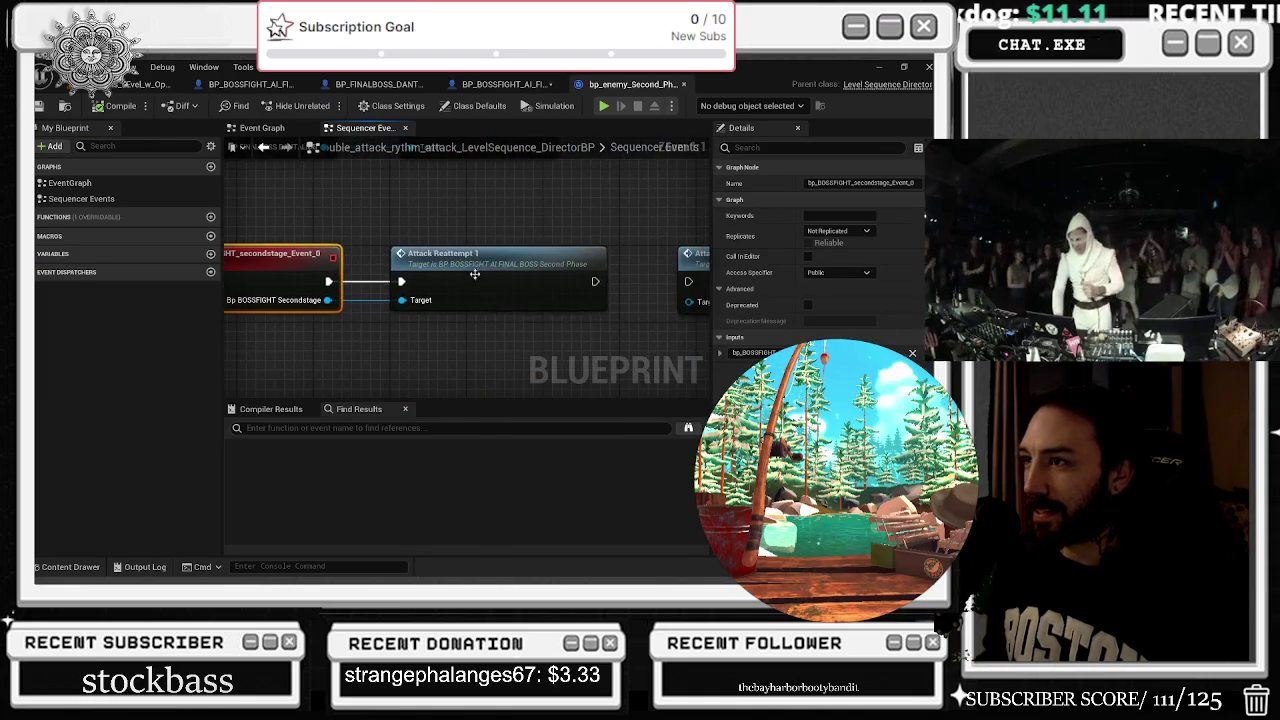
pyautogui.doubleClick(478, 266)
# Step: Follow the attack logic to the block widget one time use comment and its Delay and Shoot The Fire nodes
pyautogui.scroll(-6, 478, 266)
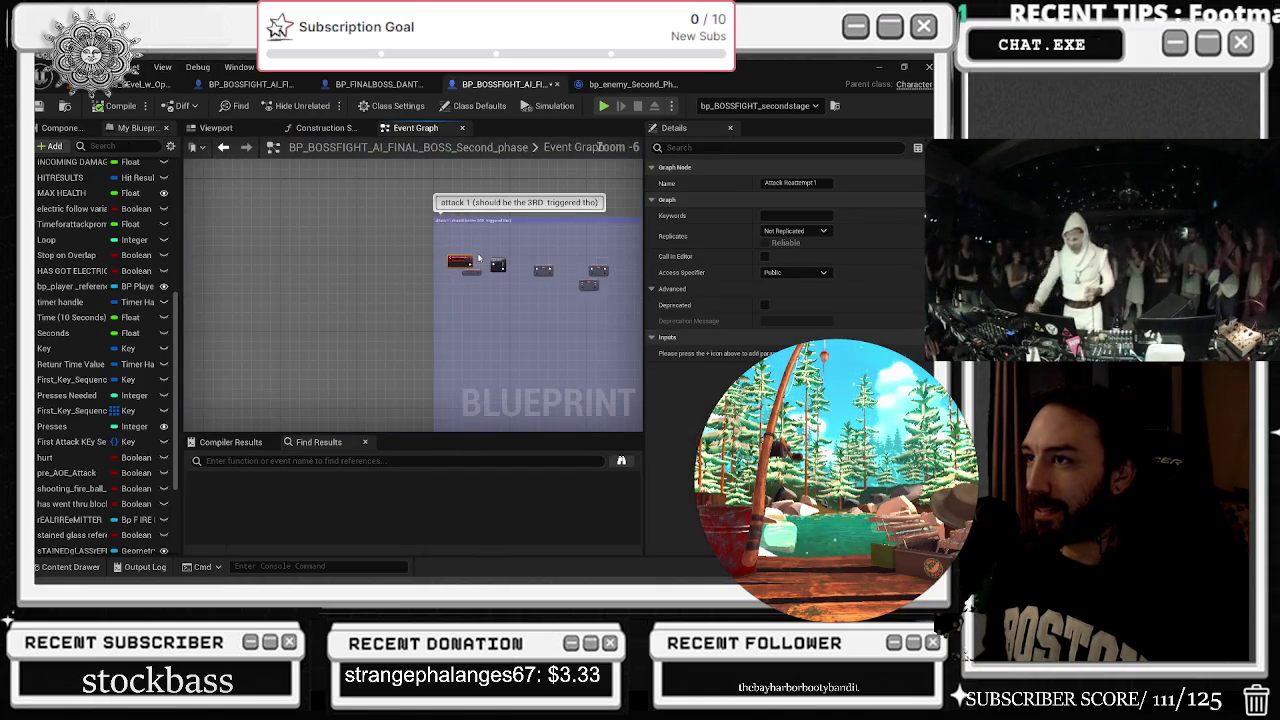
pyautogui.scroll(5, 383, 242)
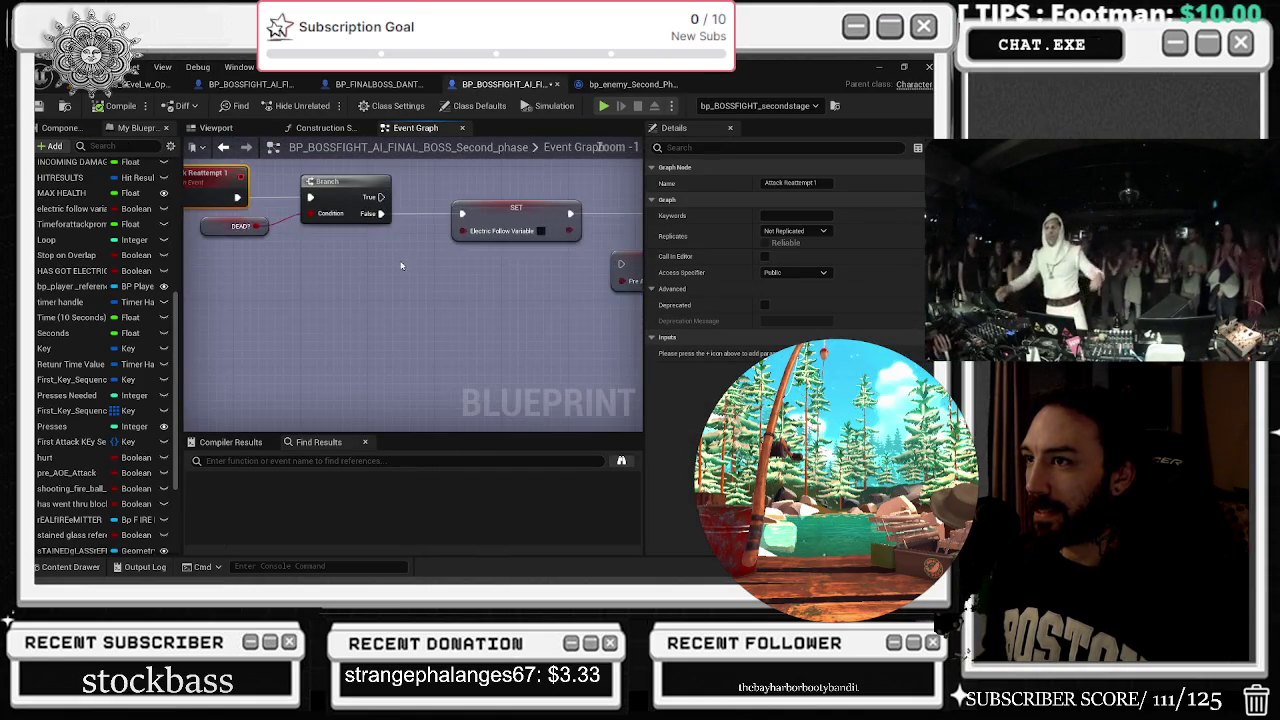
pyautogui.scroll(-2, 332, 283)
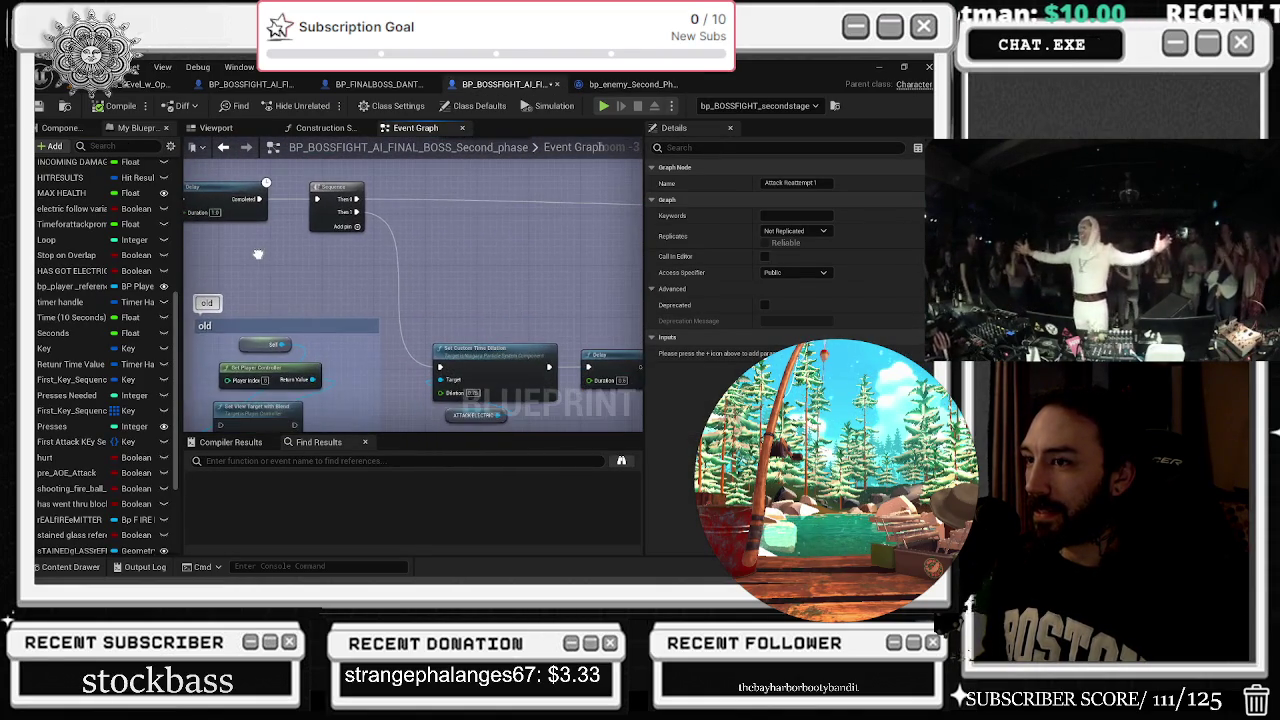
pyautogui.moveTo(258, 254)
pyautogui.mouseDown()
pyautogui.moveTo(229, 229)
pyautogui.moveTo(76, 227)
pyautogui.mouseUp()
pyautogui.moveTo(400, 300)
pyautogui.mouseDown()
pyautogui.moveTo(390, 310)
pyautogui.moveTo(300, 260)
pyautogui.moveTo(330, 300)
pyautogui.moveTo(360, 236)
pyautogui.mouseUp()
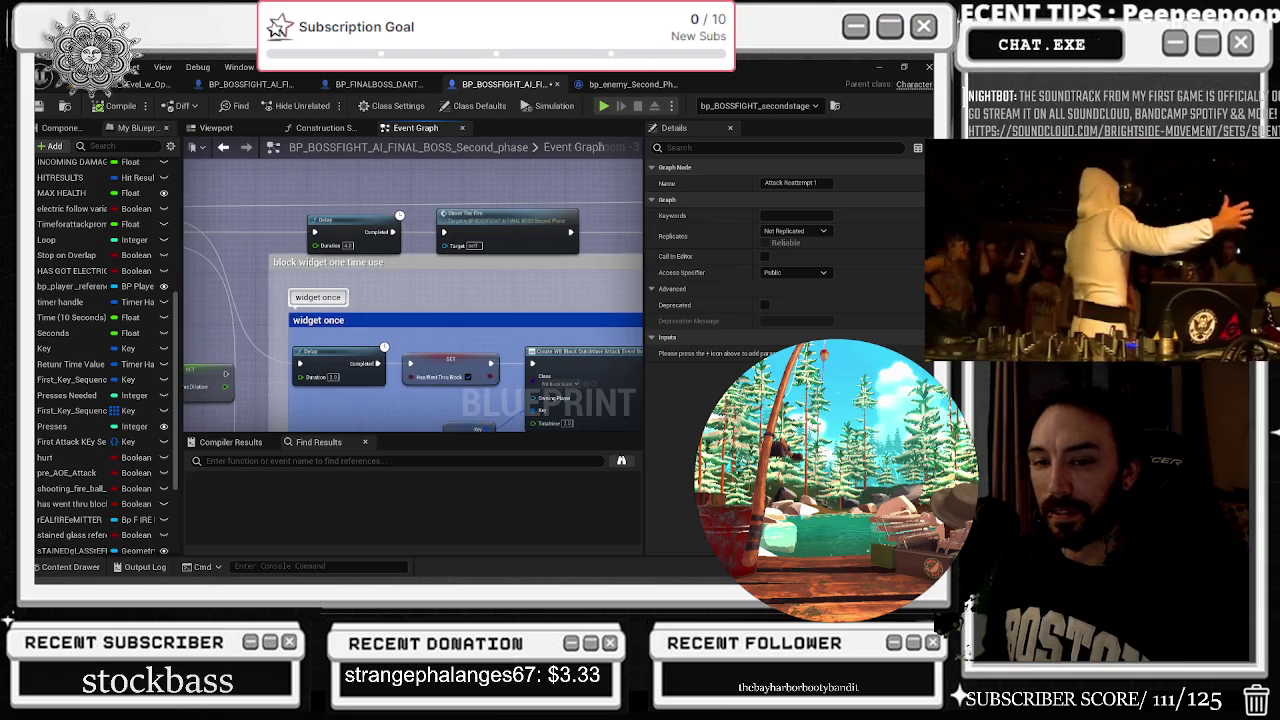
pyautogui.moveTo(420, 300); pyautogui.dragTo(372, 335)
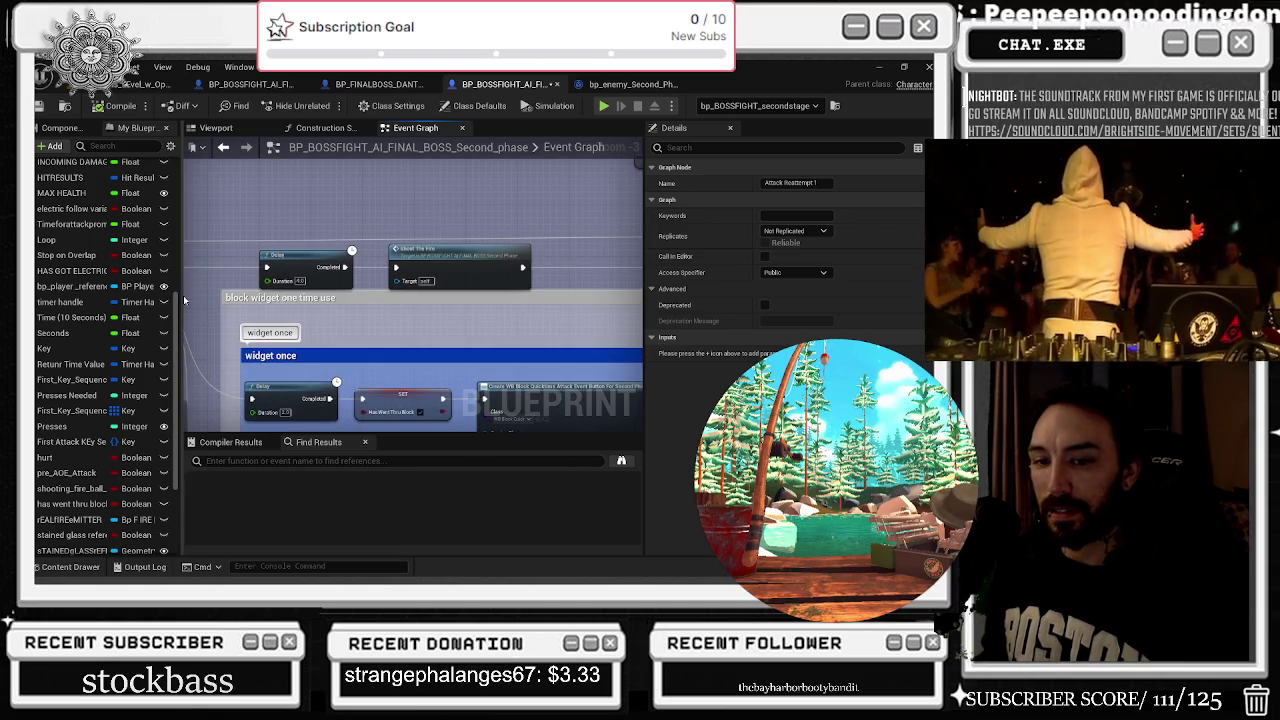
pyautogui.scroll(-1, 385, 251)
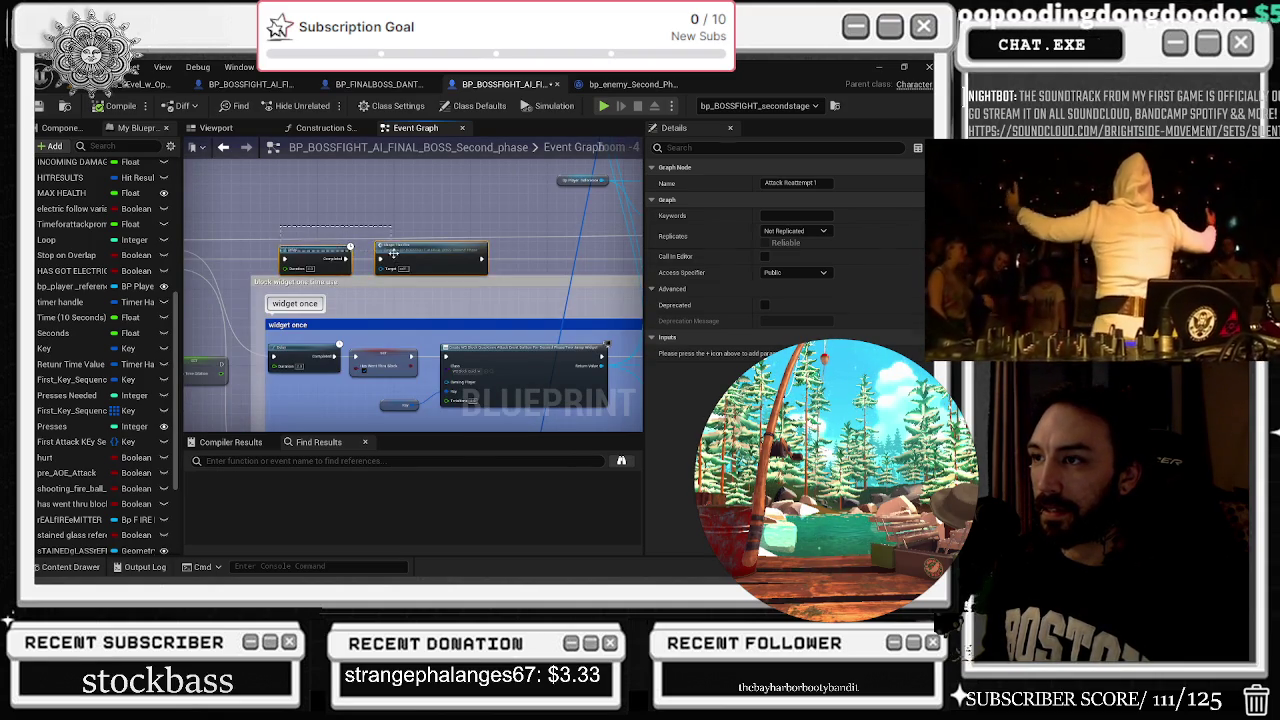
pyautogui.moveTo(378, 254); pyautogui.dragTo(353, 254)
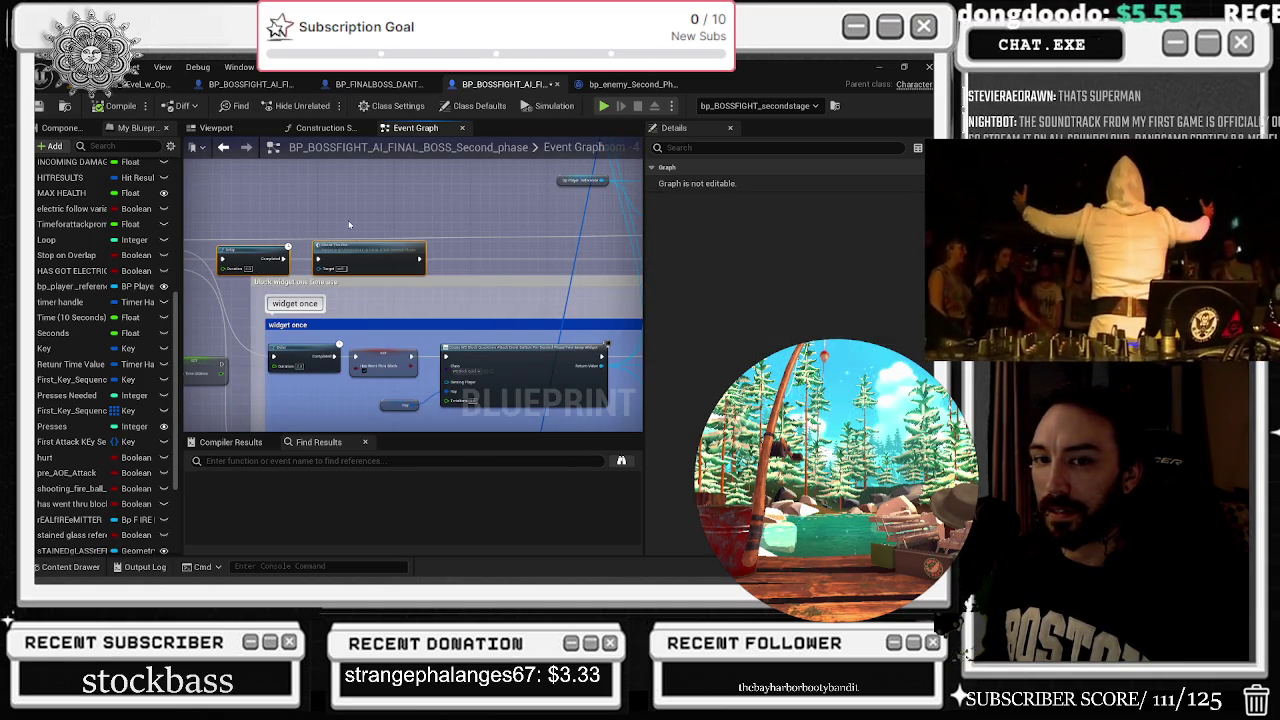
pyautogui.click(373, 230)
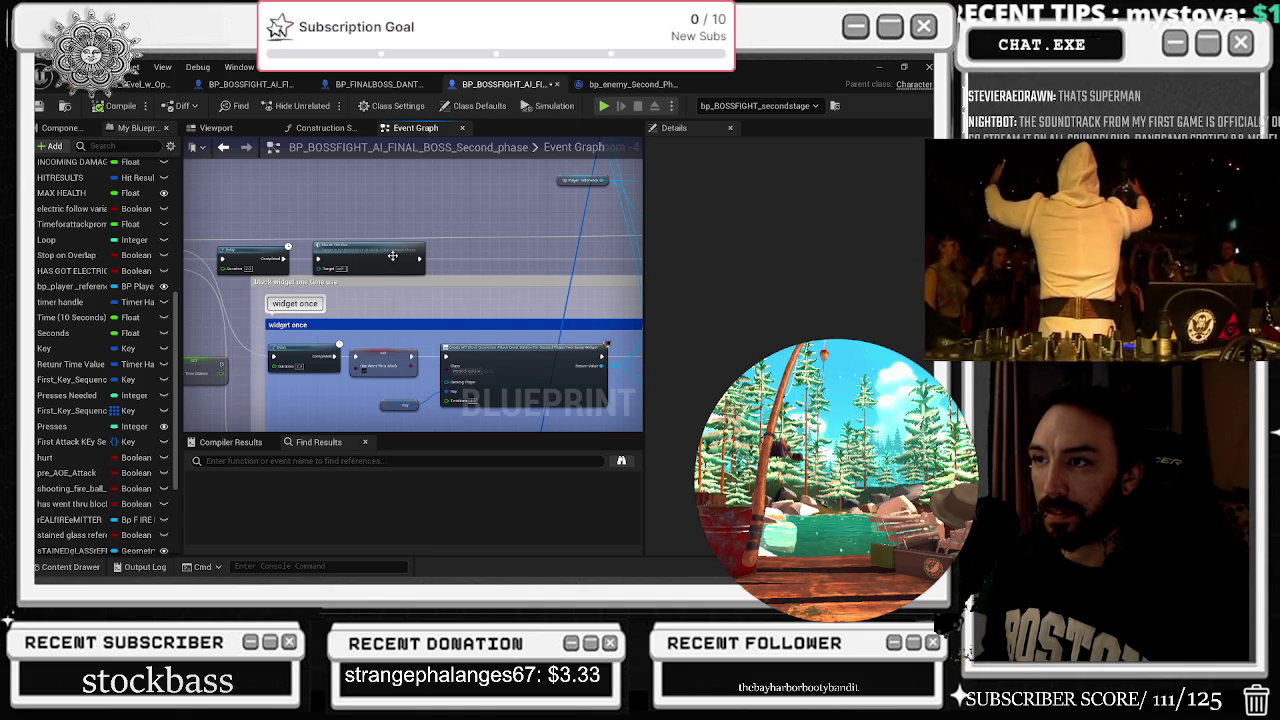
# Step: Pan across the if failed comment and the large pink comment's node row
pyautogui.moveTo(485, 308)
pyautogui.mouseDown()
pyautogui.moveTo(360, 268)
pyautogui.moveTo(260, 266)
pyautogui.moveTo(193, 286)
pyautogui.mouseUp()
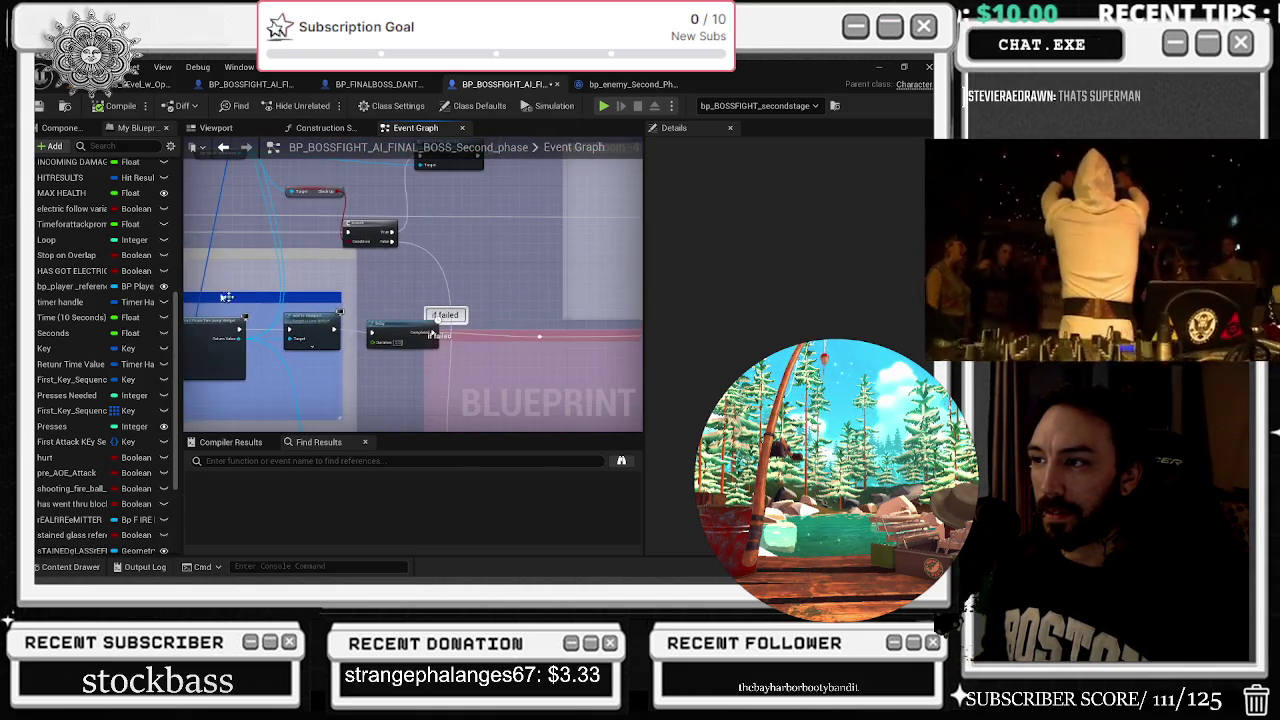
pyautogui.moveTo(390, 324); pyautogui.dragTo(402, 302)
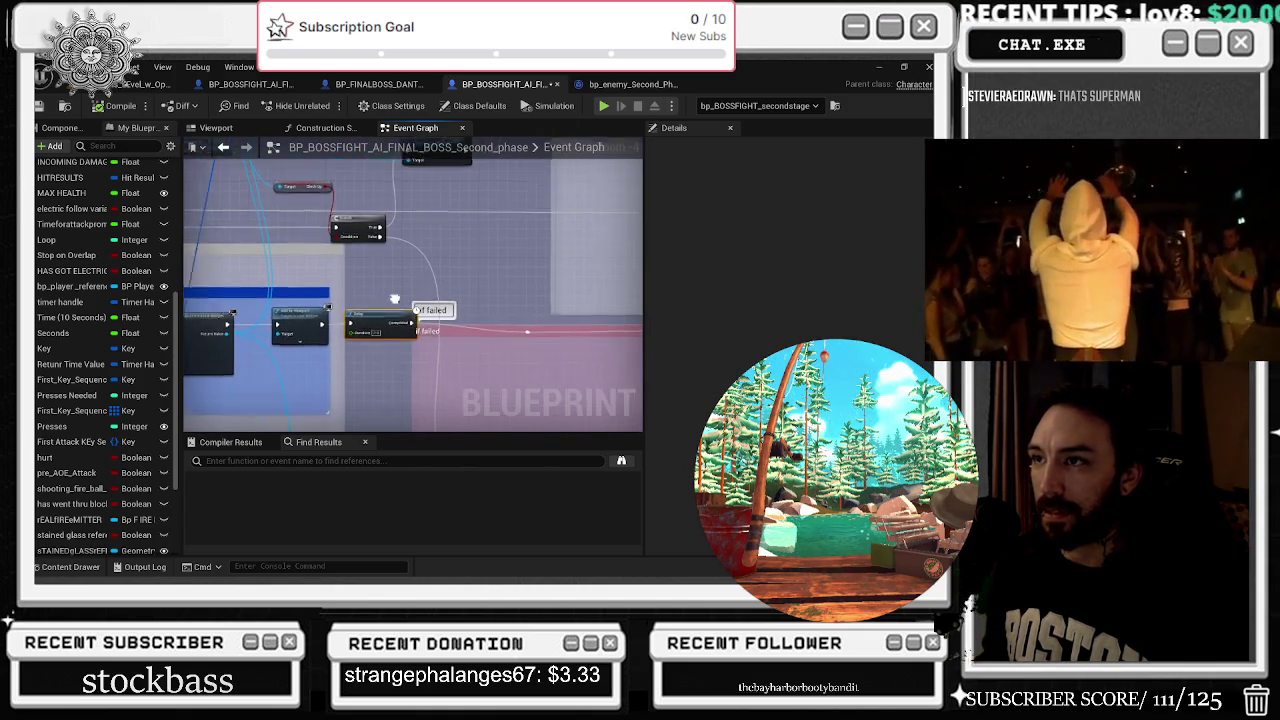
pyautogui.scroll(-2, 402, 302)
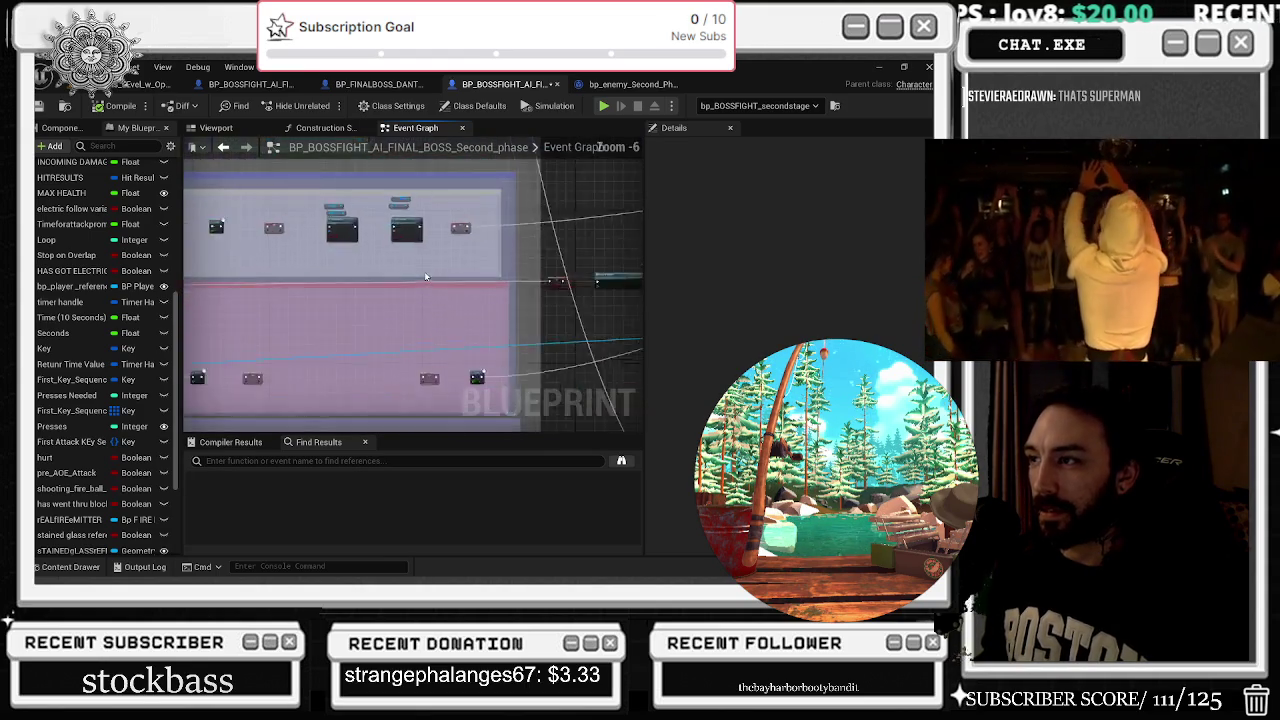
pyautogui.scroll(4, 430, 280)
pyautogui.moveTo(341, 264)
pyautogui.mouseDown()
pyautogui.moveTo(448, 272)
pyautogui.moveTo(390, 285)
pyautogui.moveTo(412, 296)
pyautogui.mouseUp()
pyautogui.scroll(-5, 412, 296)
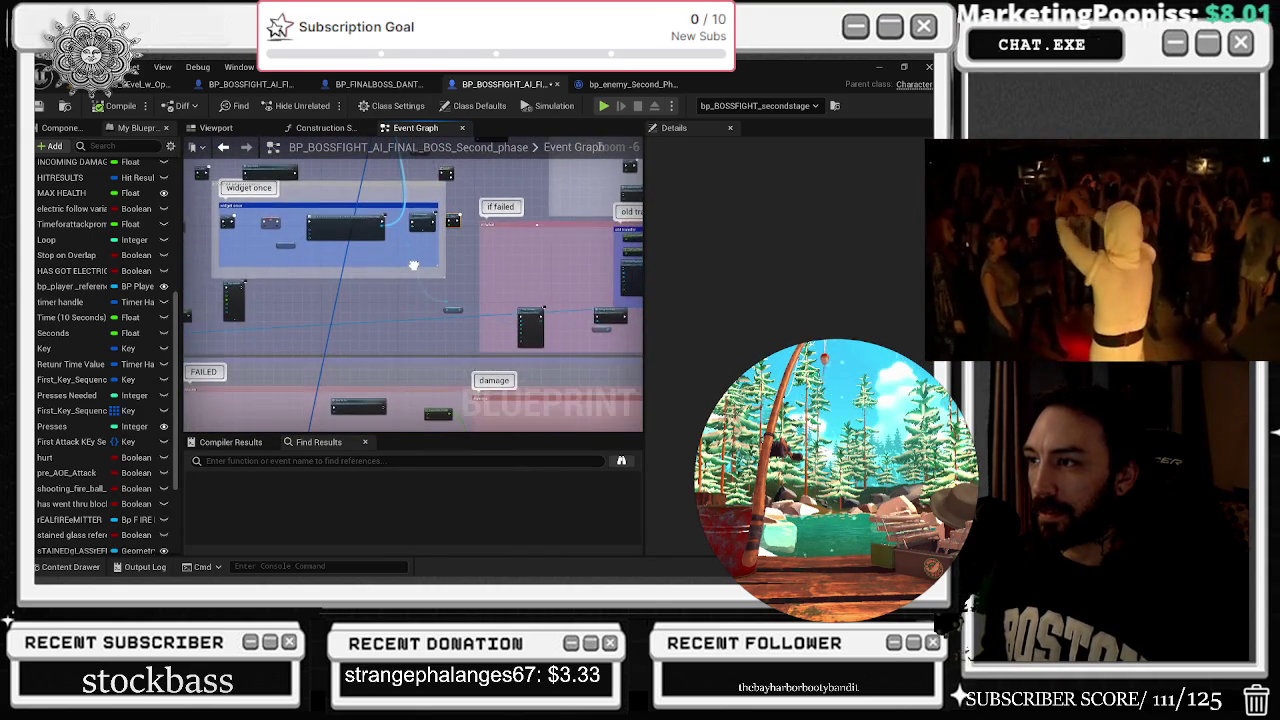
pyautogui.moveTo(290, 320)
pyautogui.mouseDown()
pyautogui.moveTo(355, 261)
pyautogui.moveTo(337, 270)
pyautogui.mouseUp()
pyautogui.scroll(-3, 410, 300)
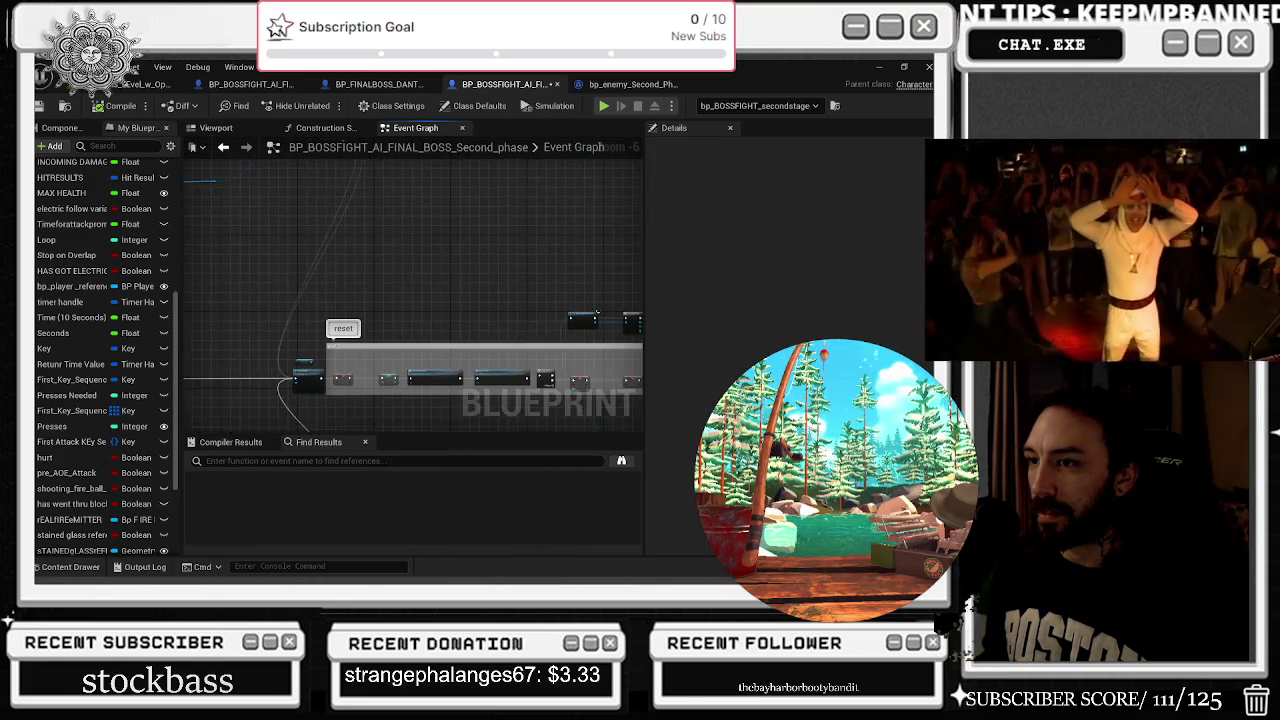
pyautogui.scroll(5, 353, 294)
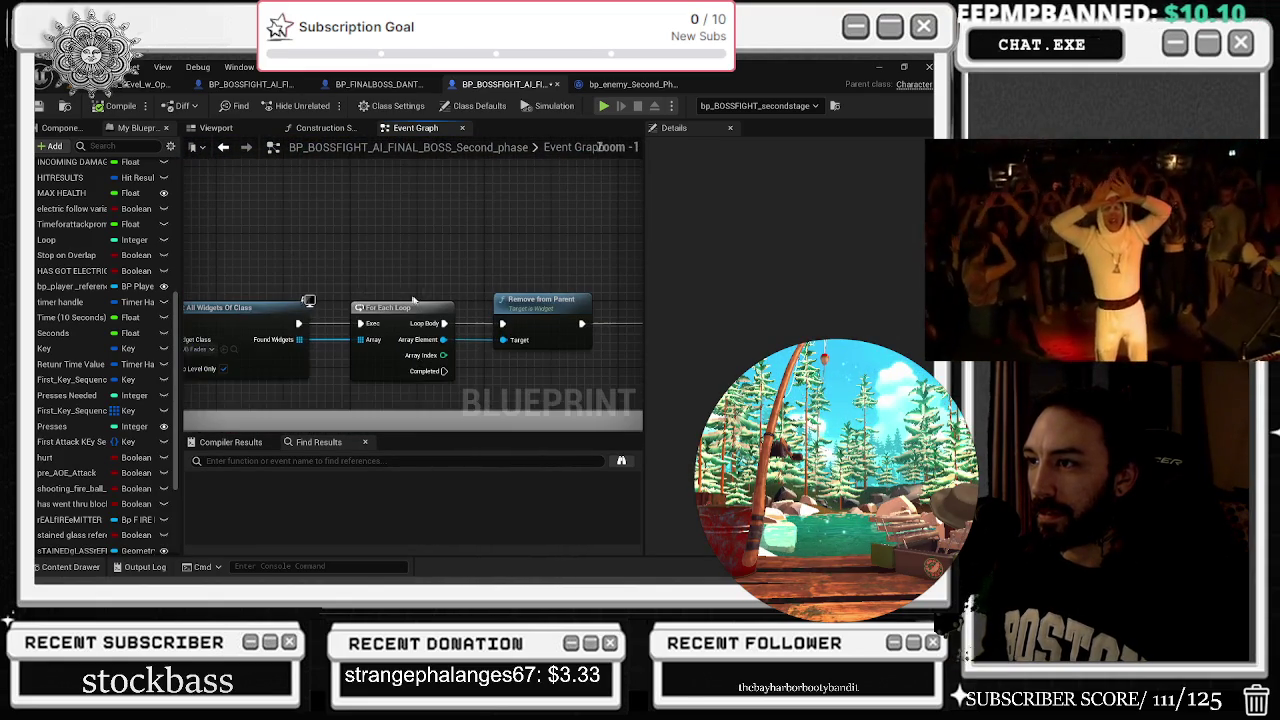
pyautogui.scroll(-6, 465, 267)
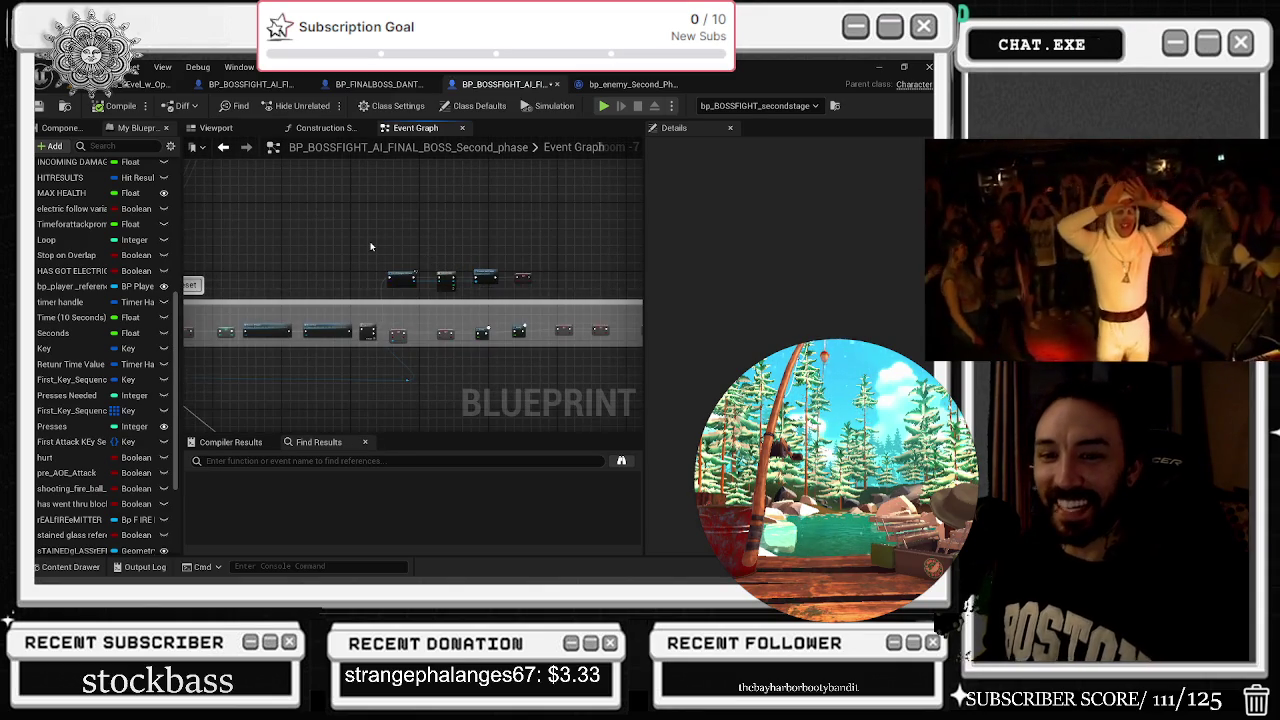
# Step: Review the reset and FAILED comment groups, then switch to the Twitch stream window
pyautogui.scroll(-2, 362, 245)
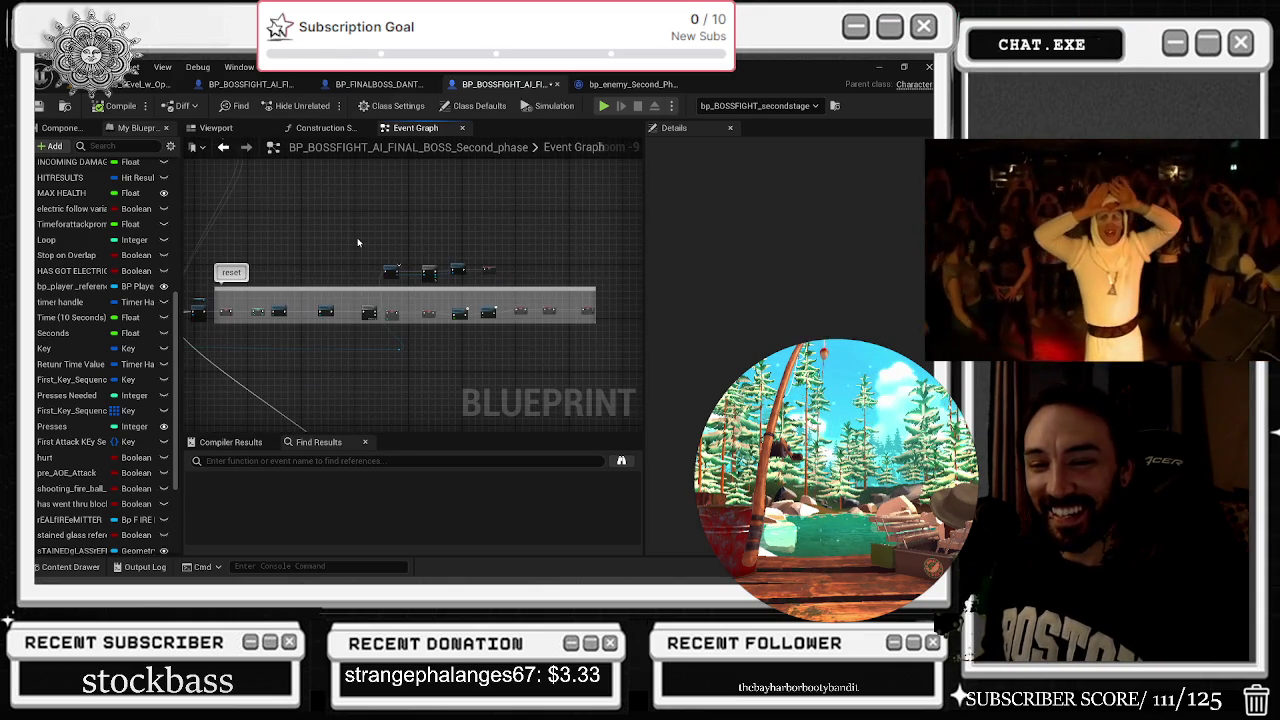
pyautogui.moveTo(339, 240); pyautogui.dragTo(590, 244)
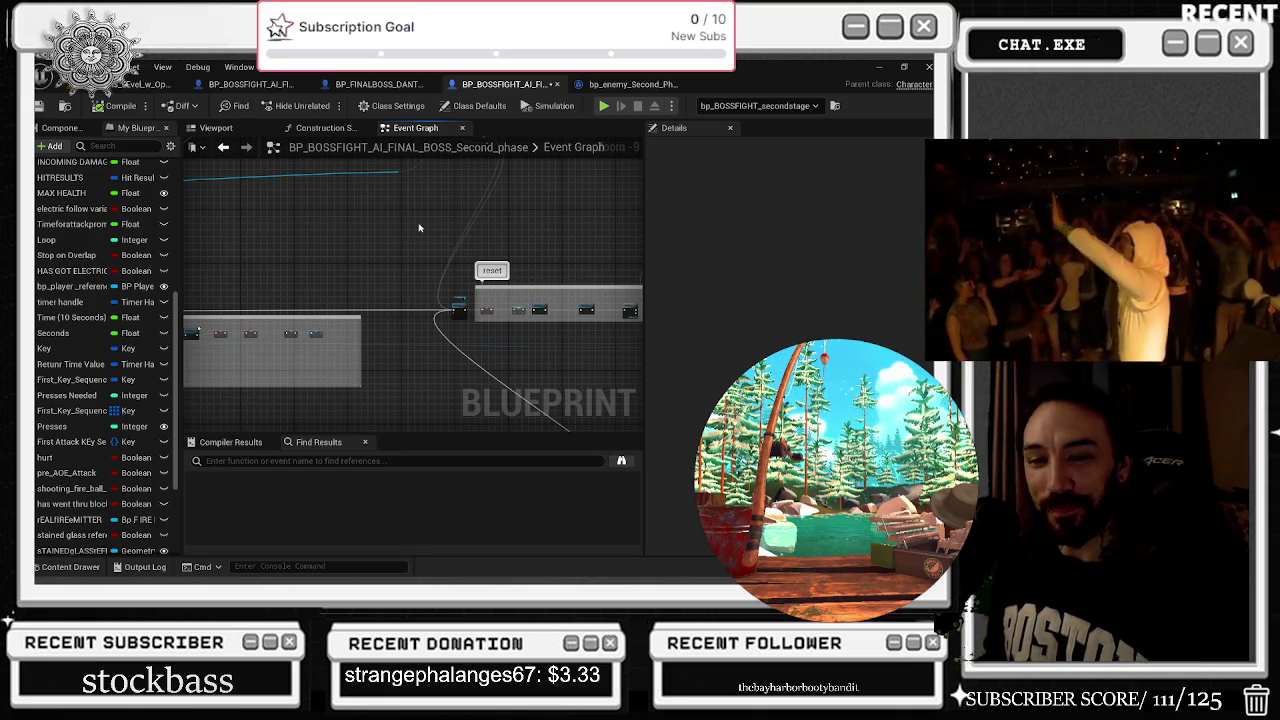
pyautogui.moveTo(419, 228)
pyautogui.mouseDown()
pyautogui.moveTo(574, 237)
pyautogui.moveTo(448, 240)
pyautogui.moveTo(388, 219)
pyautogui.mouseUp()
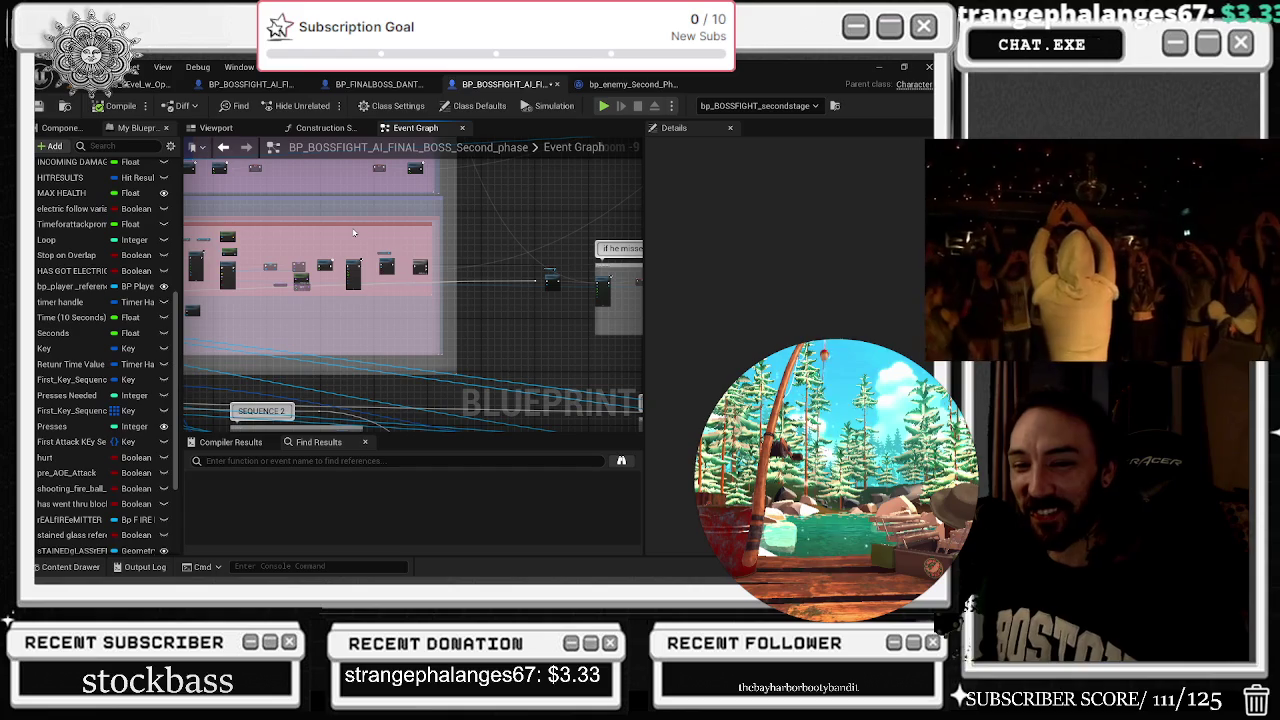
pyautogui.scroll(-3, 321, 259)
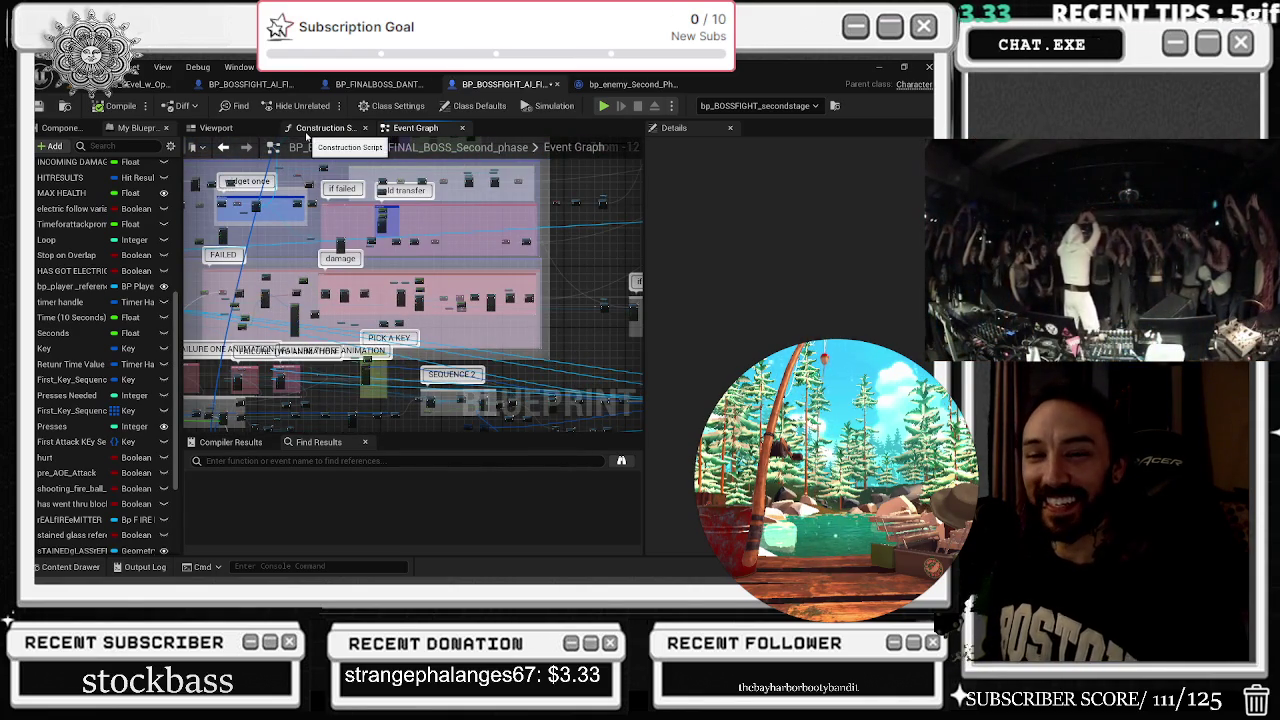
pyautogui.hotkey('alt', 'Tab')
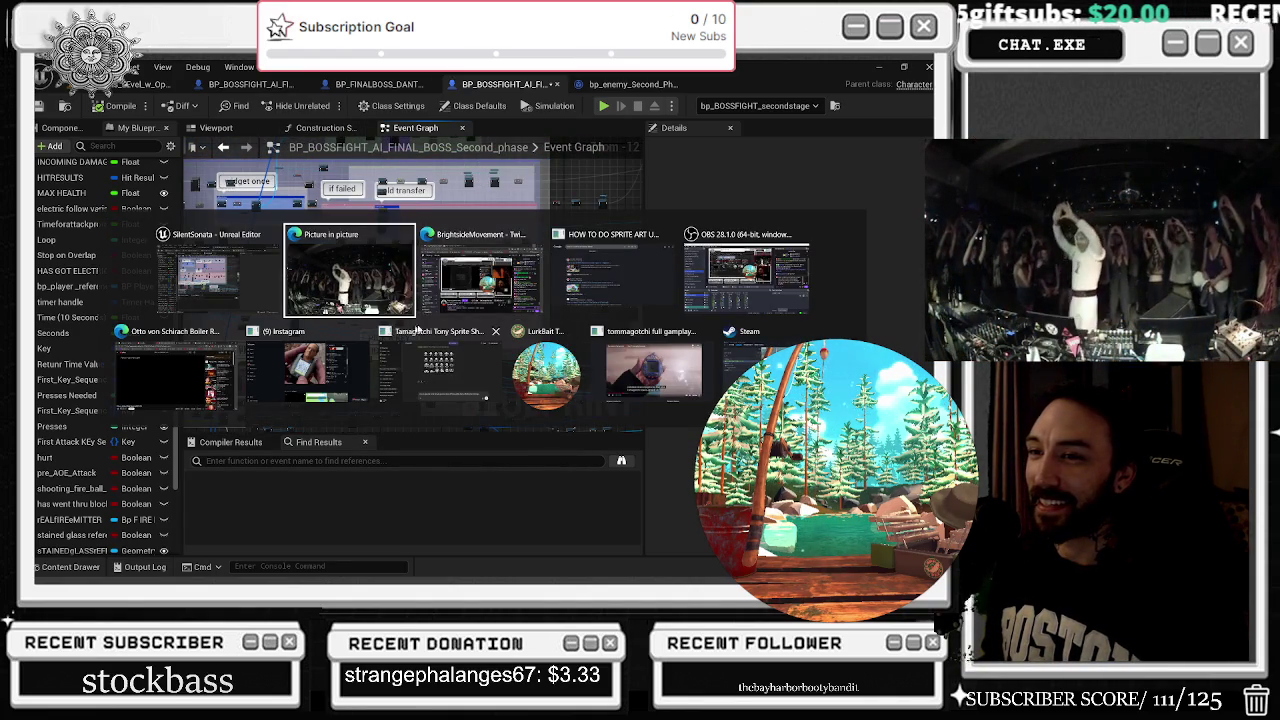
pyautogui.click(528, 276)
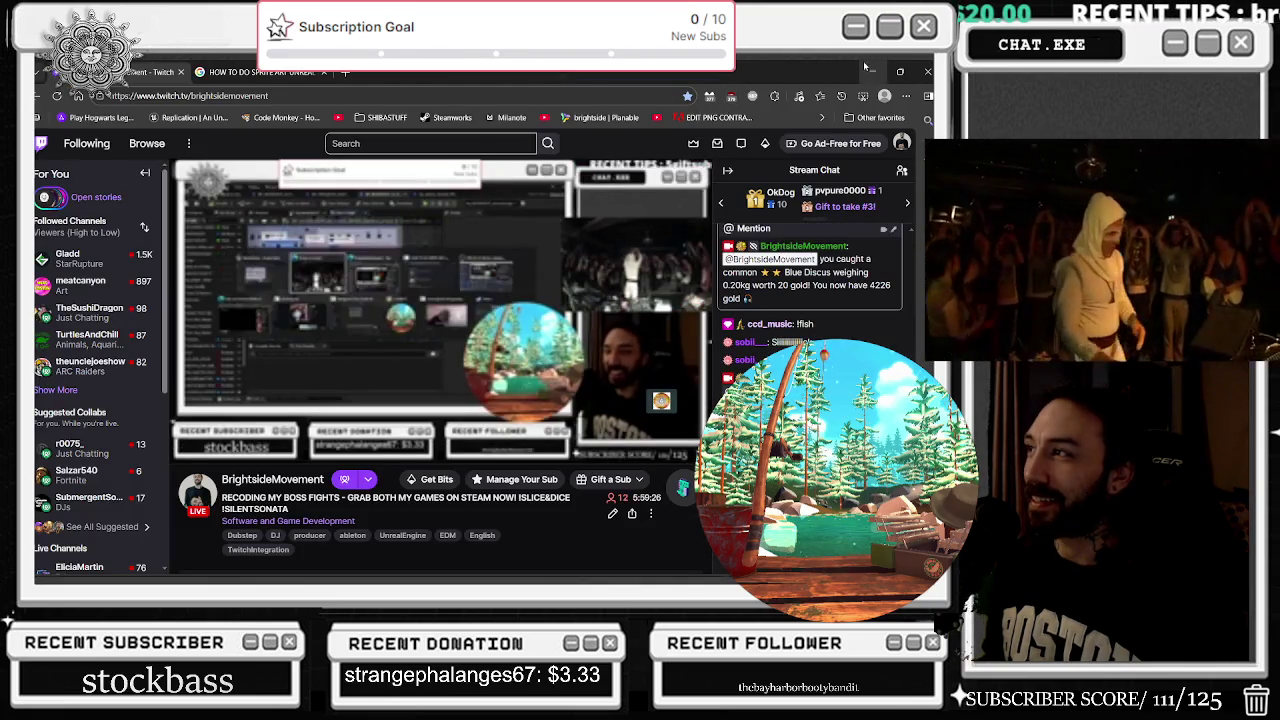
# Step: Back in the editor, view the attack 2 comment, then open the bp_enemy_Second_Phase Sequencer Events graph
pyautogui.hotkey('alt', 'Tab')
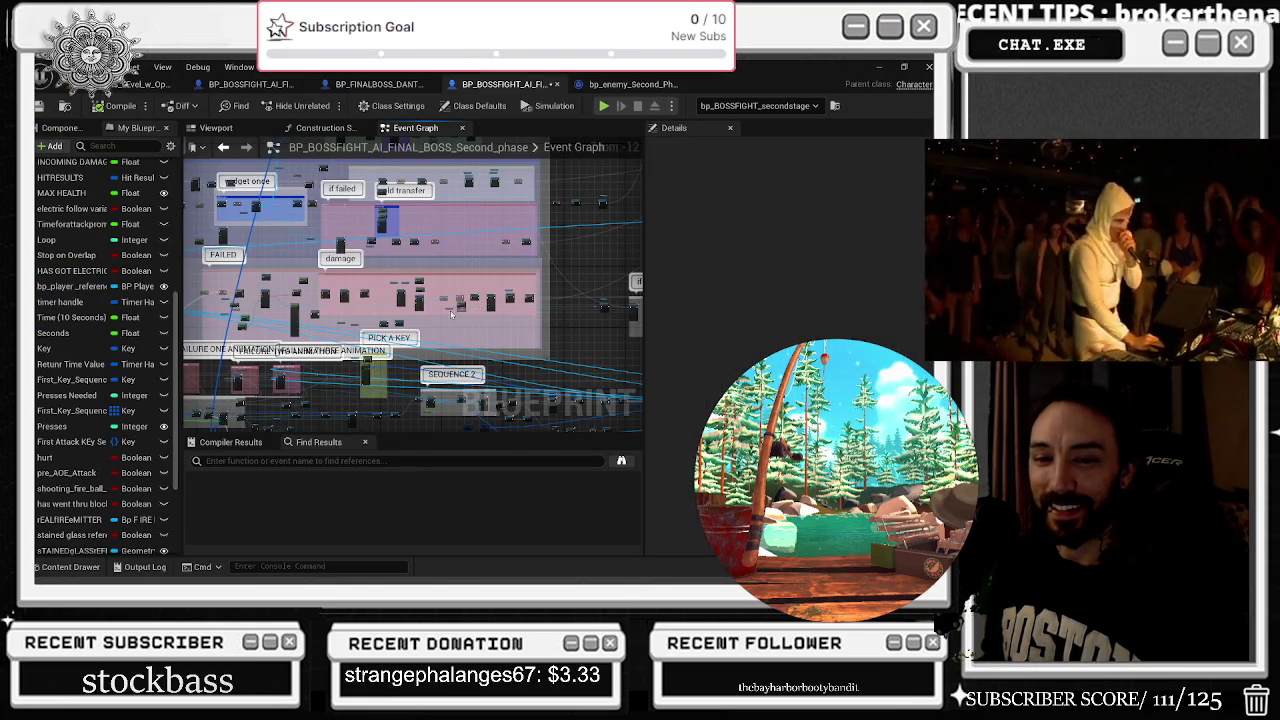
pyautogui.moveTo(361, 330); pyautogui.dragTo(561, 307)
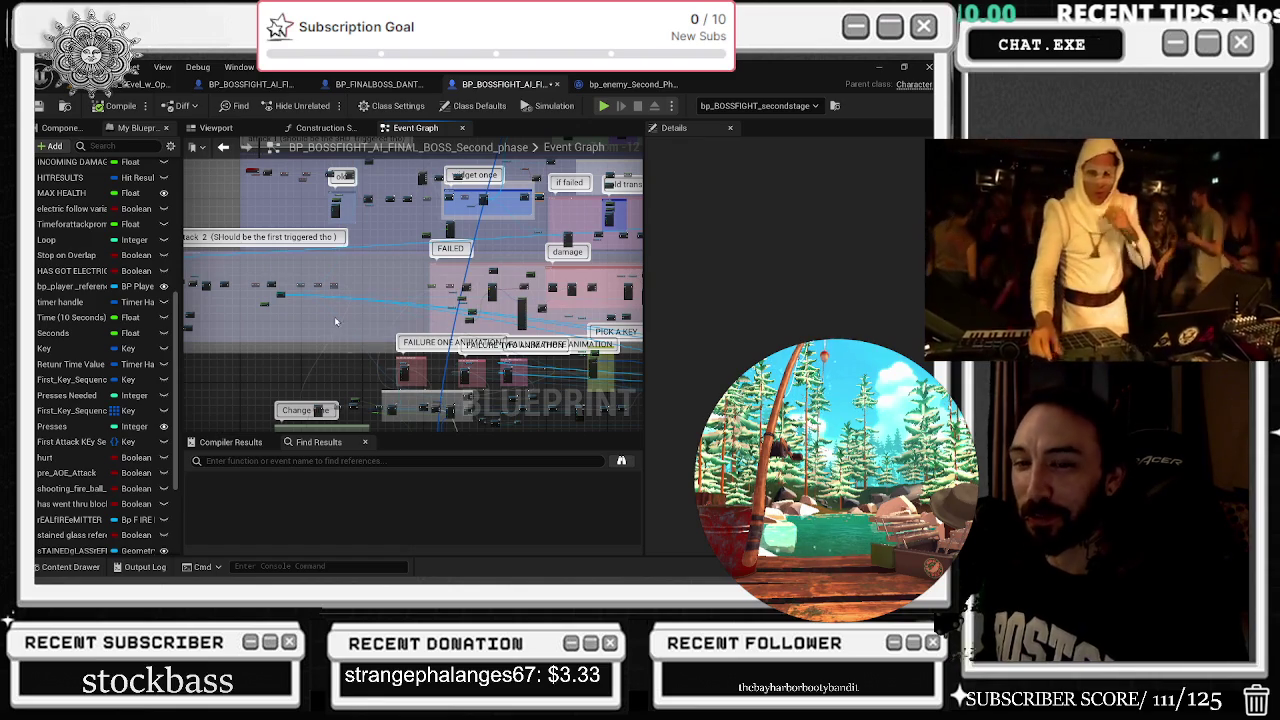
pyautogui.scroll(7, 338, 324)
pyautogui.moveTo(369, 296)
pyautogui.mouseDown()
pyautogui.moveTo(363, 317)
pyautogui.moveTo(460, 289)
pyautogui.moveTo(500, 294)
pyautogui.mouseUp()
pyautogui.moveTo(391, 292)
pyautogui.mouseDown()
pyautogui.moveTo(383, 300)
pyautogui.moveTo(446, 315)
pyautogui.moveTo(500, 354)
pyautogui.moveTo(446, 340)
pyautogui.mouseUp()
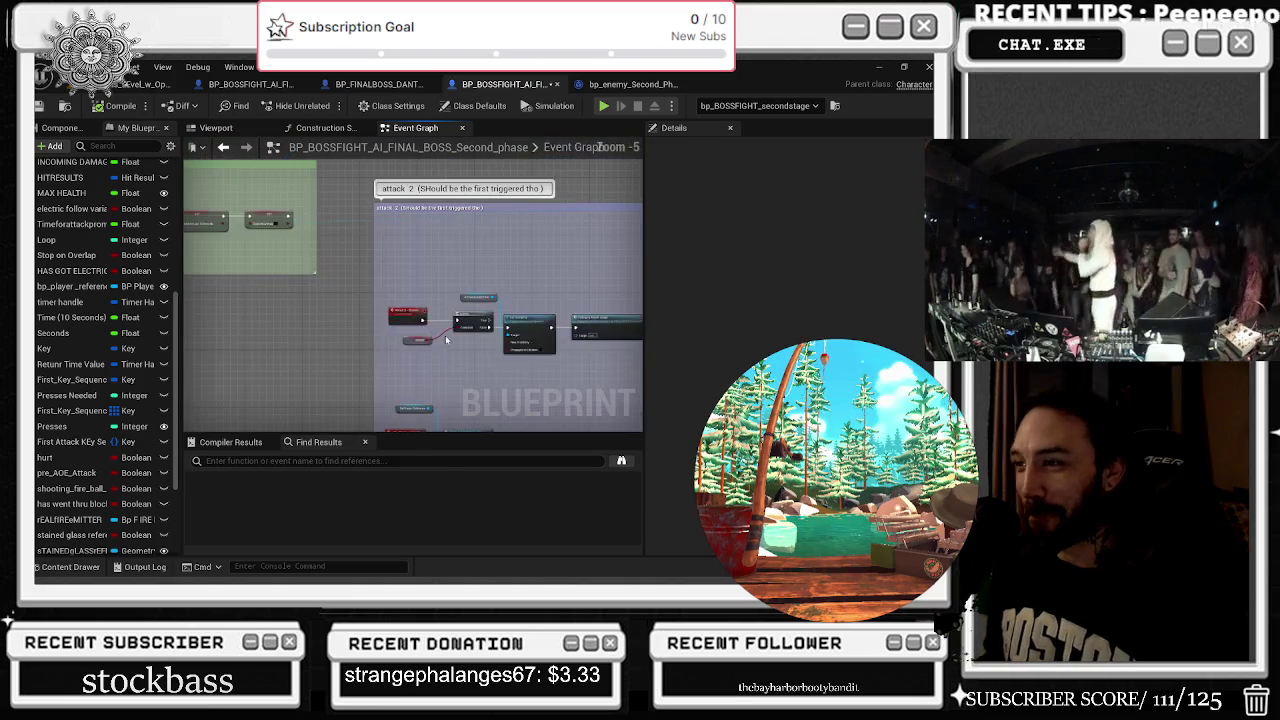
pyautogui.scroll(-3, 446, 340)
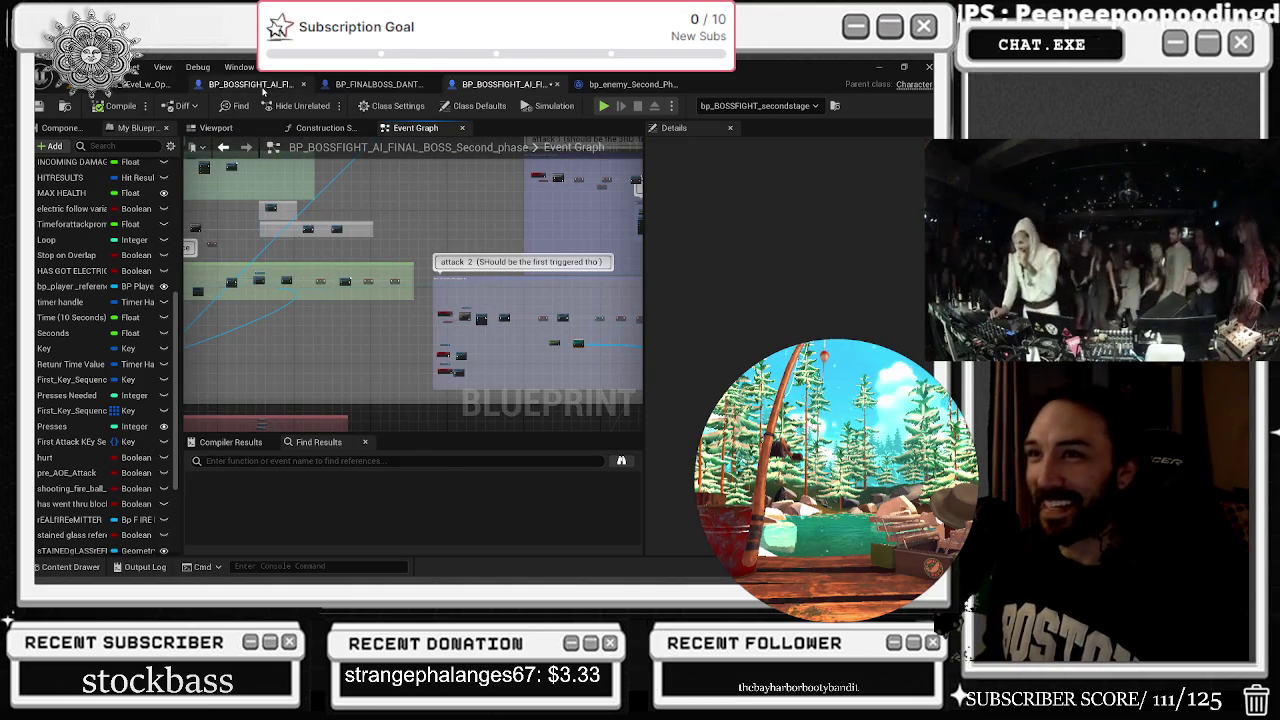
pyautogui.click(588, 86)
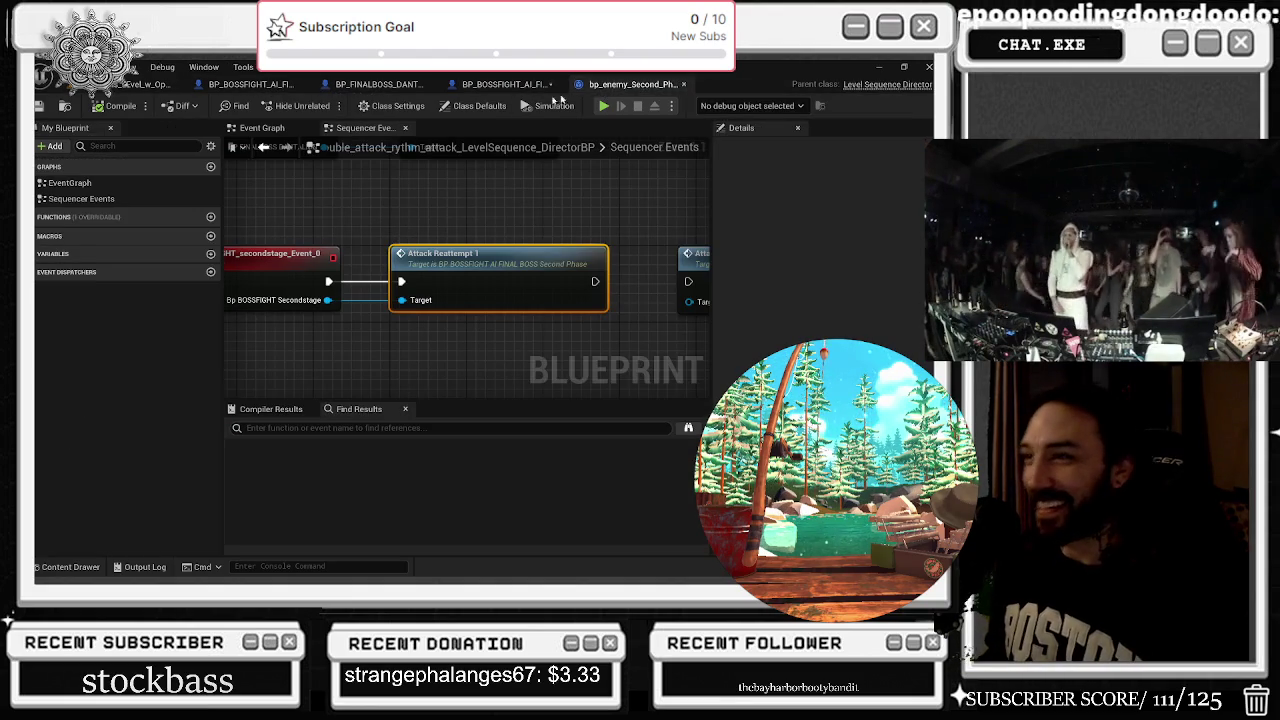
pyautogui.scroll(-3, 530, 250)
pyautogui.scroll(-2, 514, 266)
pyautogui.scroll(2, 497, 362)
pyautogui.scroll(-2, 530, 318)
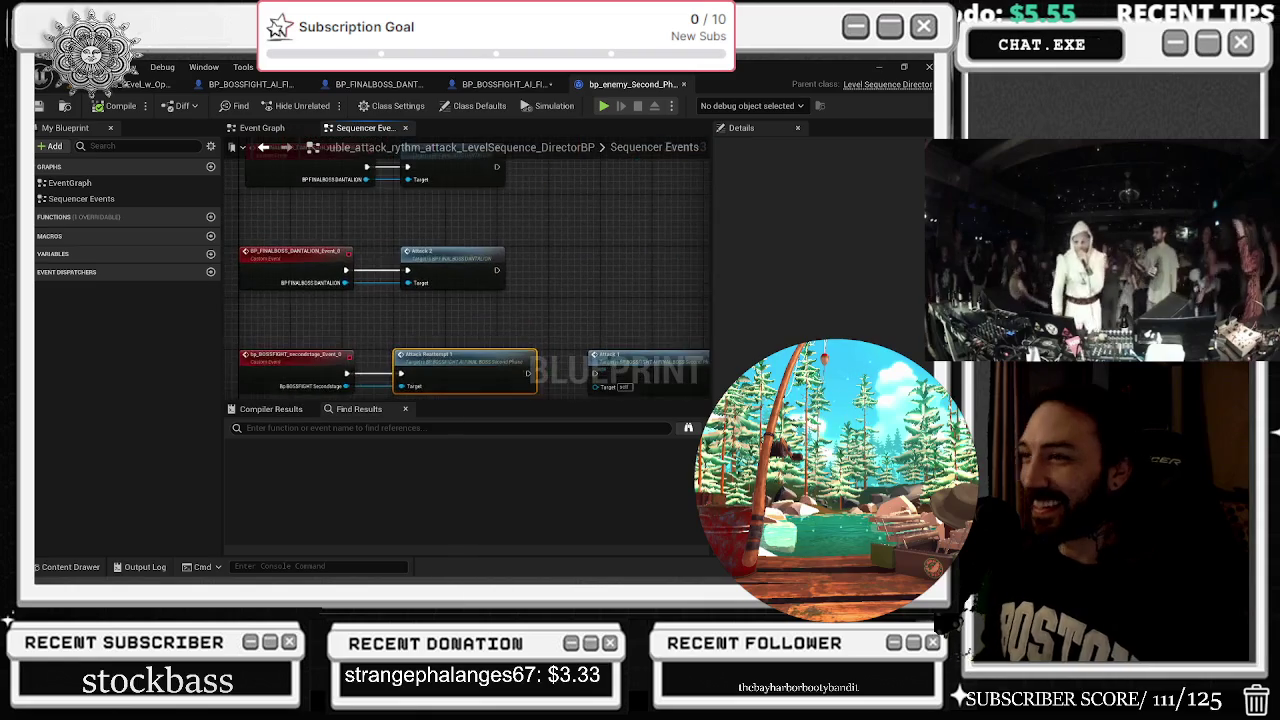
pyautogui.scroll(1, 497, 289)
pyautogui.click(497, 289)
pyautogui.doubleClick(497, 289)
pyautogui.scroll(-6, 530, 259)
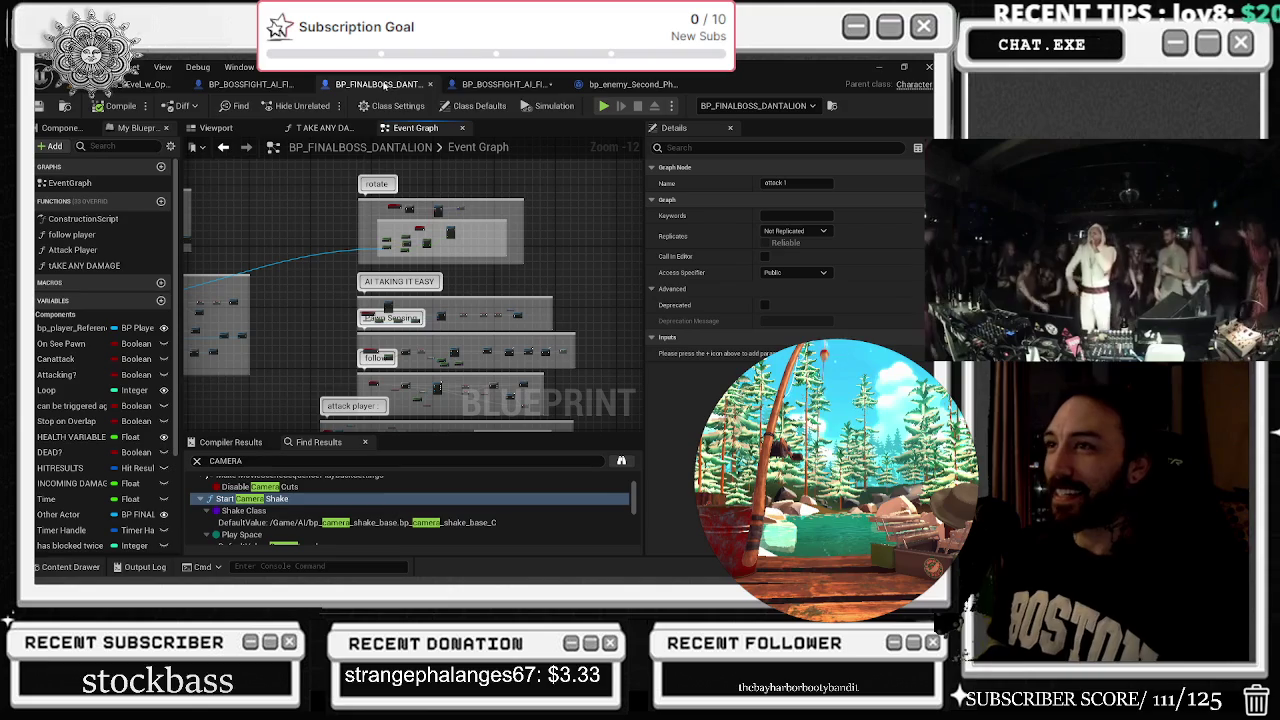
pyautogui.click(536, 85)
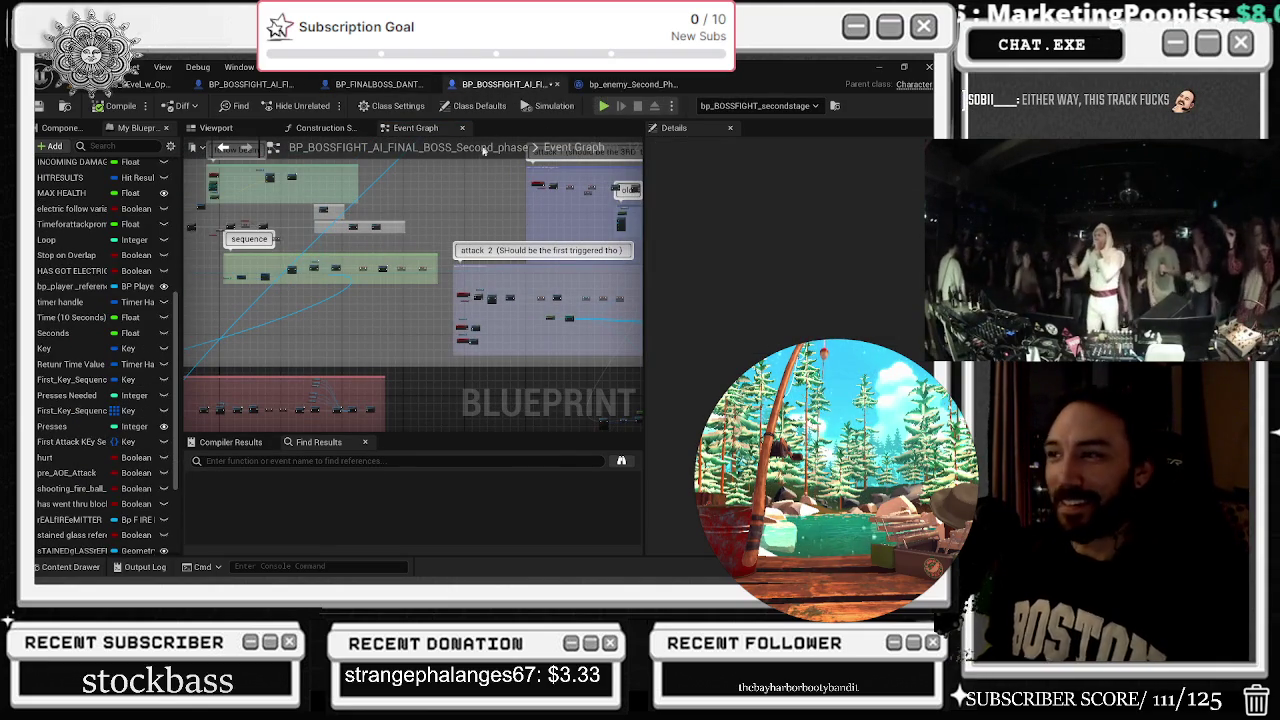
pyautogui.moveTo(474, 179)
pyautogui.mouseDown()
pyautogui.moveTo(396, 266)
pyautogui.moveTo(185, 433)
pyautogui.mouseUp()
pyautogui.scroll(3, 186, 434)
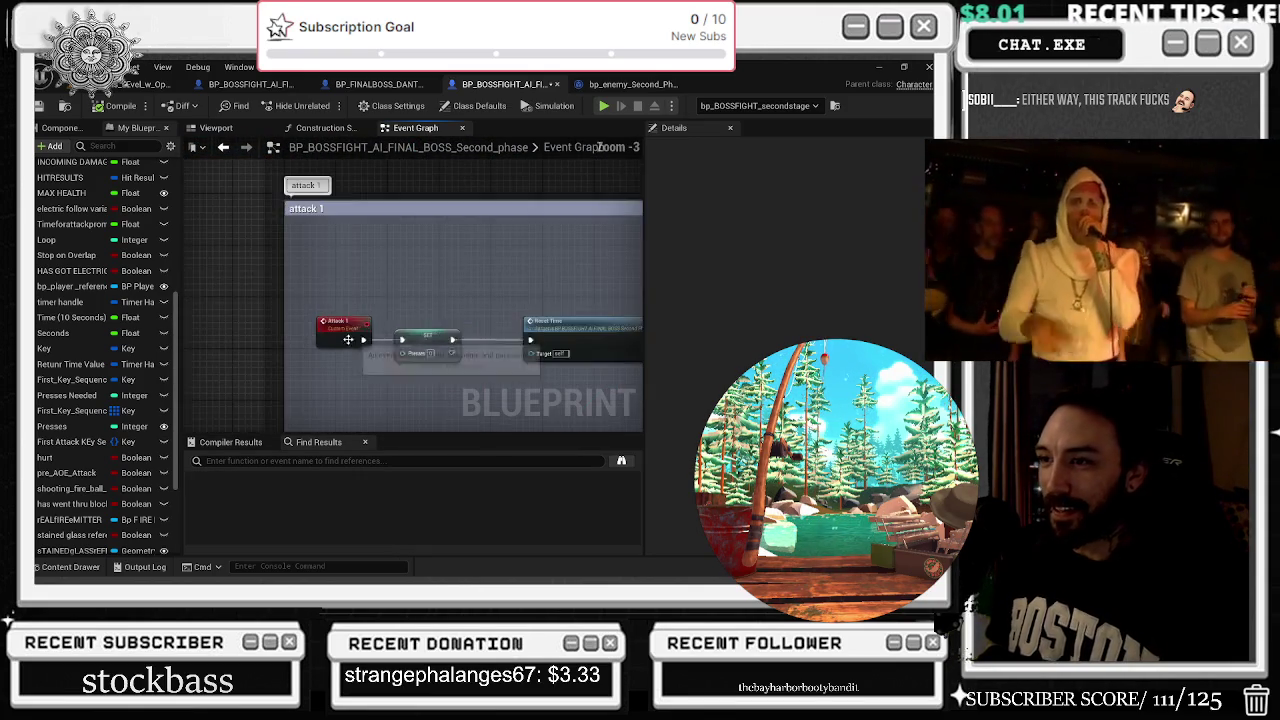
pyautogui.scroll(5, 517, 321)
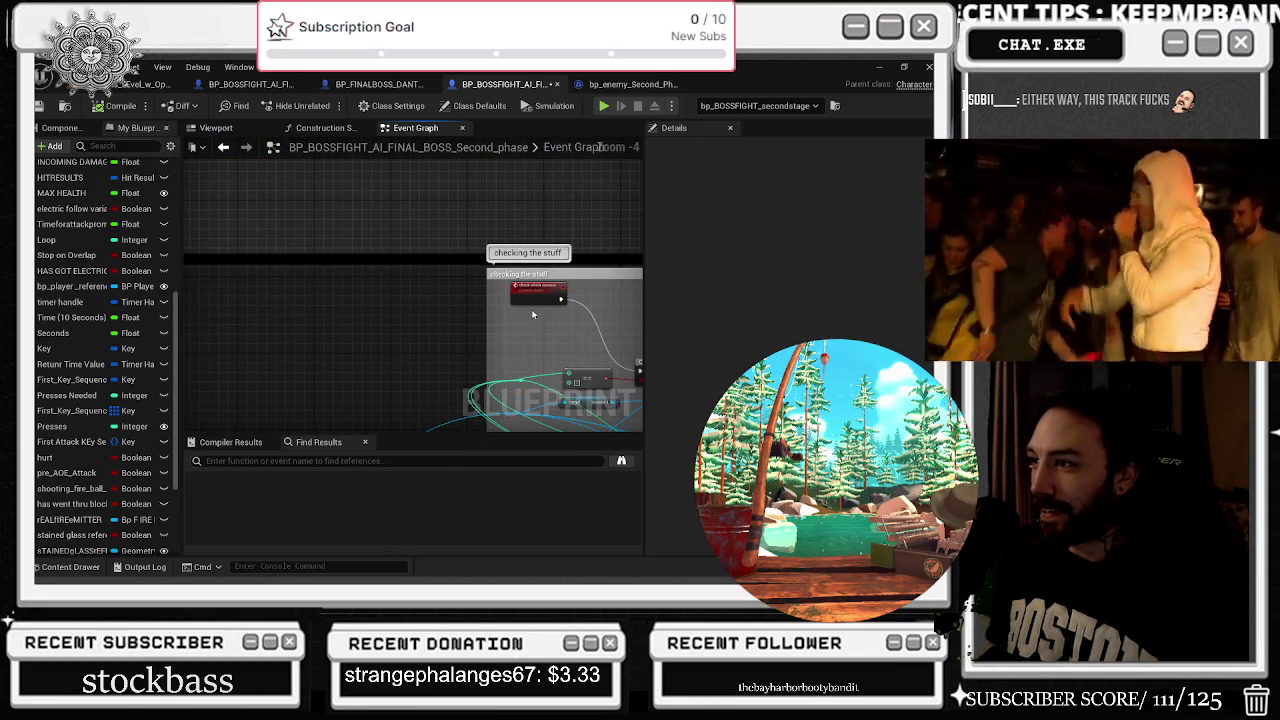
pyautogui.scroll(-8, 533, 315)
pyautogui.moveTo(533, 315); pyautogui.dragTo(453, 186)
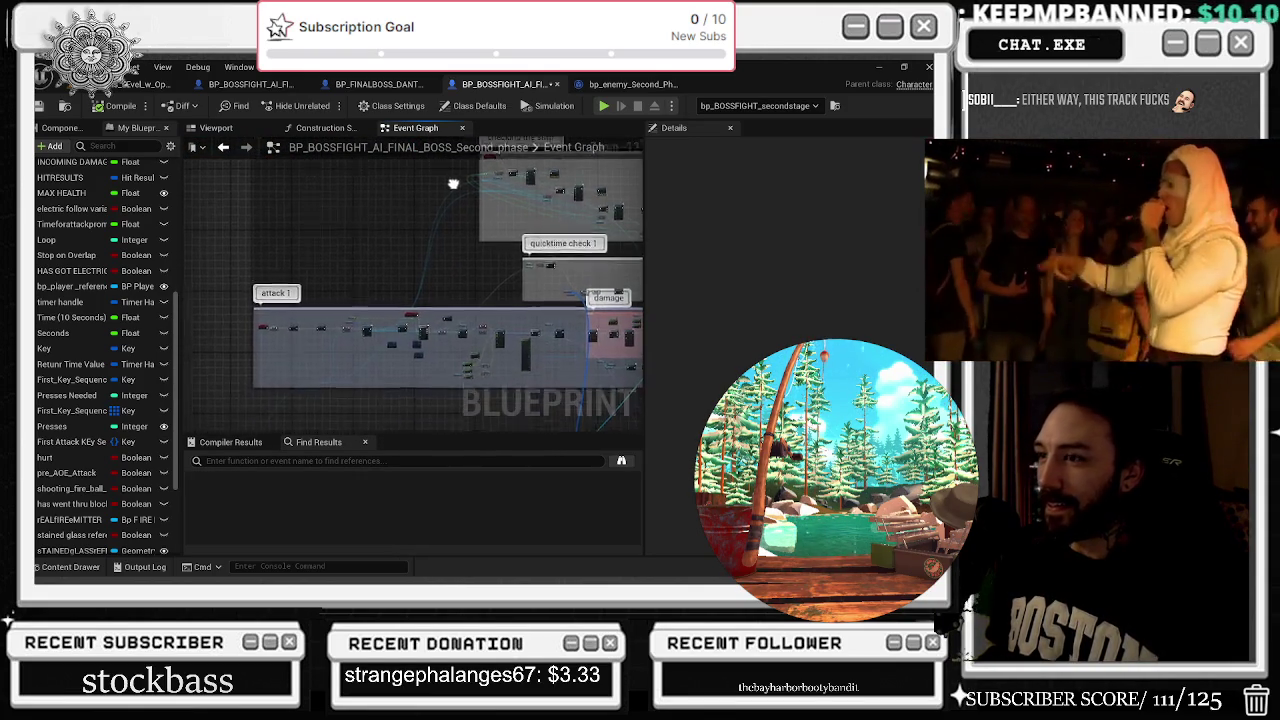
pyautogui.scroll(4, 513, 293)
pyautogui.scroll(5, 513, 293)
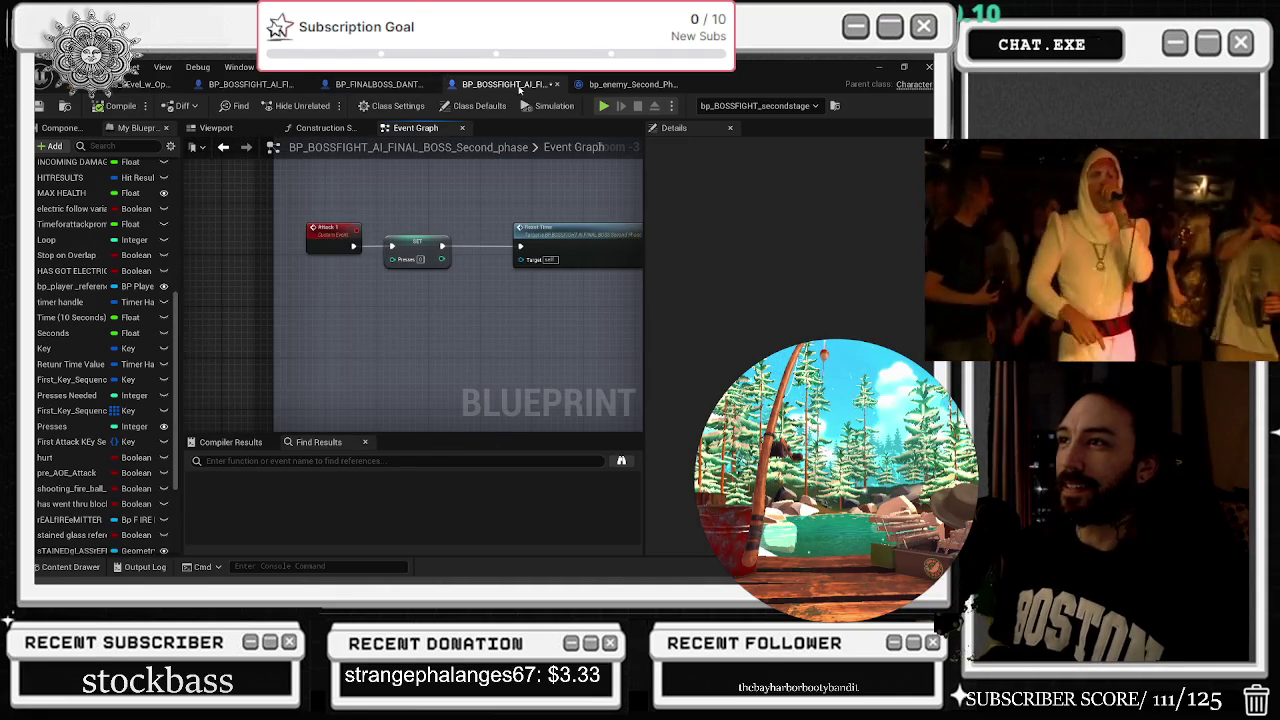
pyautogui.click(630, 84)
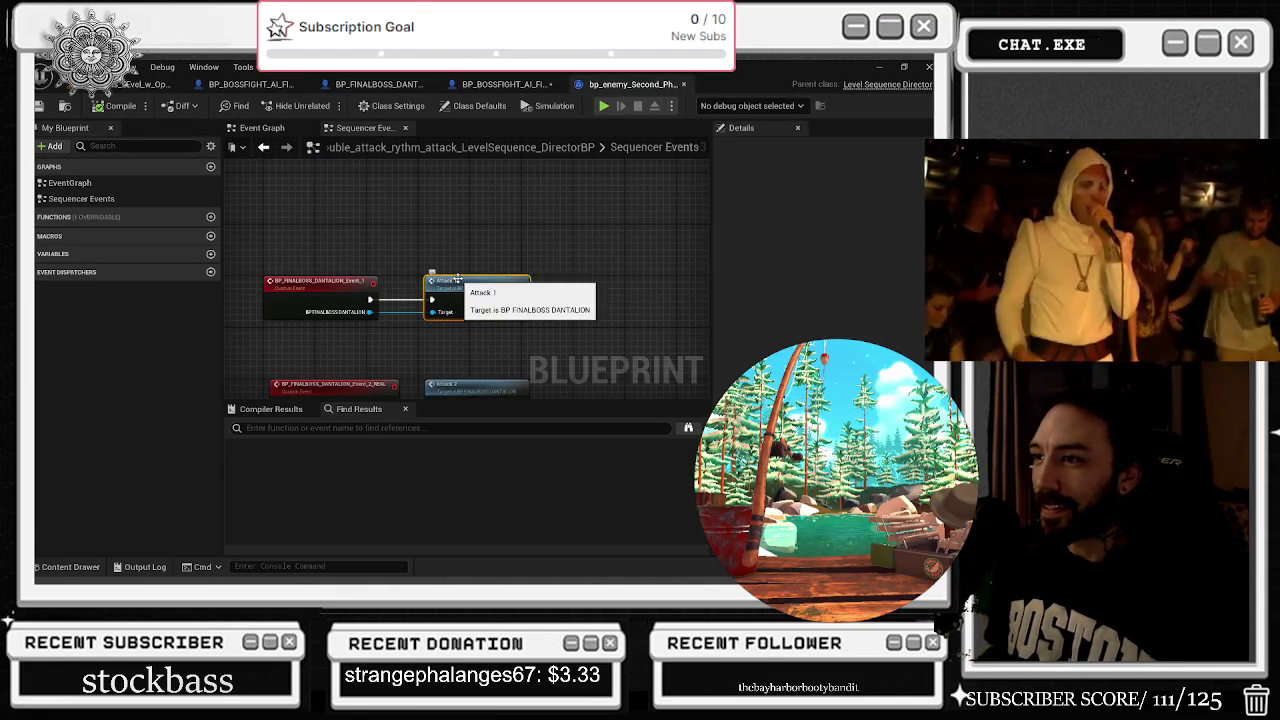
pyautogui.doubleClick(445, 284)
pyautogui.scroll(-3, 433, 296)
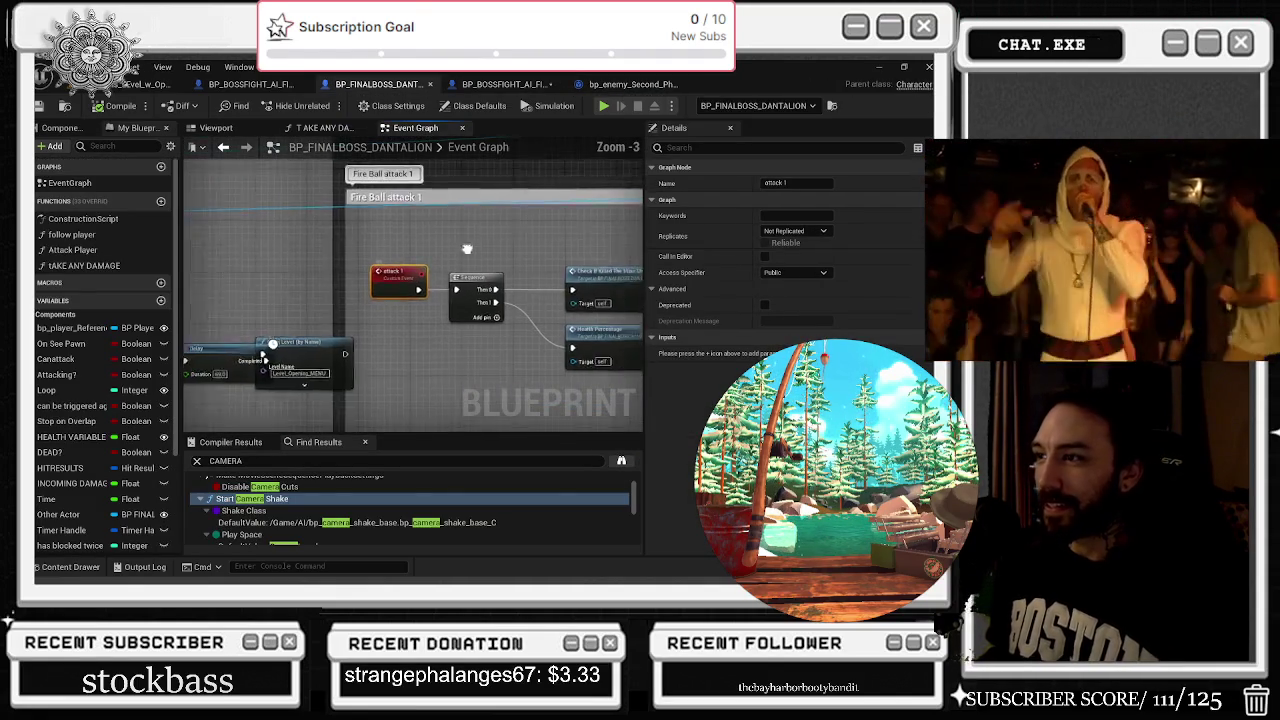
pyautogui.click(625, 85)
pyautogui.scroll(2, 440, 176)
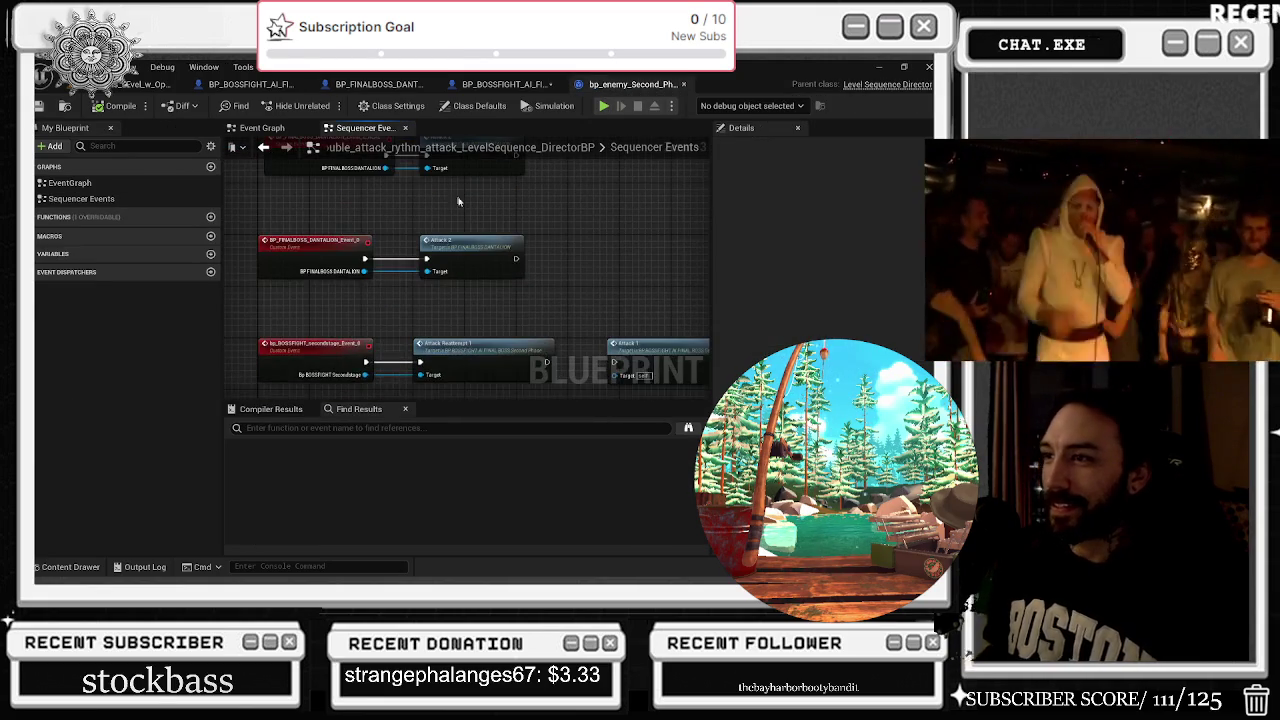
pyautogui.moveTo(552, 331)
pyautogui.mouseDown()
pyautogui.moveTo(522, 160)
pyautogui.moveTo(531, 349)
pyautogui.moveTo(520, 290)
pyautogui.mouseUp()
# Step: Close the level's Sequencer panel and return to the BP_BOSSFIGHT_AI_FINAL_BOSS_Second_phase Event Graph
pyautogui.click(155, 84)
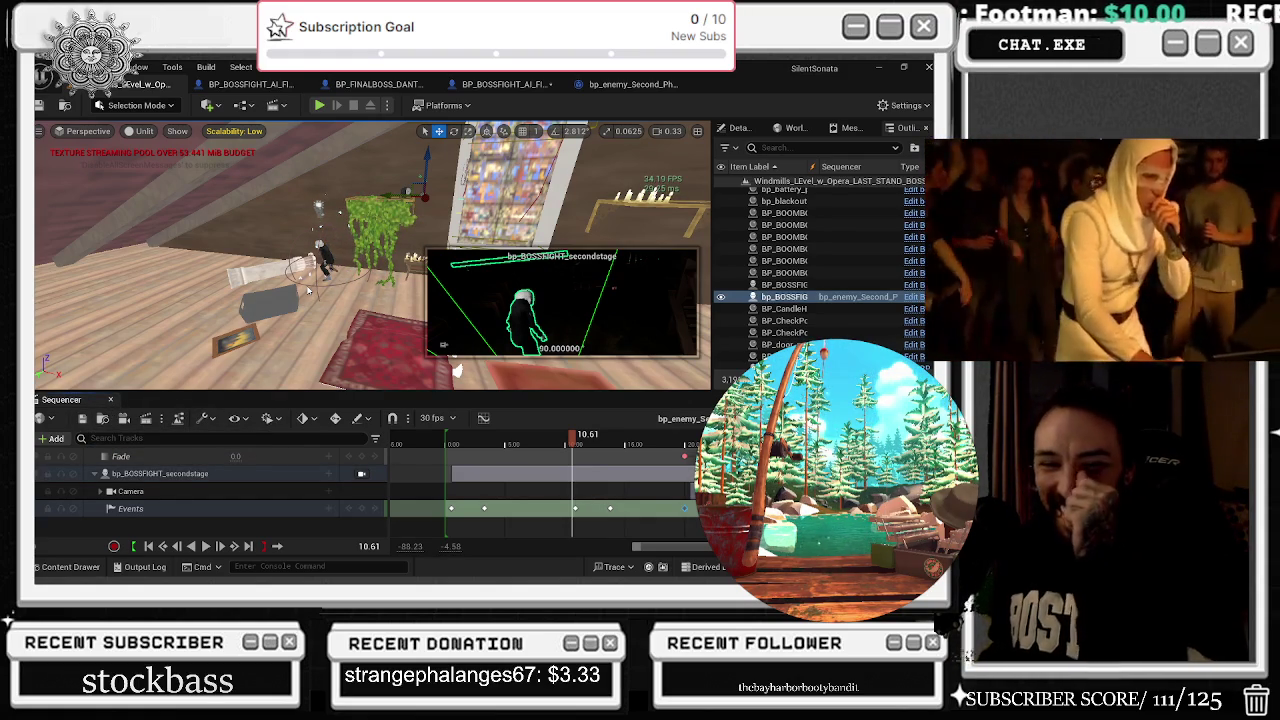
pyautogui.click(110, 399)
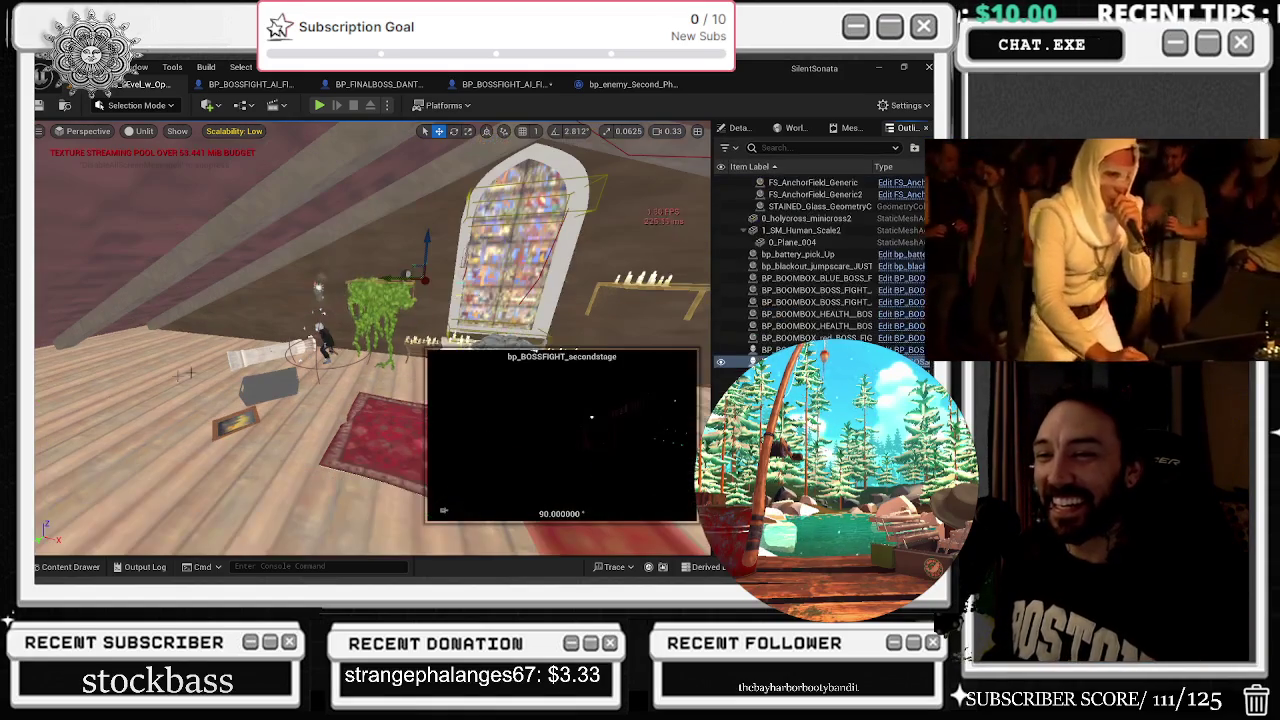
pyautogui.click(250, 84)
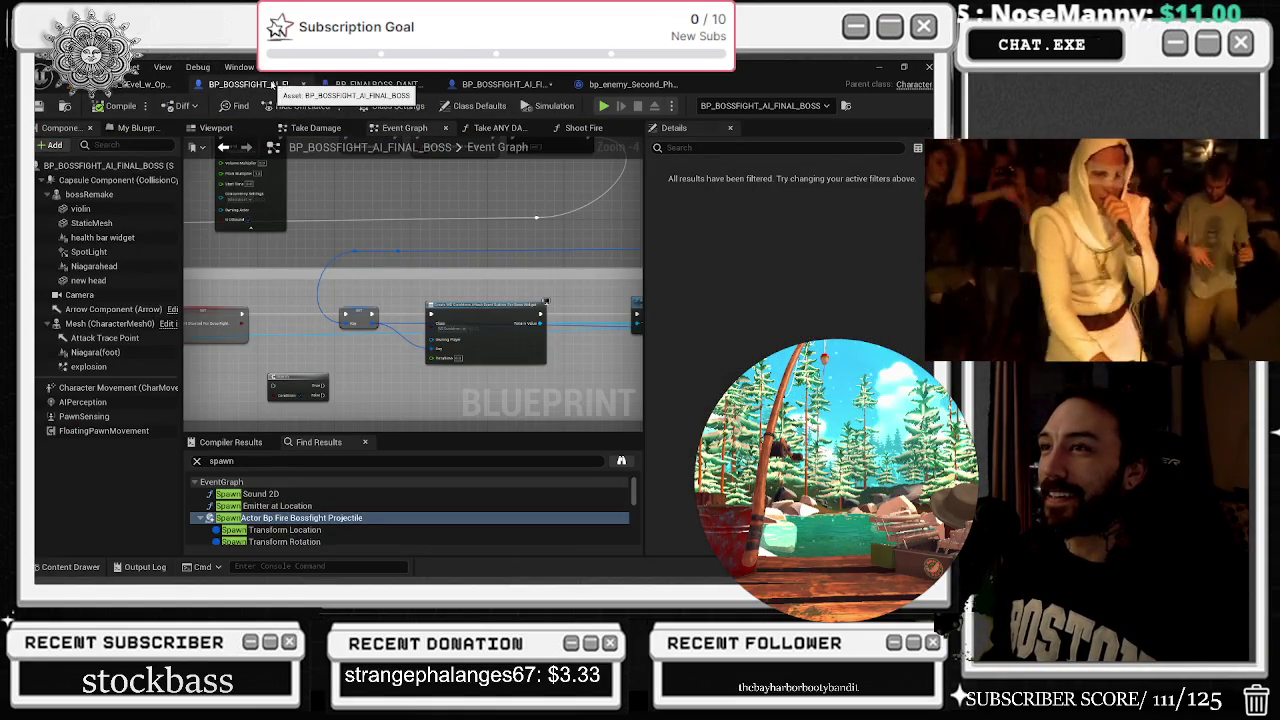
pyautogui.click(484, 84)
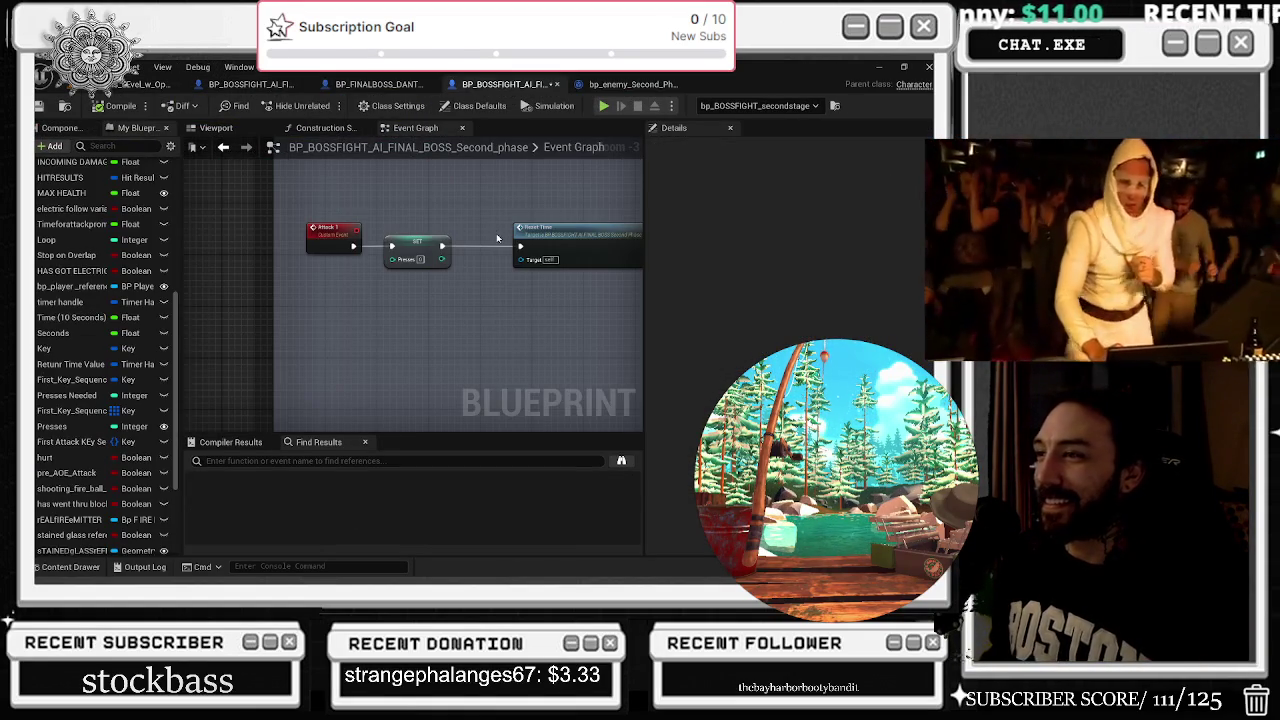
pyautogui.scroll(-9, 500, 246)
pyautogui.scroll(6, 452, 328)
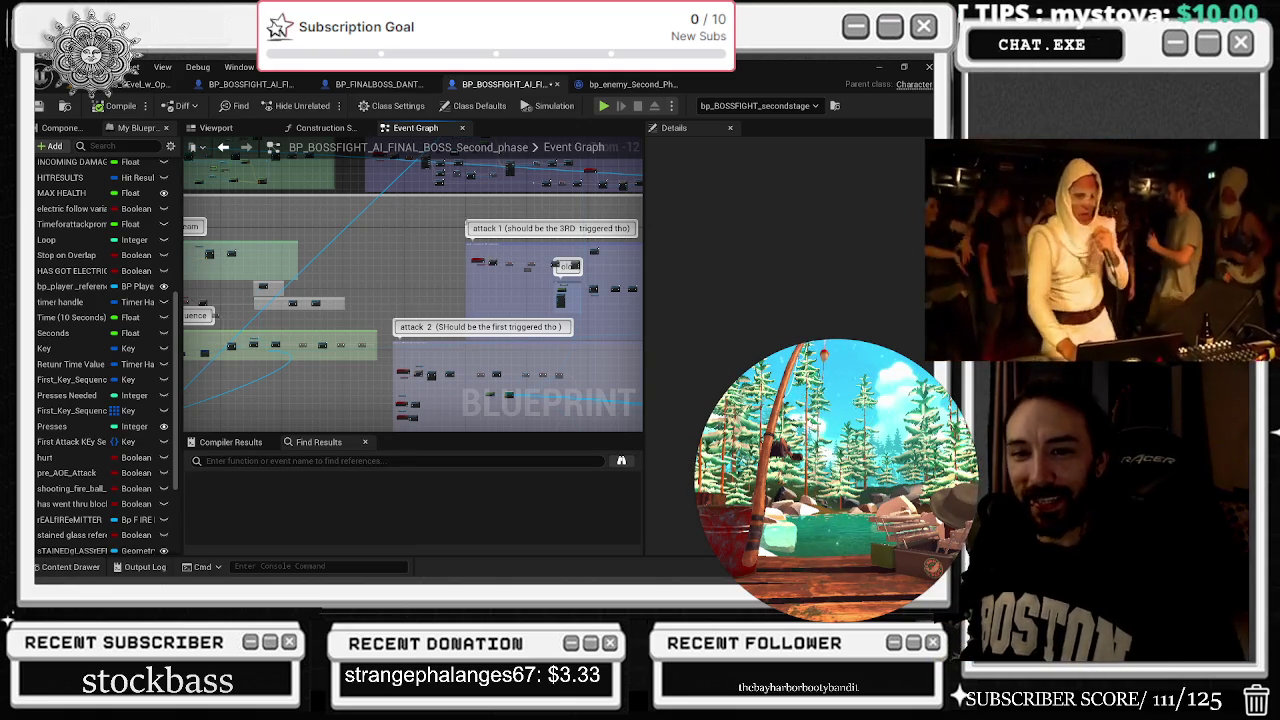
pyautogui.scroll(4, 443, 373)
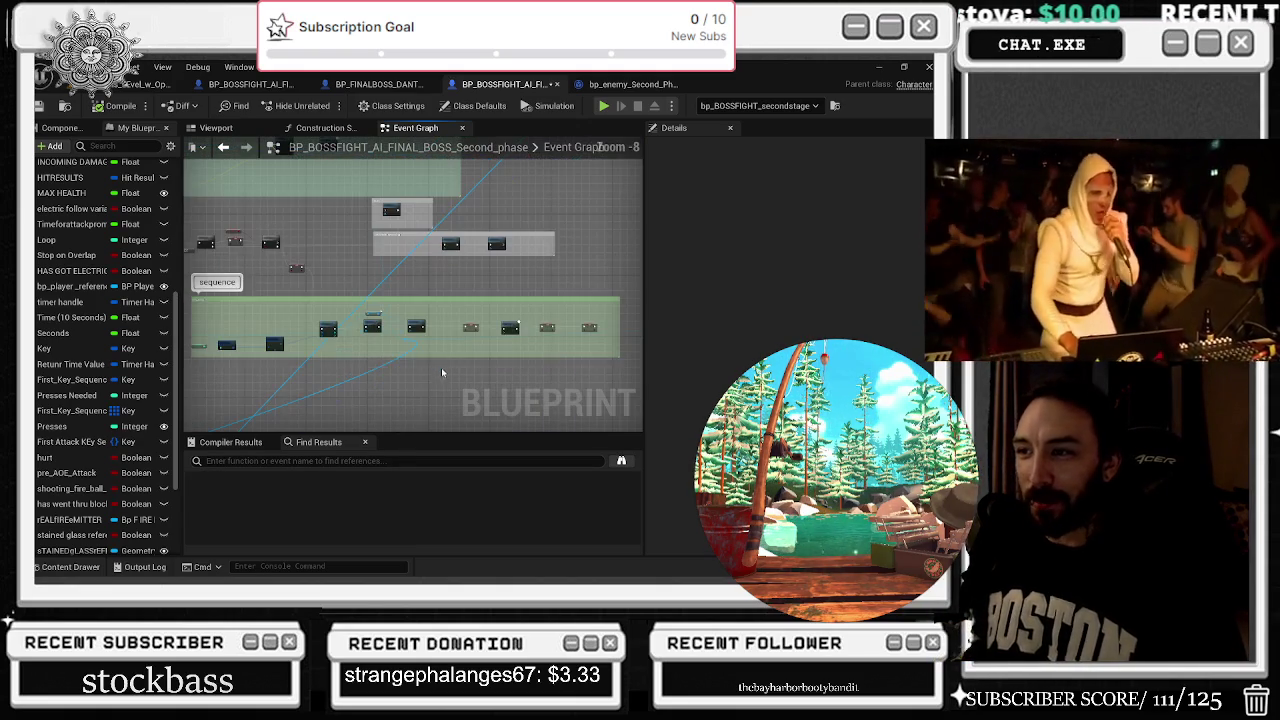
pyautogui.scroll(4, 376, 352)
pyautogui.doubleClick(394, 344)
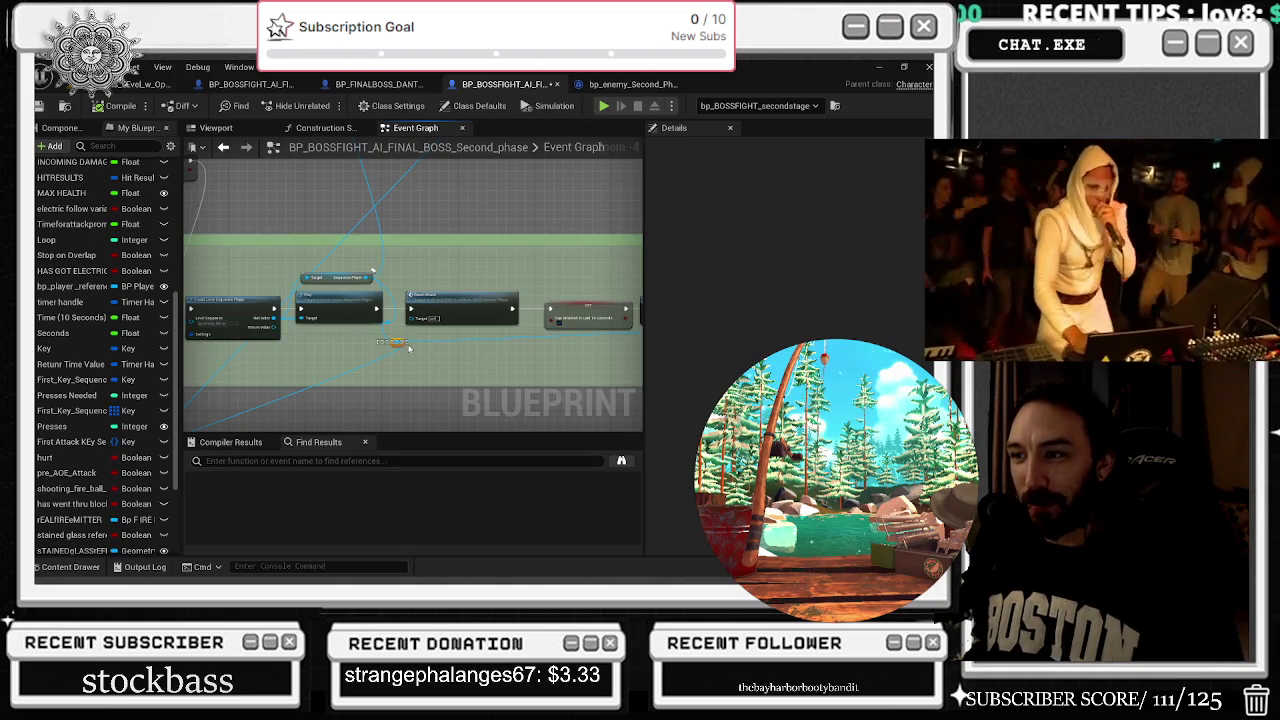
pyautogui.moveTo(396, 343)
pyautogui.mouseDown()
pyautogui.moveTo(421, 360)
pyautogui.moveTo(370, 349)
pyautogui.moveTo(372, 262)
pyautogui.mouseUp()
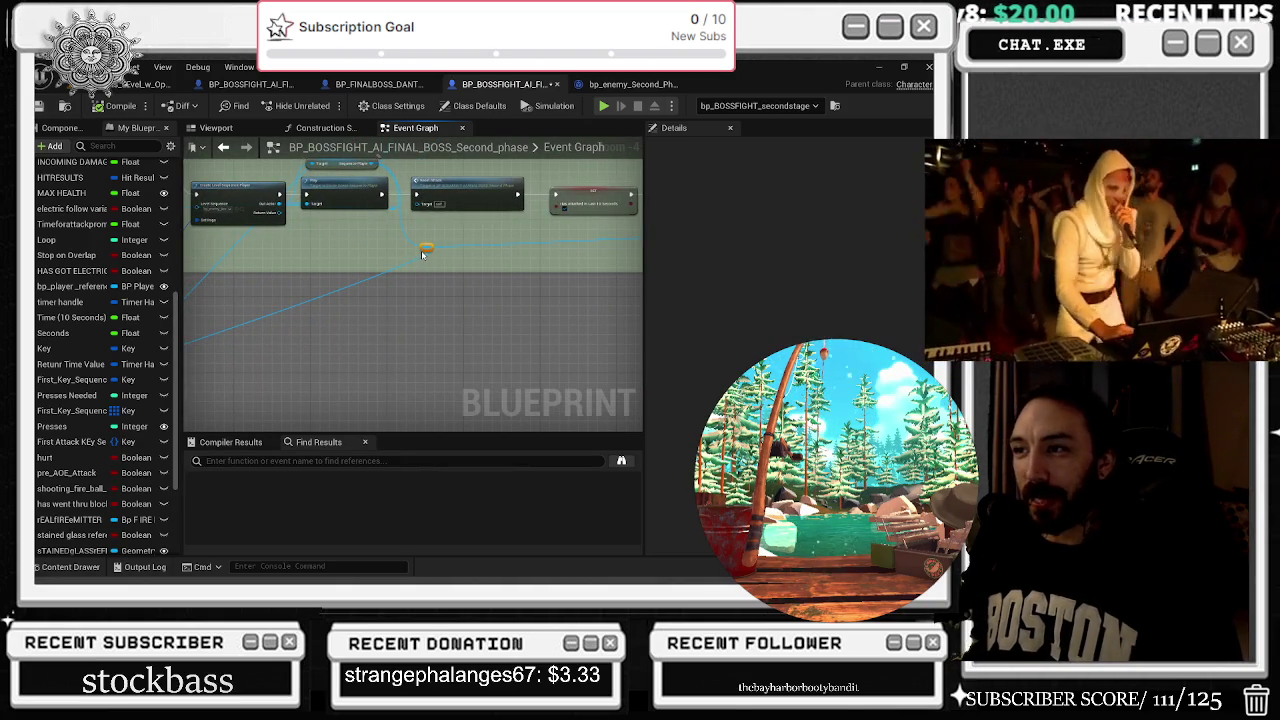
pyautogui.scroll(-2, 305, 319)
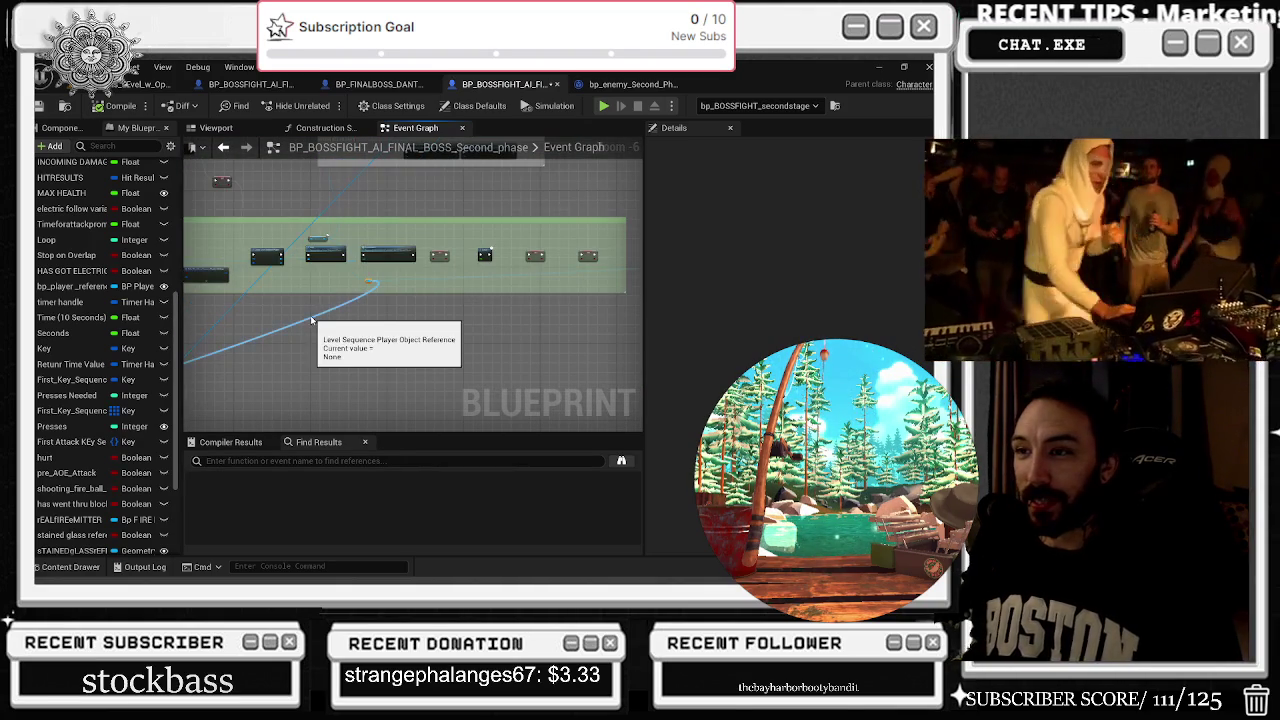
pyautogui.keyDown('alt'); pyautogui.click(311, 323); pyautogui.keyUp('alt')
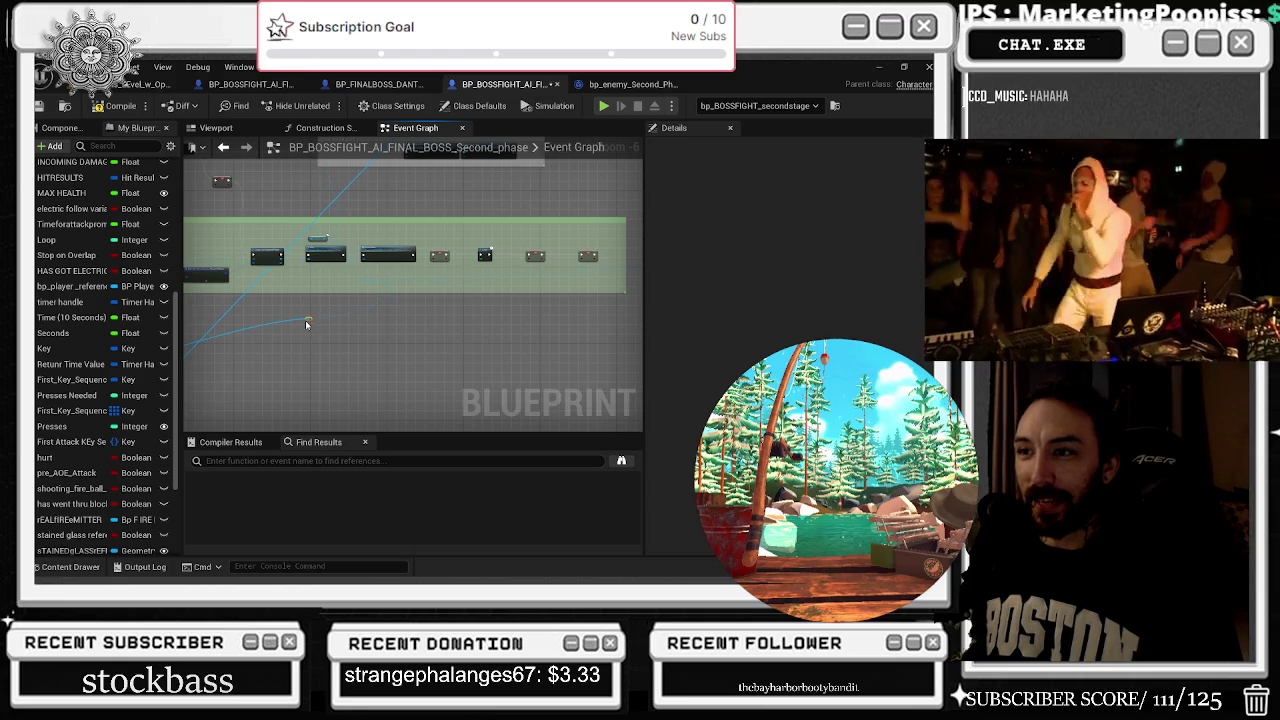
pyautogui.moveTo(306, 320)
pyautogui.mouseDown()
pyautogui.moveTo(371, 357)
pyautogui.moveTo(389, 394)
pyautogui.moveTo(397, 283)
pyautogui.moveTo(442, 247)
pyautogui.mouseUp()
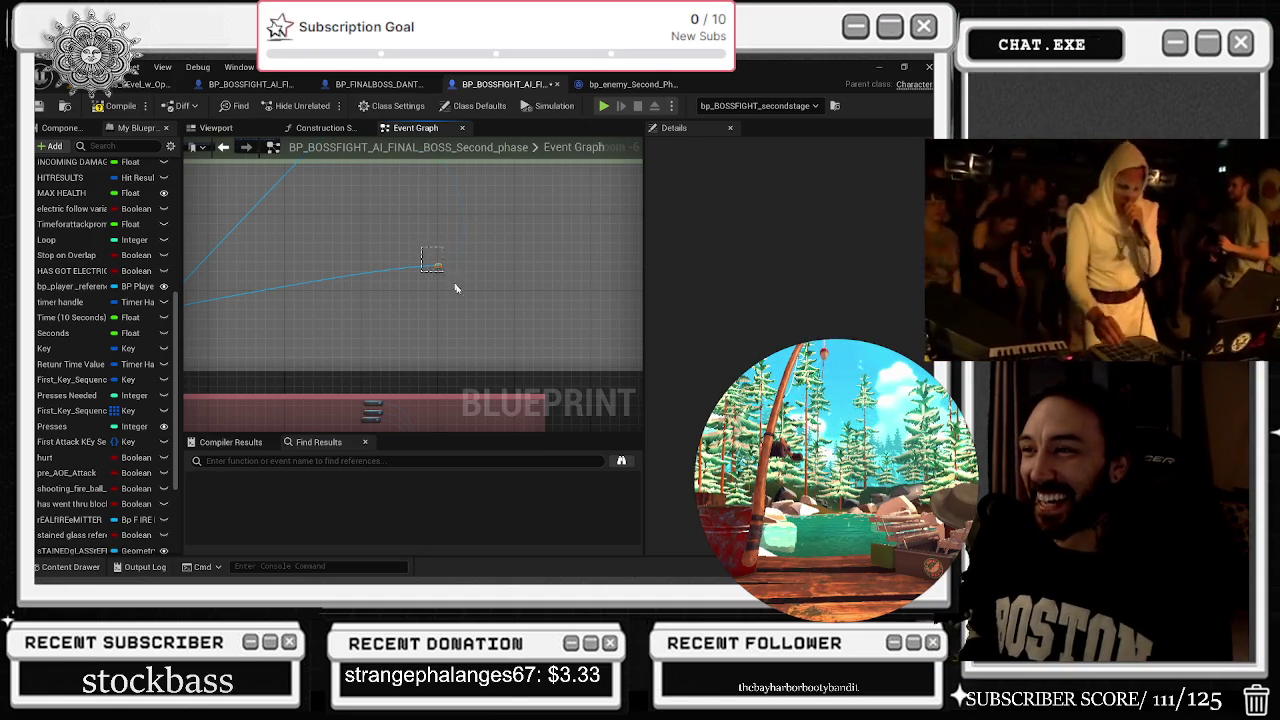
pyautogui.moveTo(437, 268)
pyautogui.mouseDown()
pyautogui.moveTo(429, 357)
pyautogui.moveTo(406, 387)
pyautogui.mouseUp()
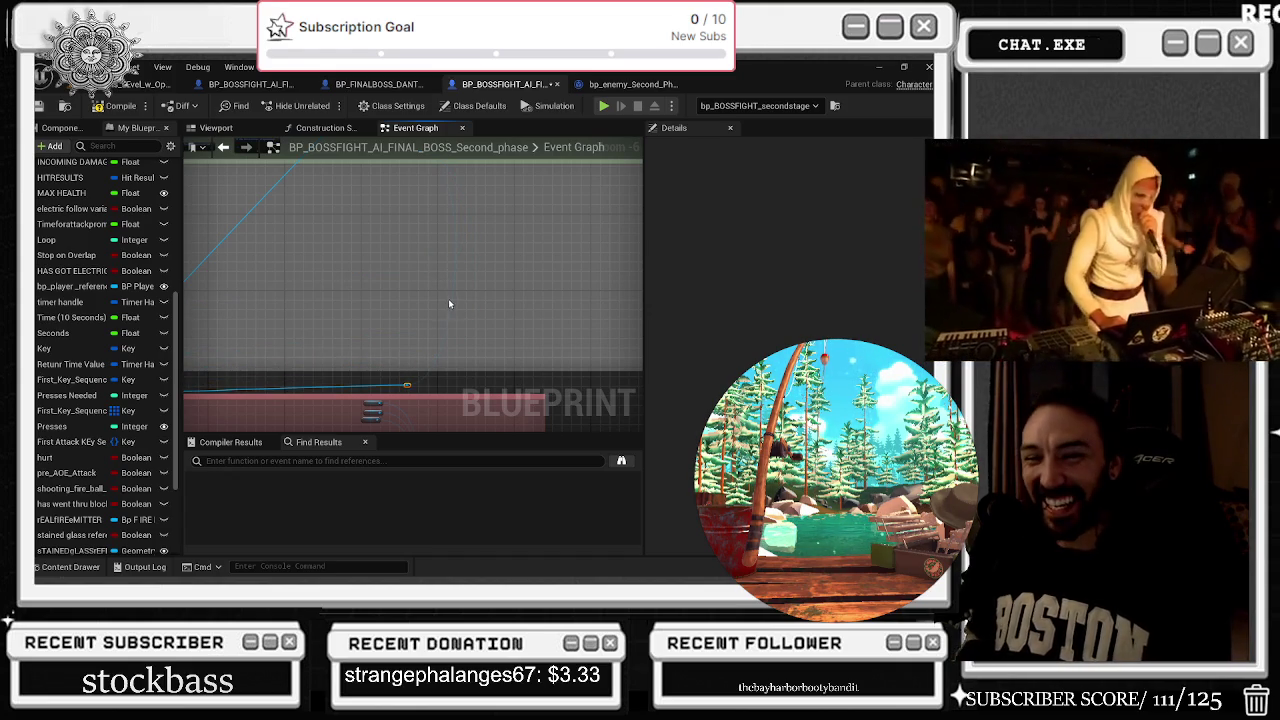
pyautogui.scroll(-4, 451, 287)
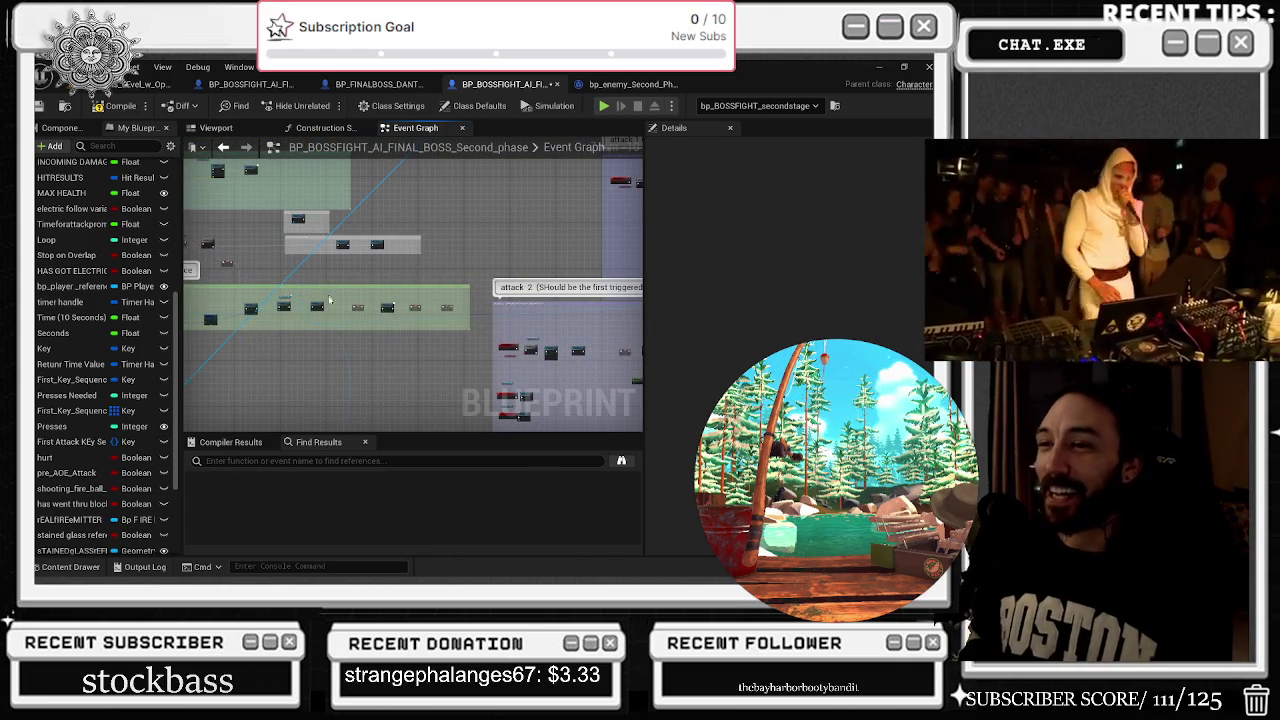
pyautogui.moveTo(520, 263); pyautogui.dragTo(342, 317)
pyautogui.scroll(4, 345, 320)
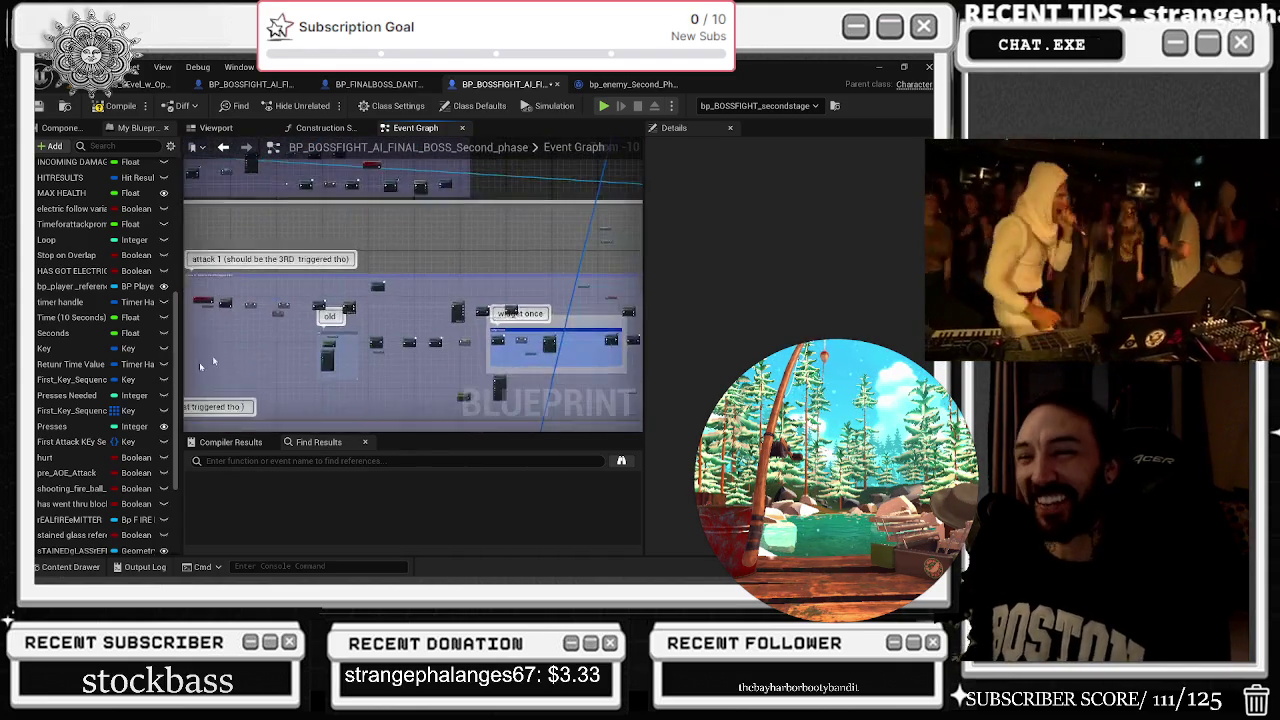
pyautogui.moveTo(344, 308); pyautogui.dragTo(490, 361)
pyautogui.scroll(3, 346, 326)
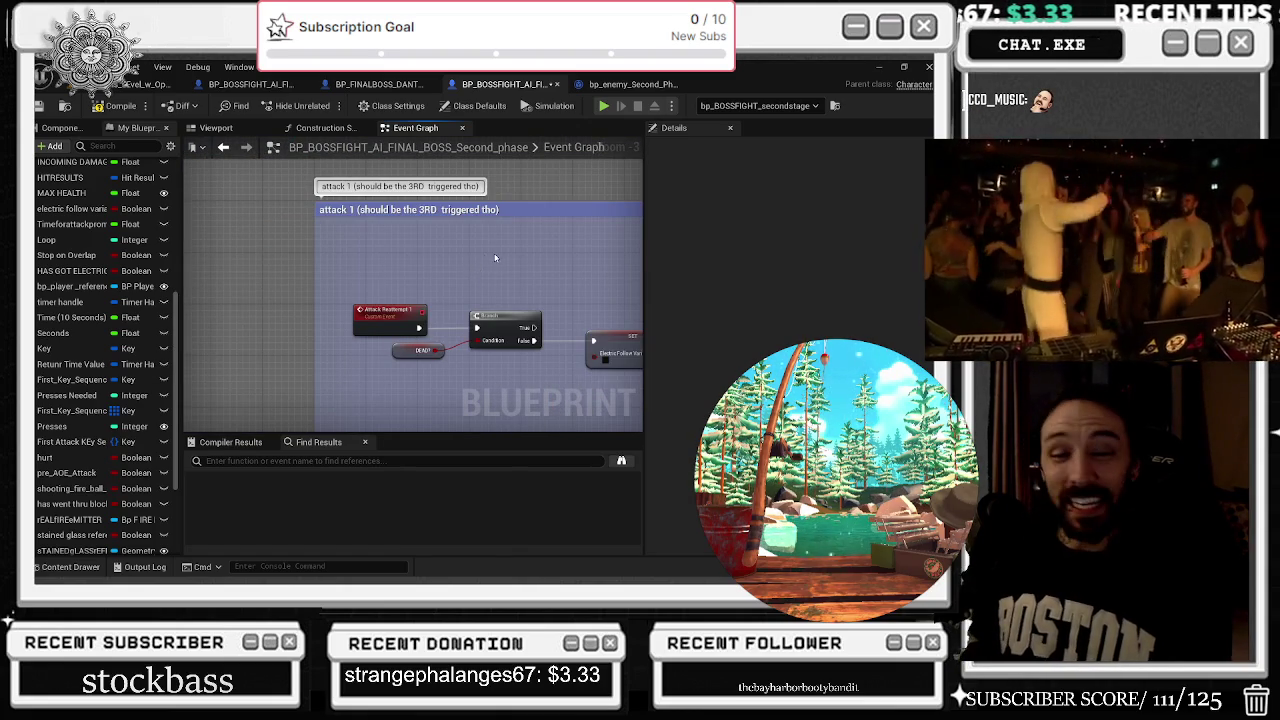
pyautogui.scroll(-9, 408, 214)
pyautogui.moveTo(404, 166)
pyautogui.mouseDown()
pyautogui.moveTo(510, 235)
pyautogui.moveTo(447, 213)
pyautogui.moveTo(420, 260)
pyautogui.mouseUp()
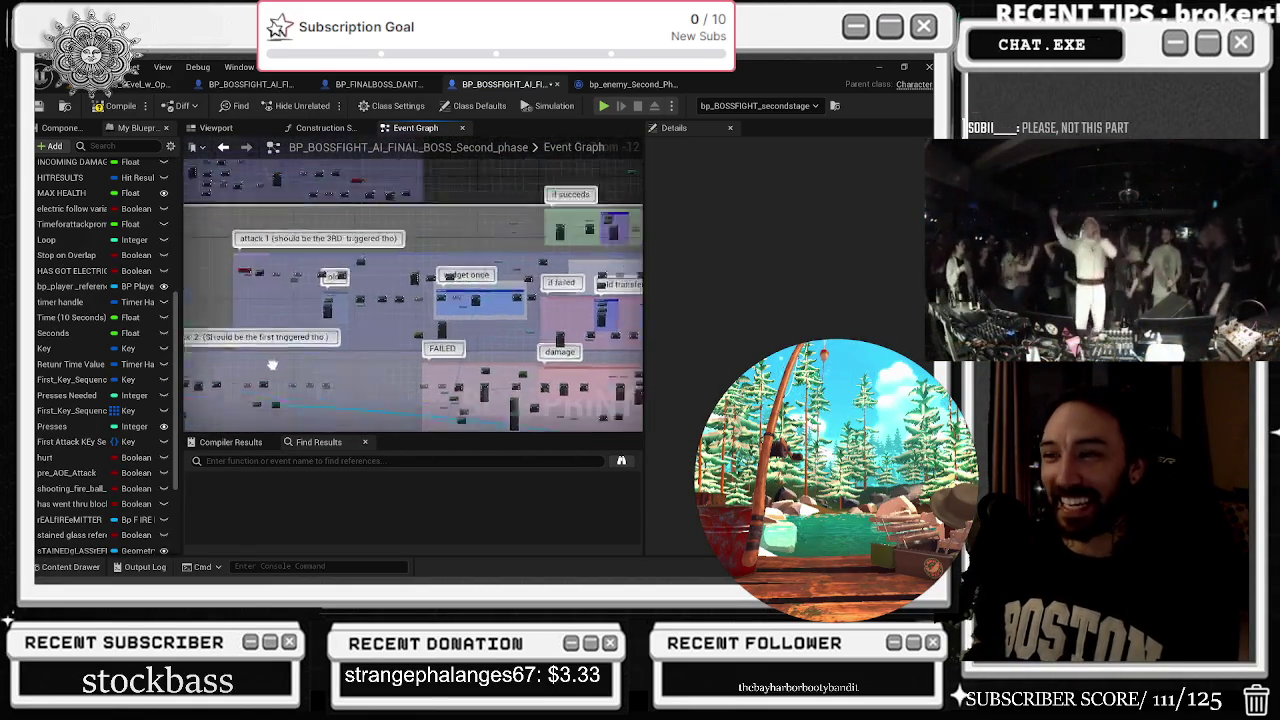
pyautogui.moveTo(473, 325); pyautogui.dragTo(483, 295)
pyautogui.scroll(8, 437, 337)
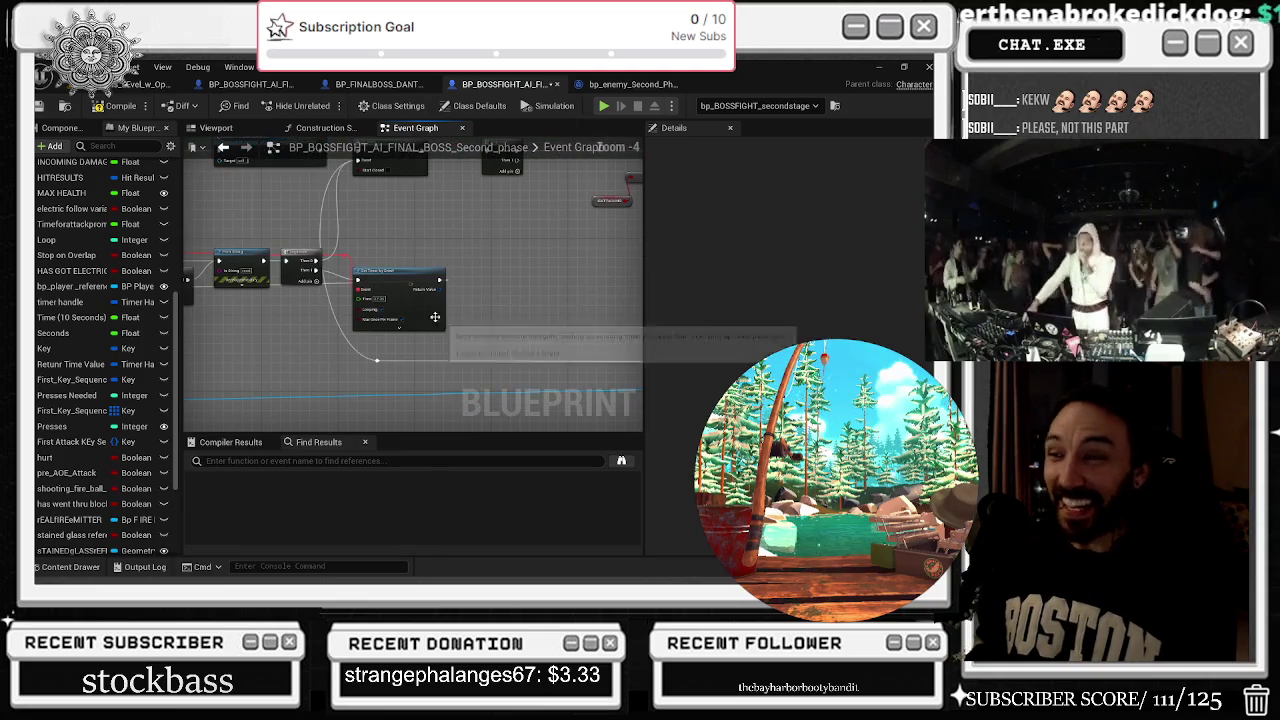
pyautogui.moveTo(444, 270)
pyautogui.mouseDown()
pyautogui.moveTo(516, 277)
pyautogui.moveTo(521, 289)
pyautogui.mouseUp()
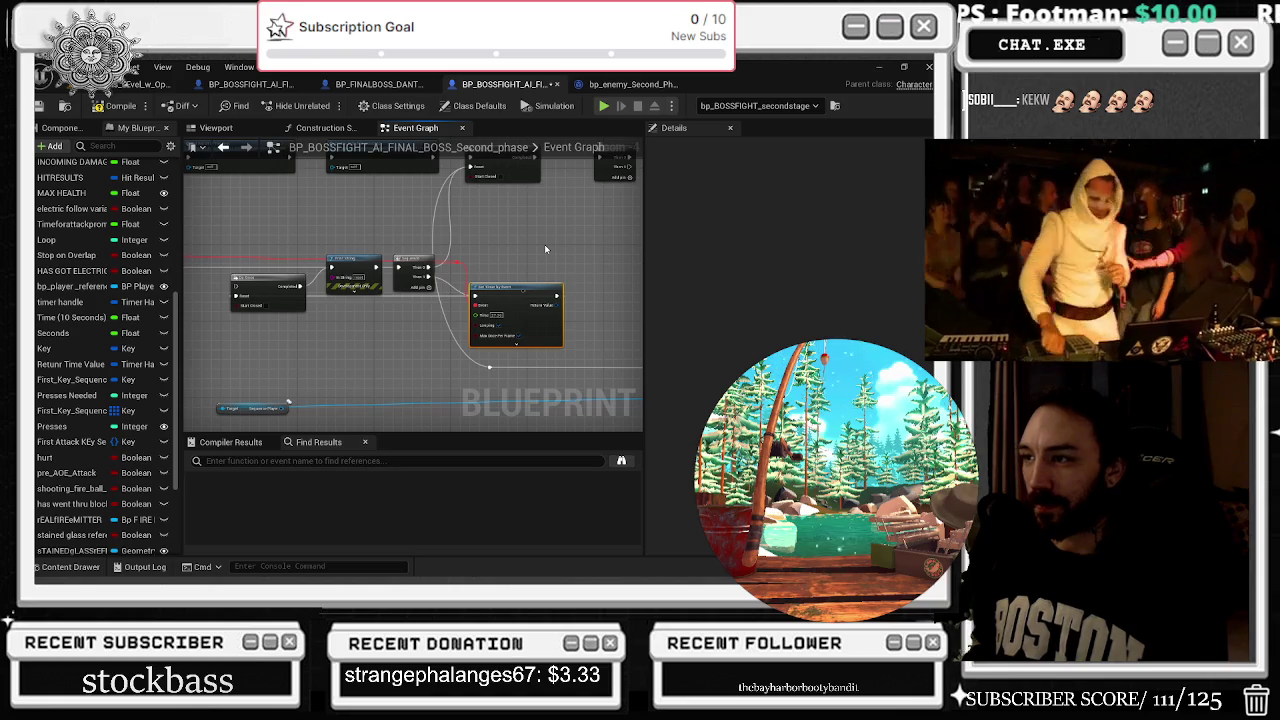
pyautogui.moveTo(545, 248)
pyautogui.mouseDown()
pyautogui.moveTo(646, 268)
pyautogui.moveTo(601, 288)
pyautogui.mouseUp()
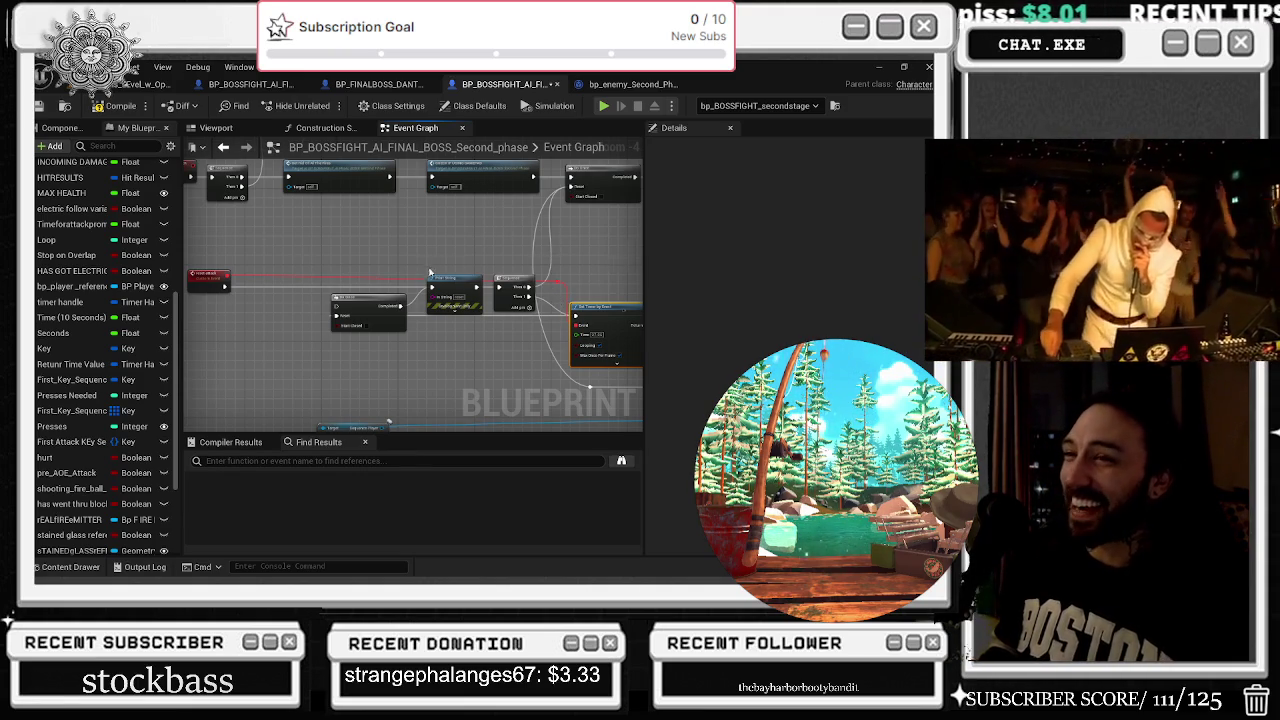
# Step: Shift the DoOnce, Print String and Sequence nodes left and nudge Set Timer by Event into line
pyautogui.scroll(-2, 430, 270)
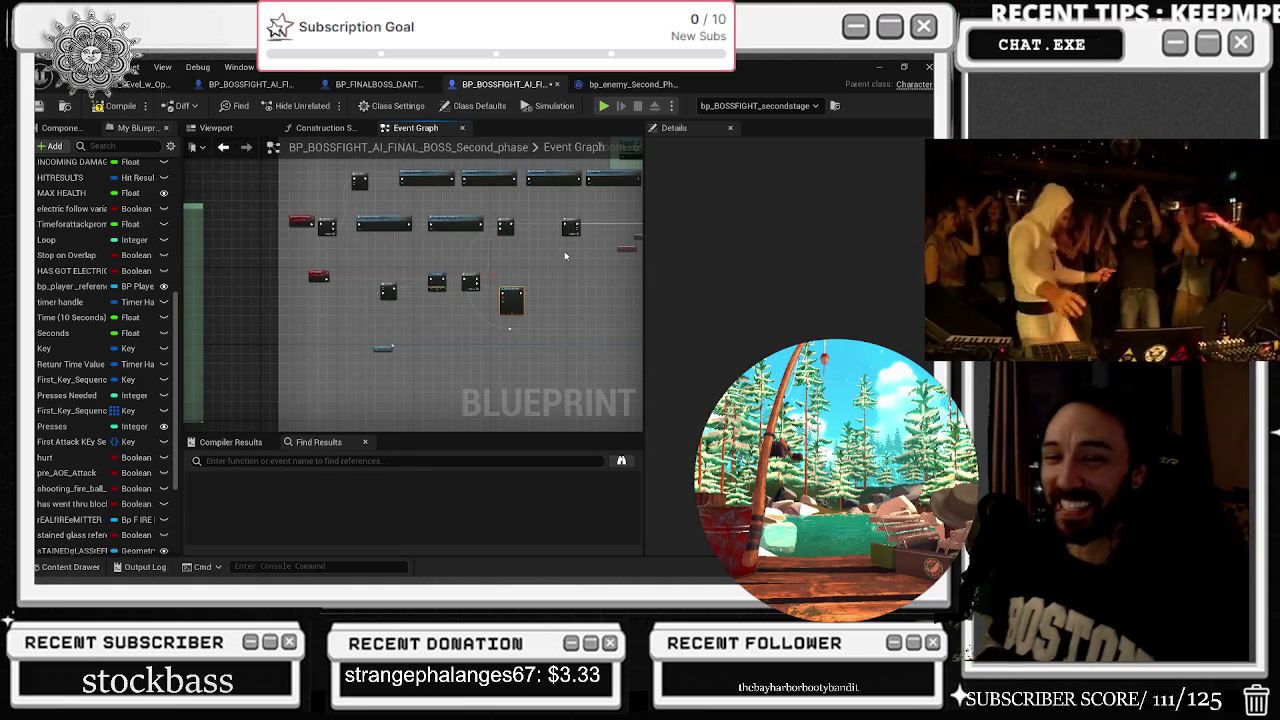
pyautogui.scroll(2, 422, 310)
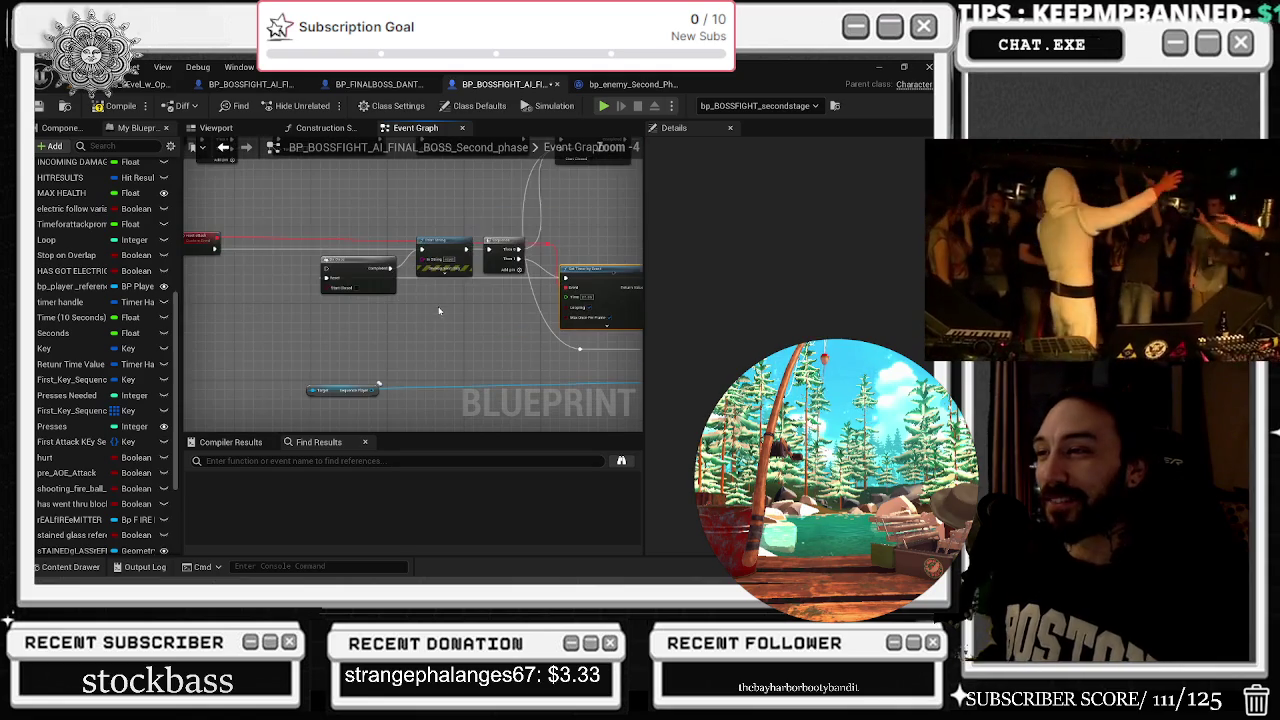
pyautogui.click(275, 282)
pyautogui.moveTo(275, 282); pyautogui.dragTo(262, 282)
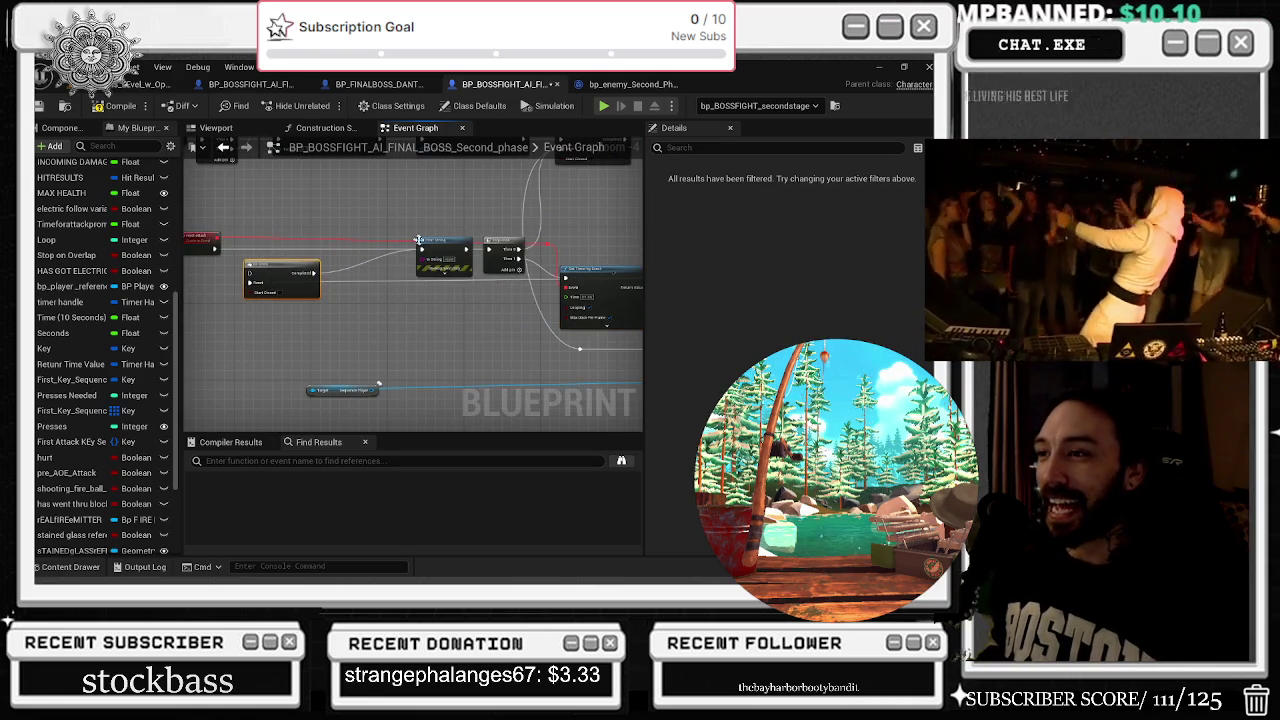
pyautogui.moveTo(445, 250); pyautogui.dragTo(386, 250)
pyautogui.moveTo(497, 247); pyautogui.dragTo(459, 247)
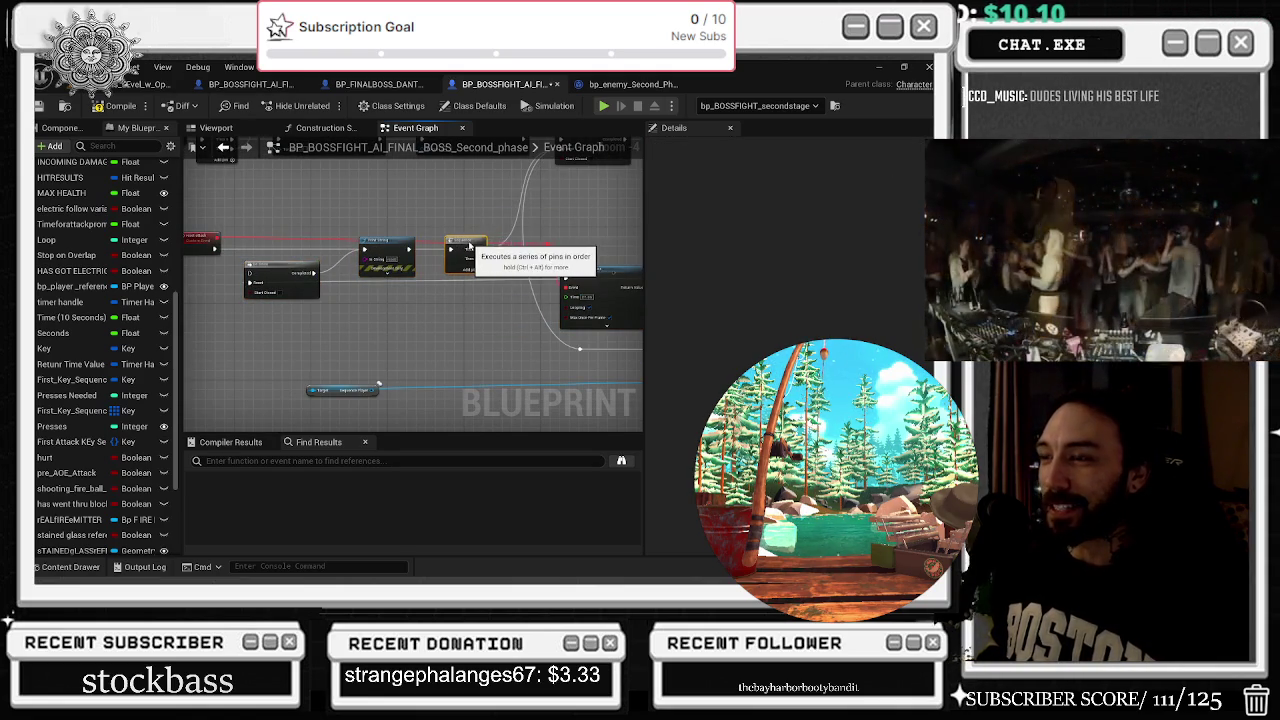
pyautogui.moveTo(583, 278)
pyautogui.mouseDown()
pyautogui.moveTo(578, 268)
pyautogui.moveTo(578, 288)
pyautogui.mouseUp()
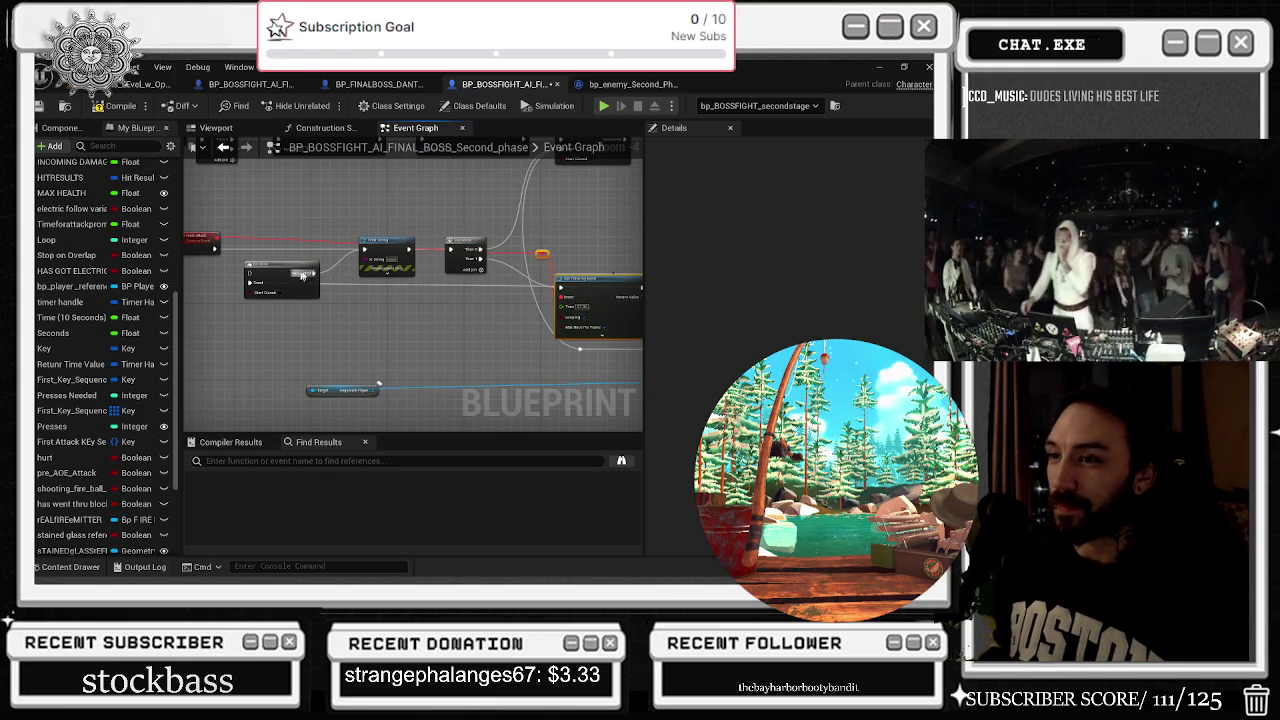
pyautogui.scroll(-7, 328, 246)
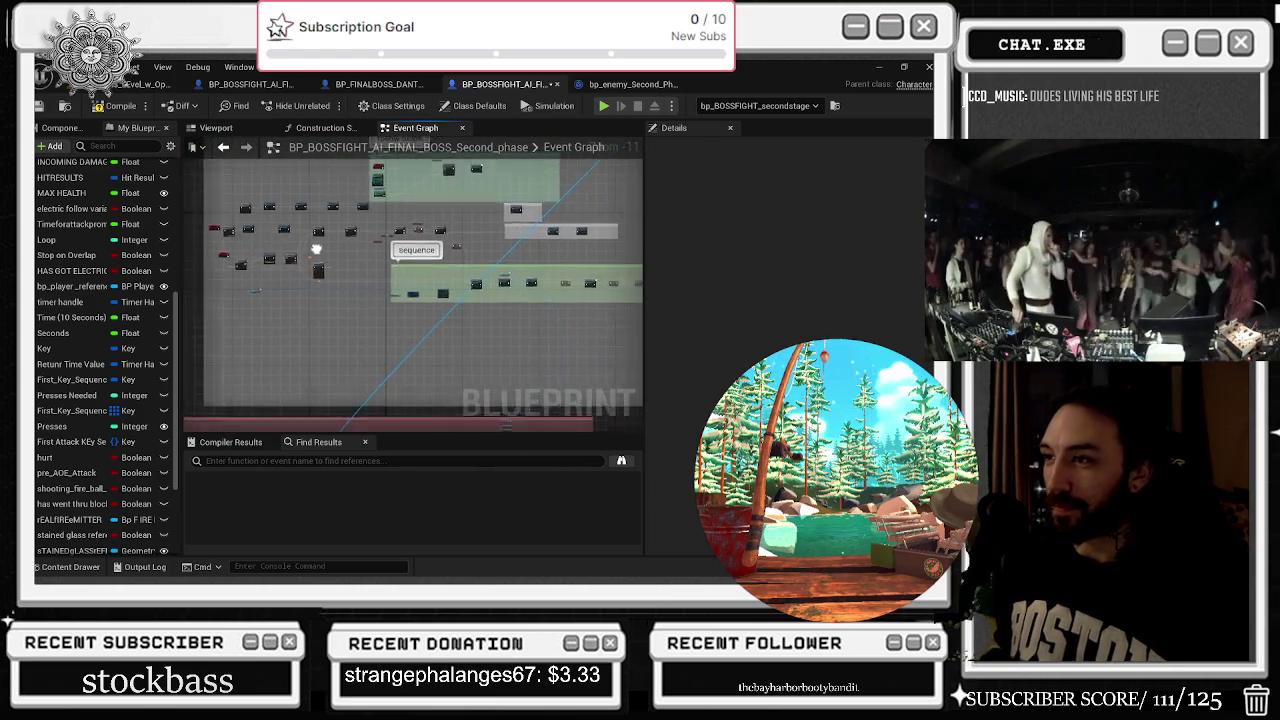
pyautogui.moveTo(328, 246); pyautogui.dragTo(183, 291)
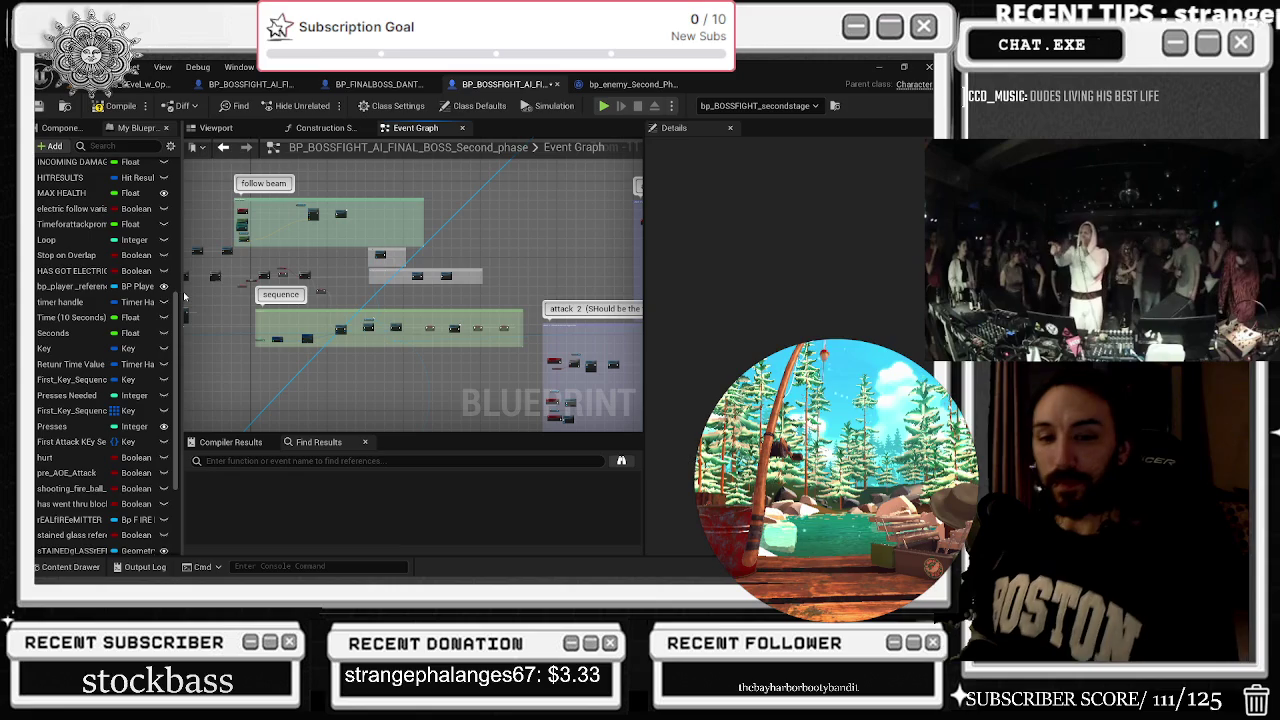
pyautogui.scroll(4, 393, 340)
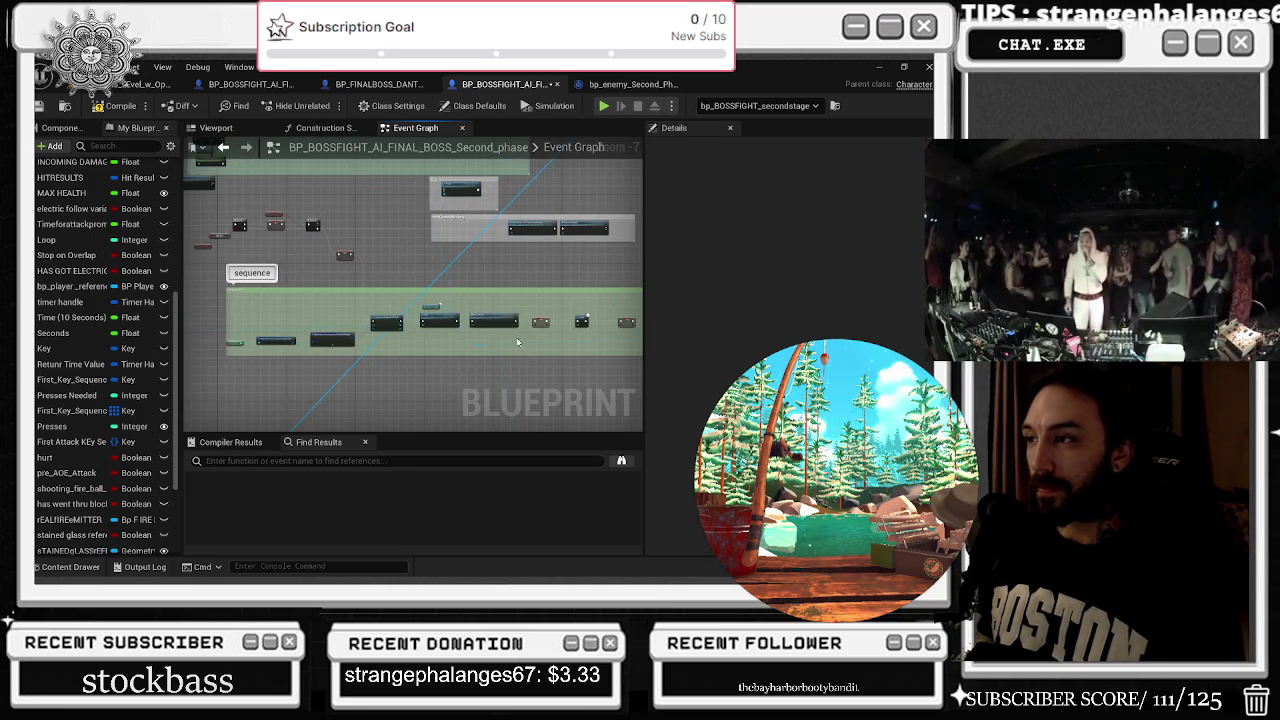
pyautogui.scroll(-5, 538, 347)
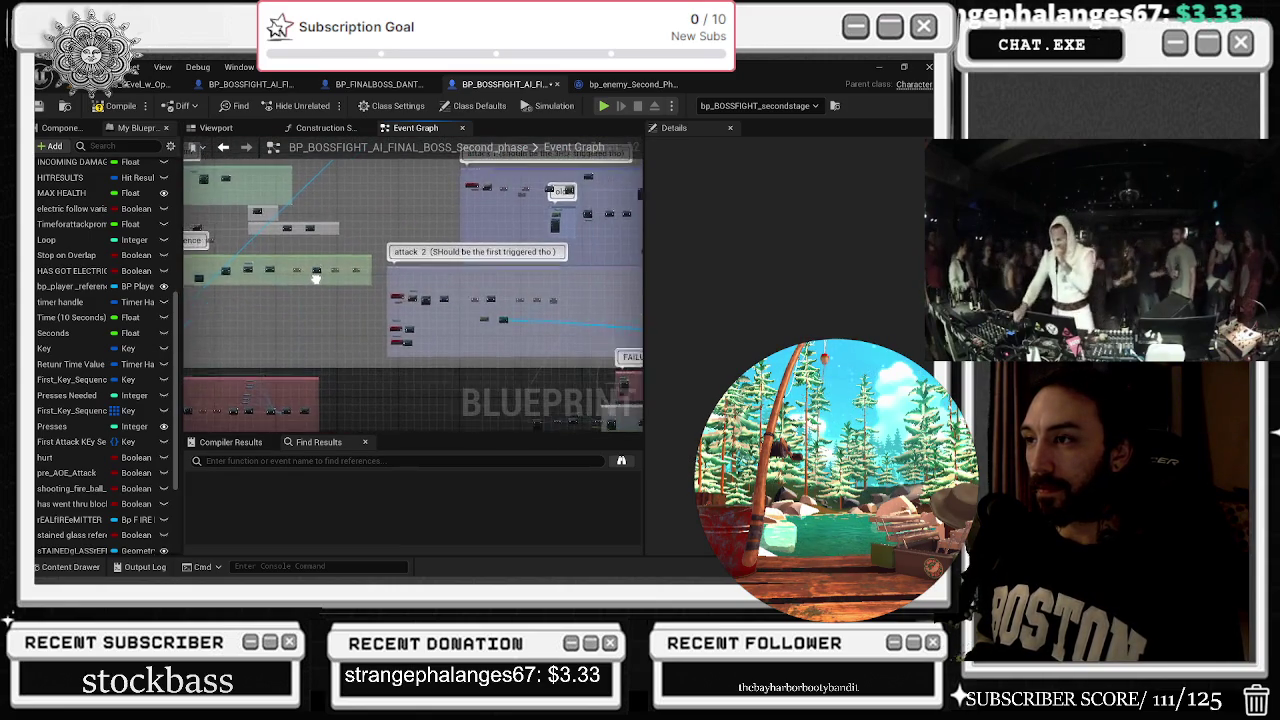
pyautogui.moveTo(295, 275); pyautogui.dragTo(237, 327)
pyautogui.scroll(5, 418, 218)
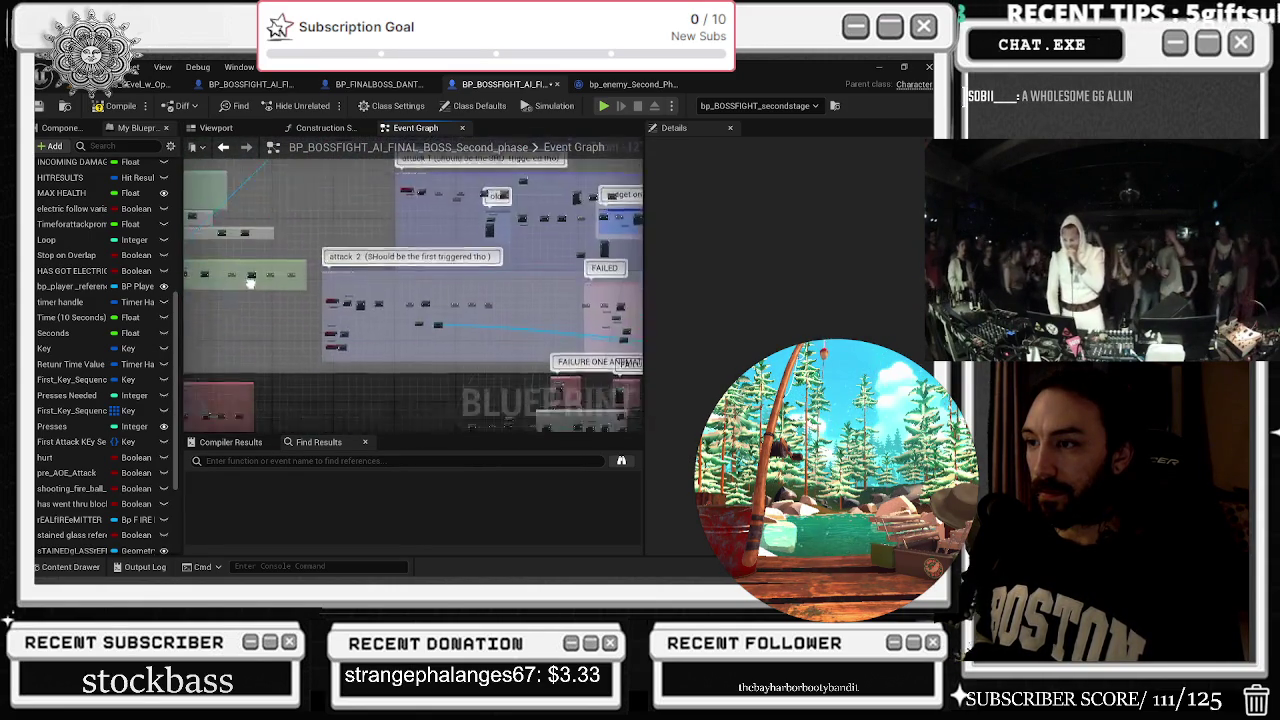
pyautogui.scroll(4, 422, 296)
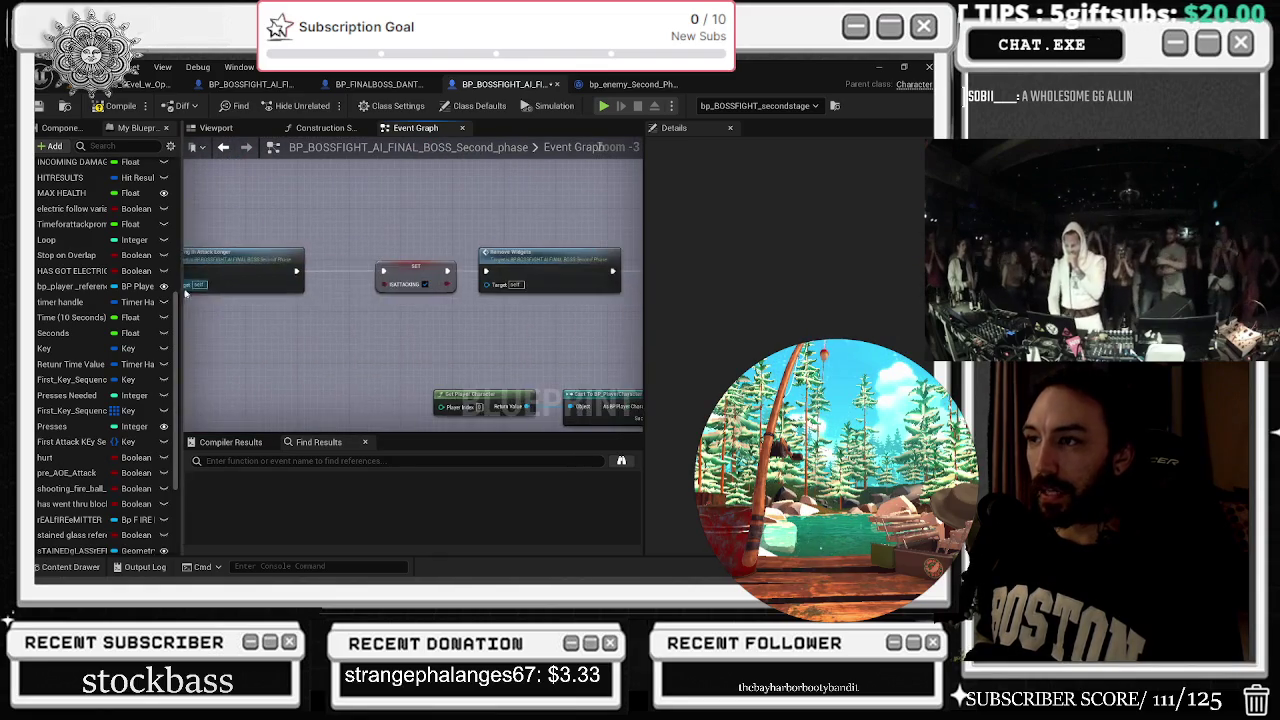
pyautogui.scroll(-2, 497, 273)
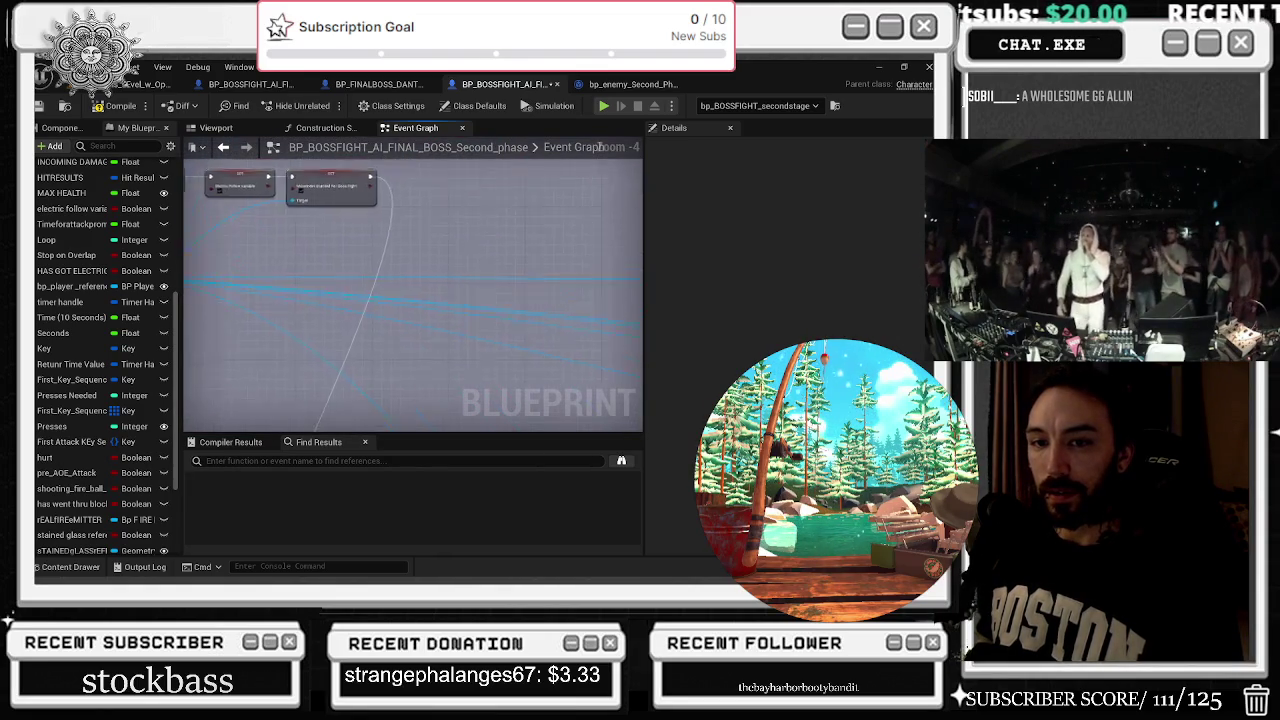
pyautogui.scroll(-2, 300, 295)
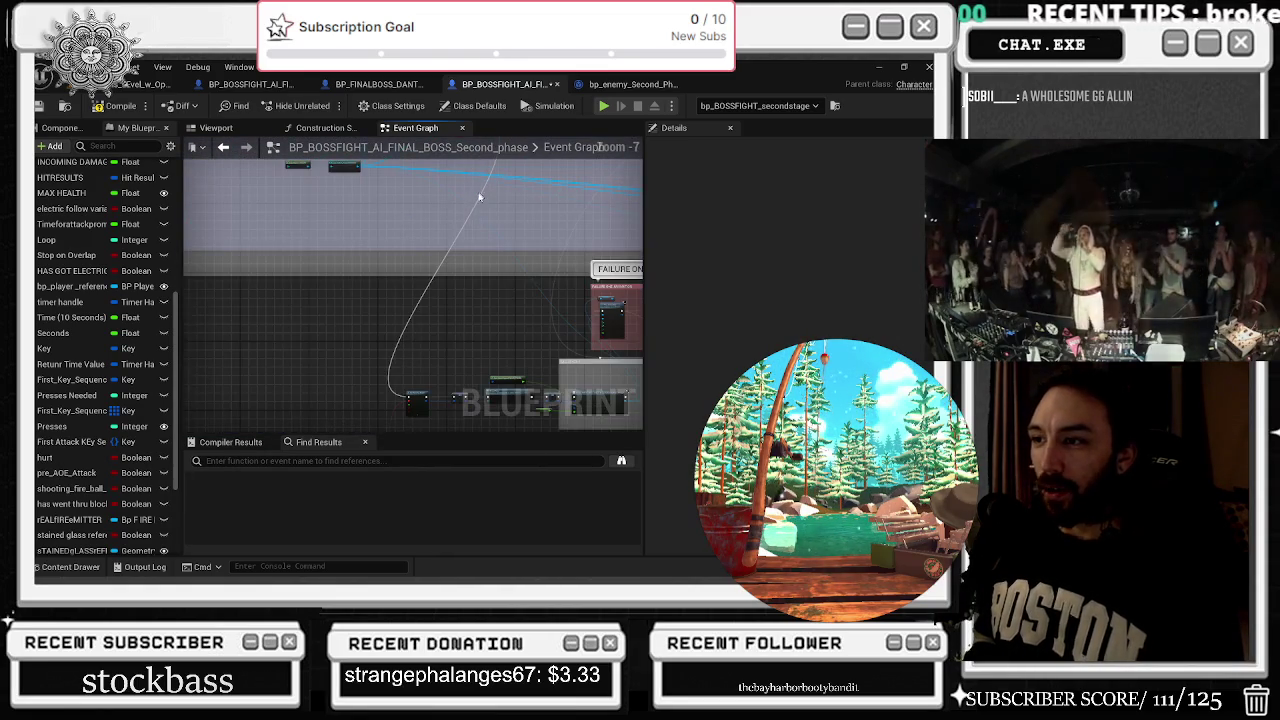
pyautogui.scroll(-1, 362, 304)
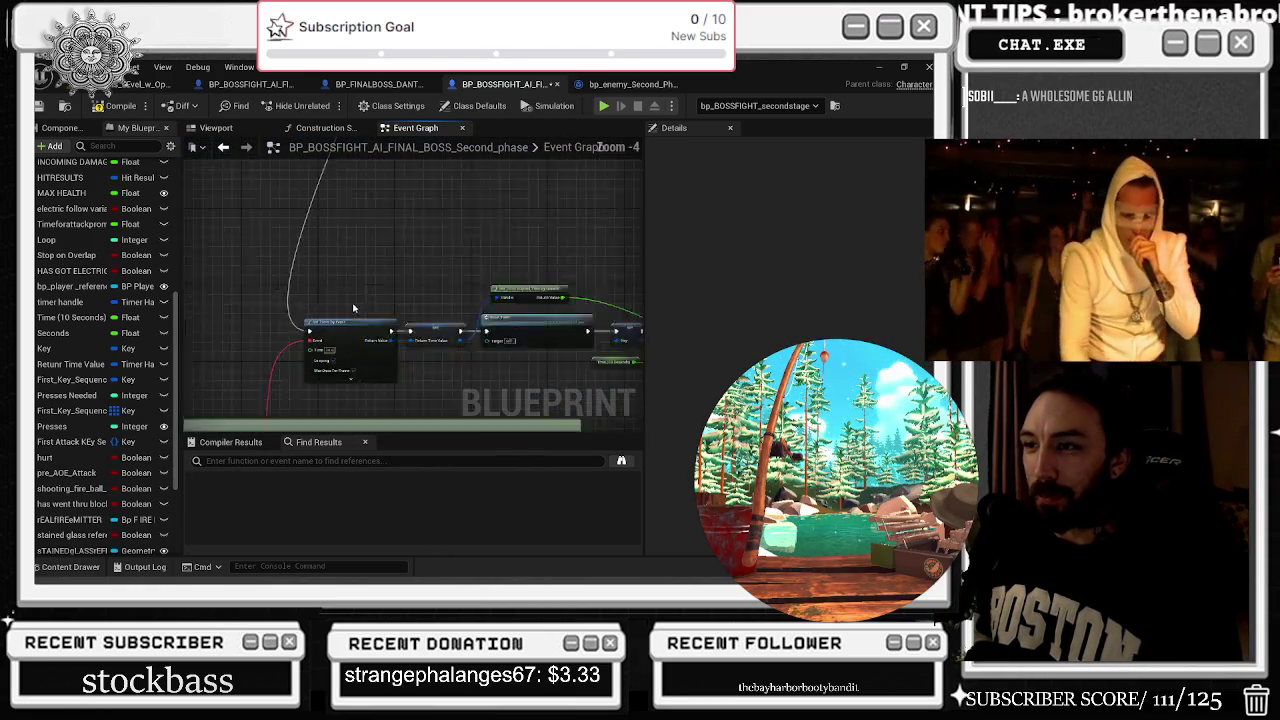
pyautogui.scroll(-1, 367, 230)
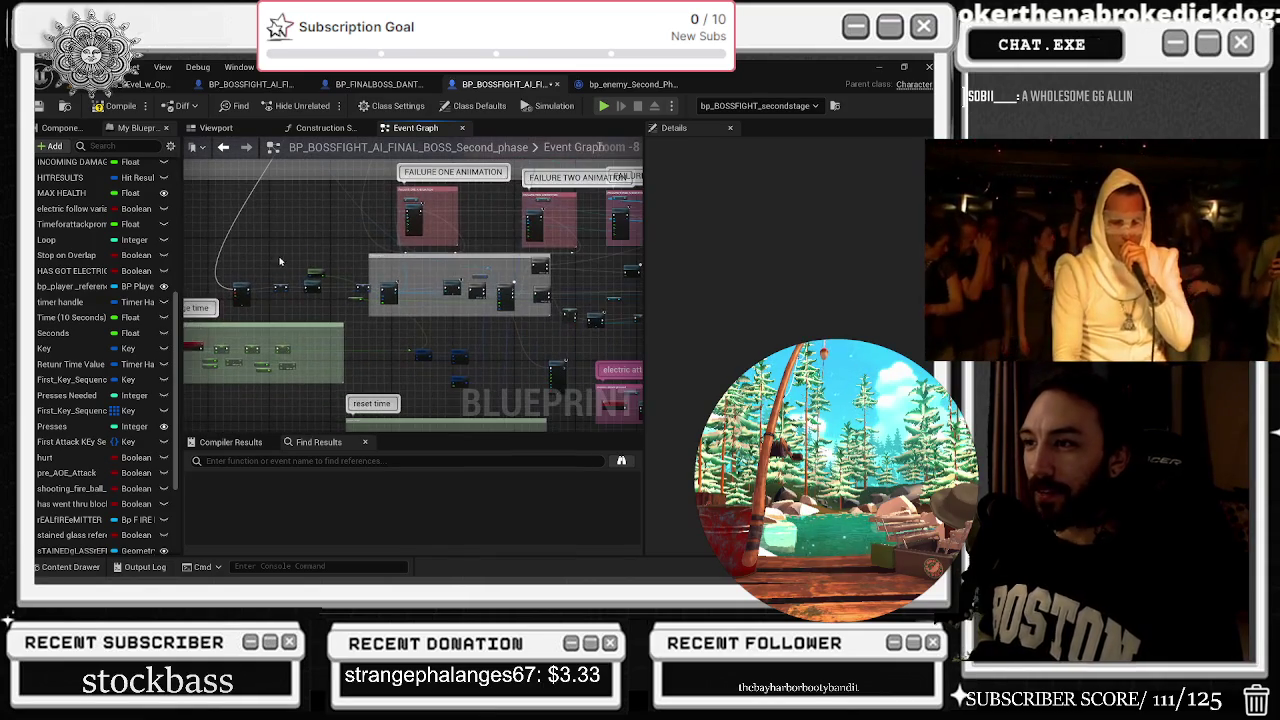
pyautogui.scroll(-2, 493, 276)
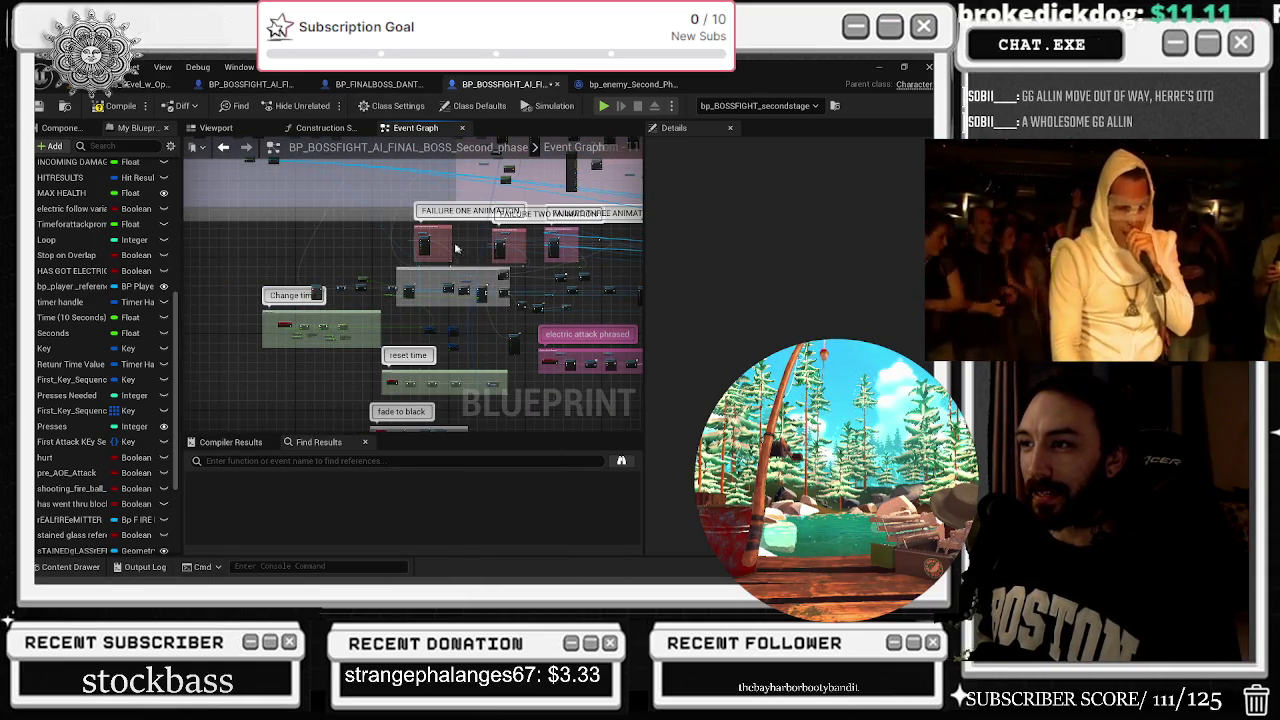
pyautogui.moveTo(297, 248)
pyautogui.mouseDown()
pyautogui.moveTo(261, 390)
pyautogui.moveTo(366, 358)
pyautogui.mouseUp()
pyautogui.moveTo(155, 207)
pyautogui.mouseDown()
pyautogui.moveTo(401, 272)
pyautogui.moveTo(320, 293)
pyautogui.mouseUp()
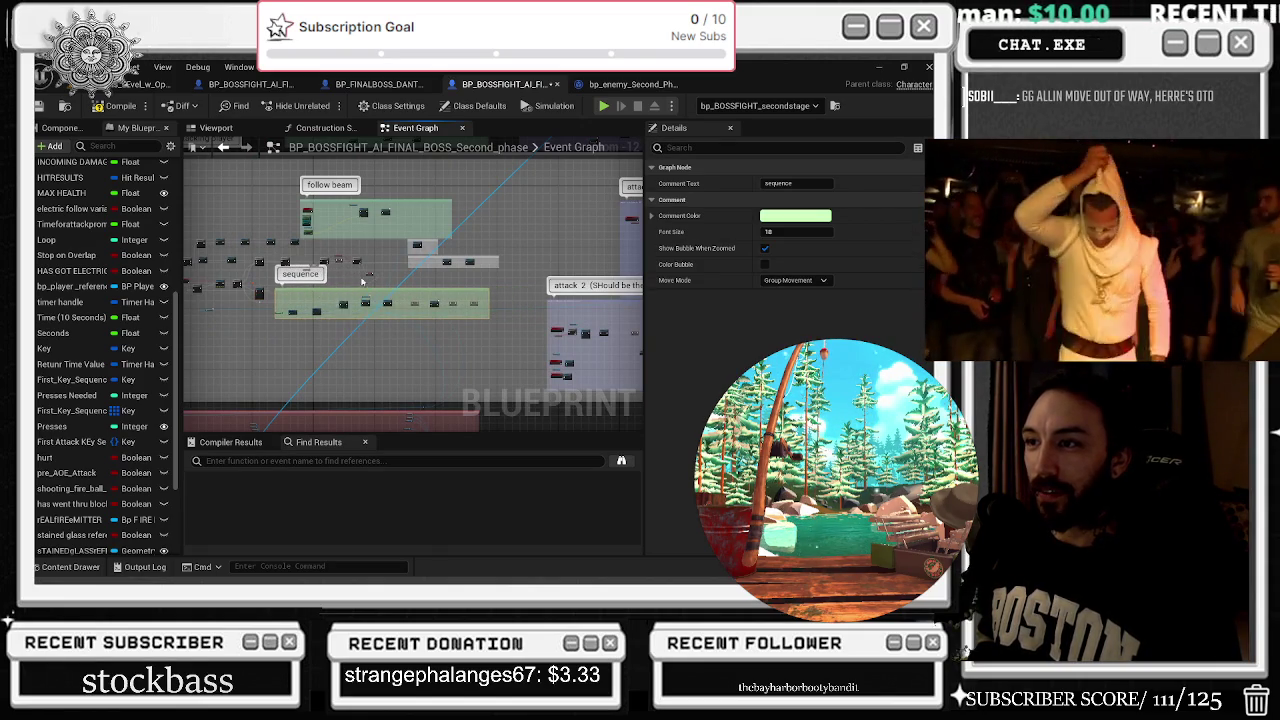
# Step: Inspect the has attacked in last 10 seconds variable and move the NOT node row left
pyautogui.scroll(4, 360, 280)
pyautogui.click(287, 285)
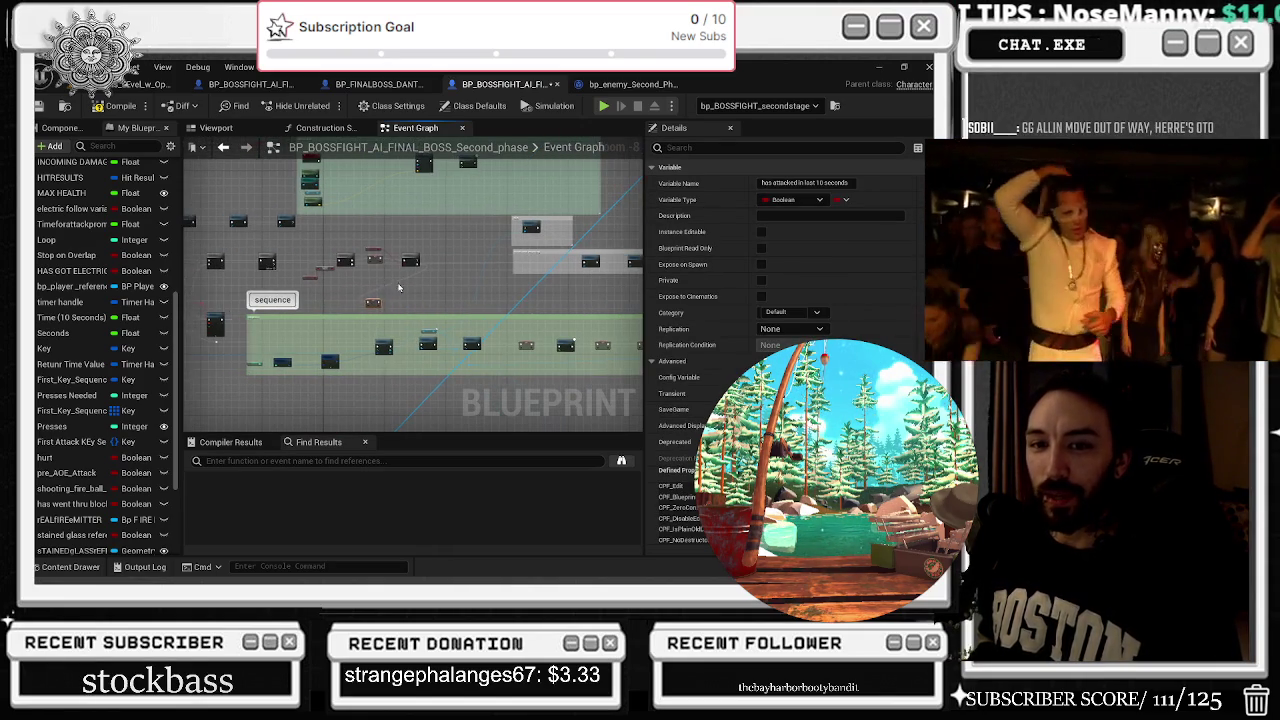
pyautogui.scroll(1, 339, 276)
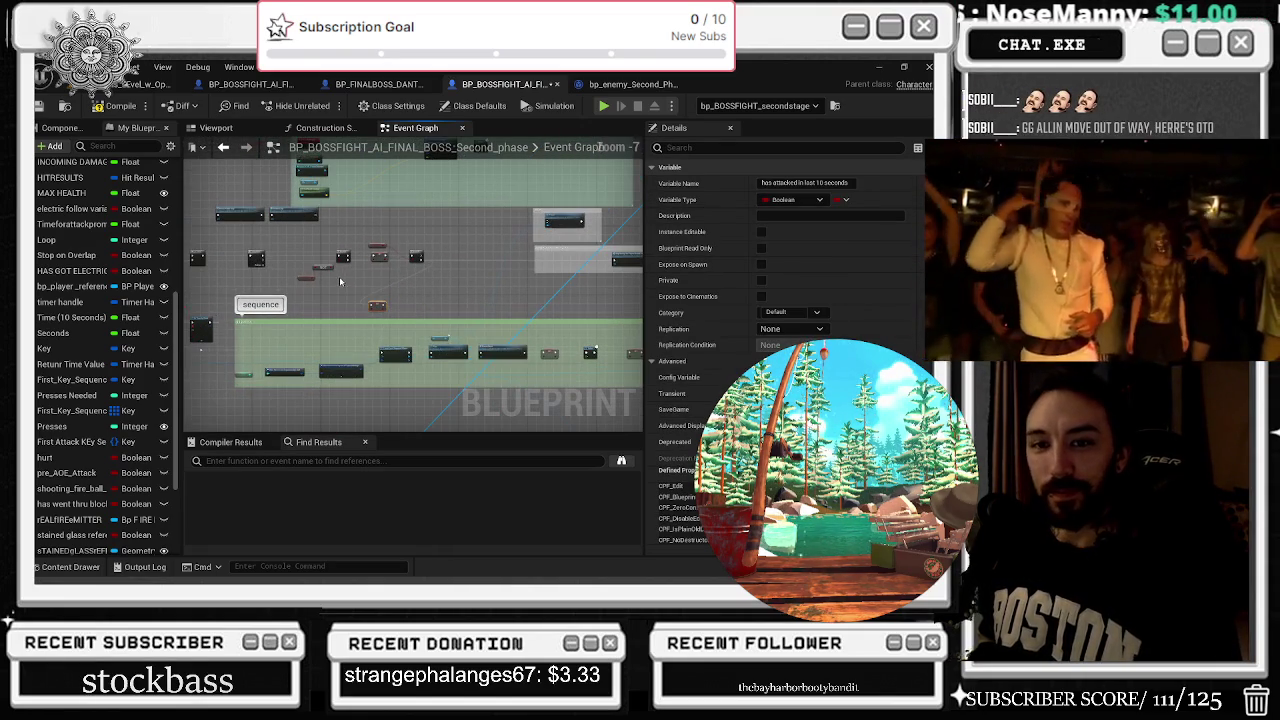
pyautogui.click(430, 267)
pyautogui.scroll(2, 367, 268)
pyautogui.moveTo(340, 247); pyautogui.dragTo(273, 247)
# Step: Select the sequence comment box to check its Details and view the attack sections
pyautogui.click(399, 334)
pyautogui.scroll(-3, 399, 334)
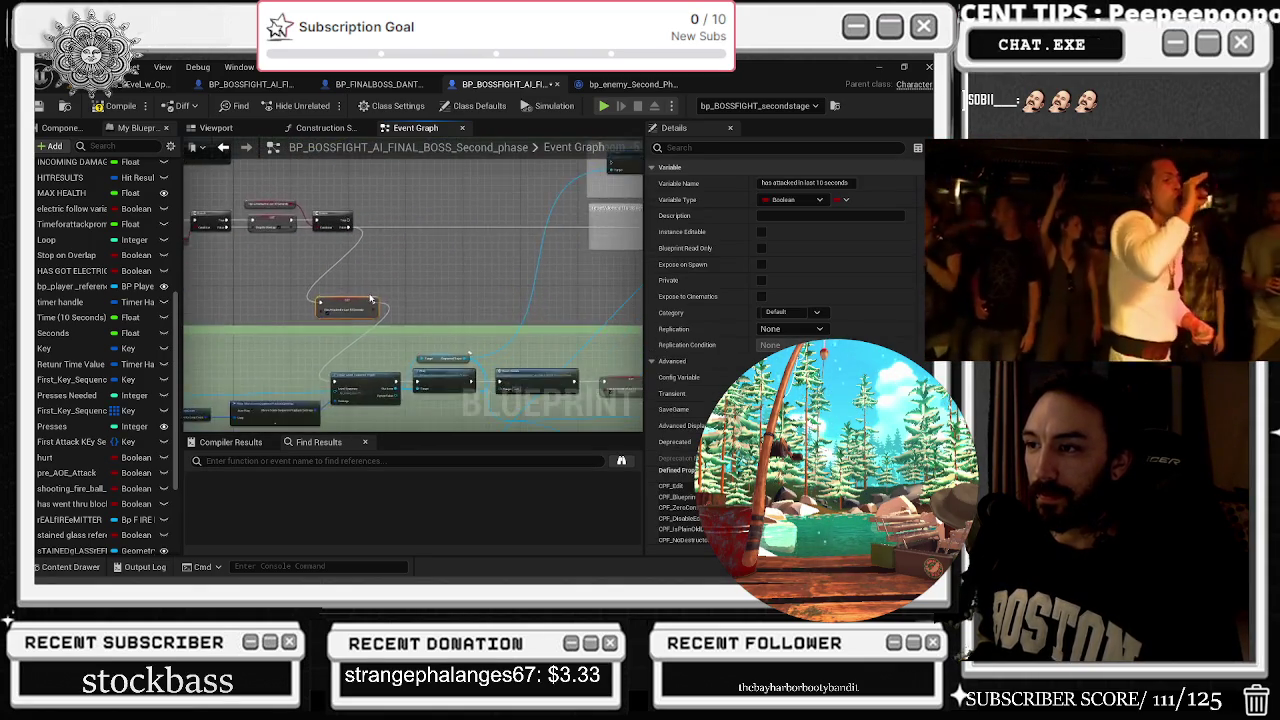
pyautogui.click(424, 320)
pyautogui.scroll(-4, 424, 306)
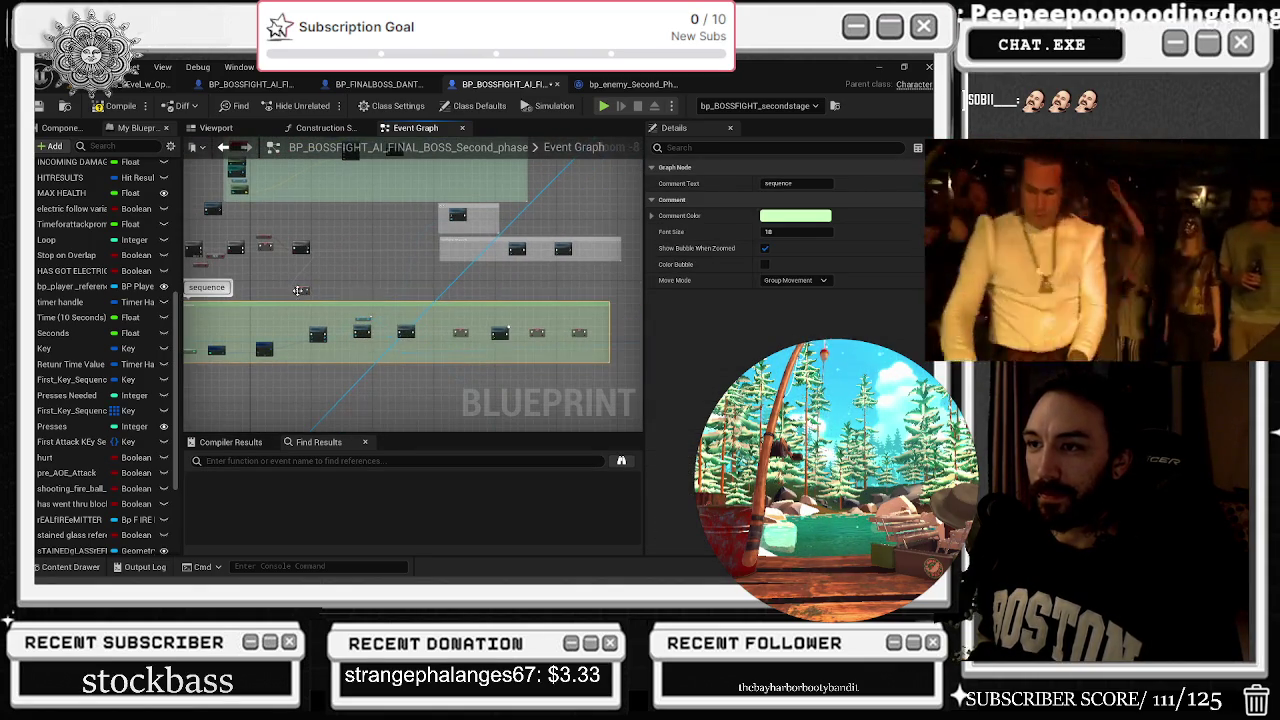
pyautogui.moveTo(400, 324); pyautogui.dragTo(355, 313)
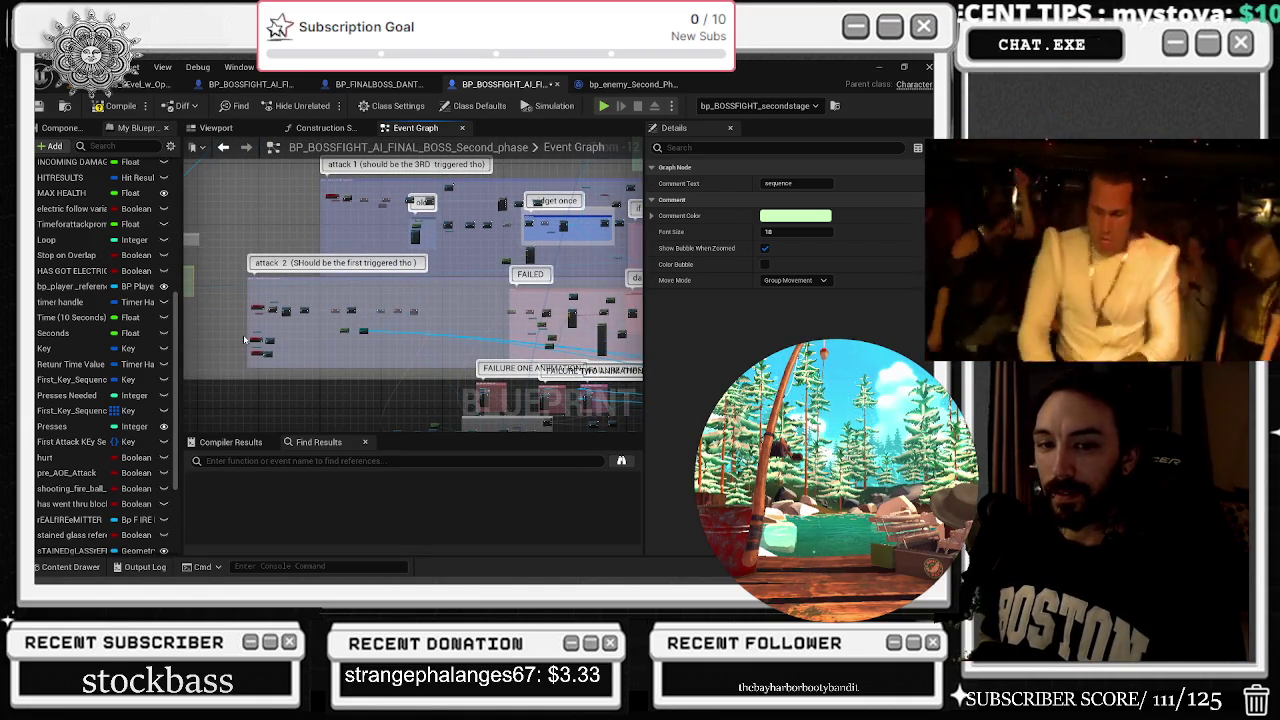
pyautogui.scroll(9, 278, 353)
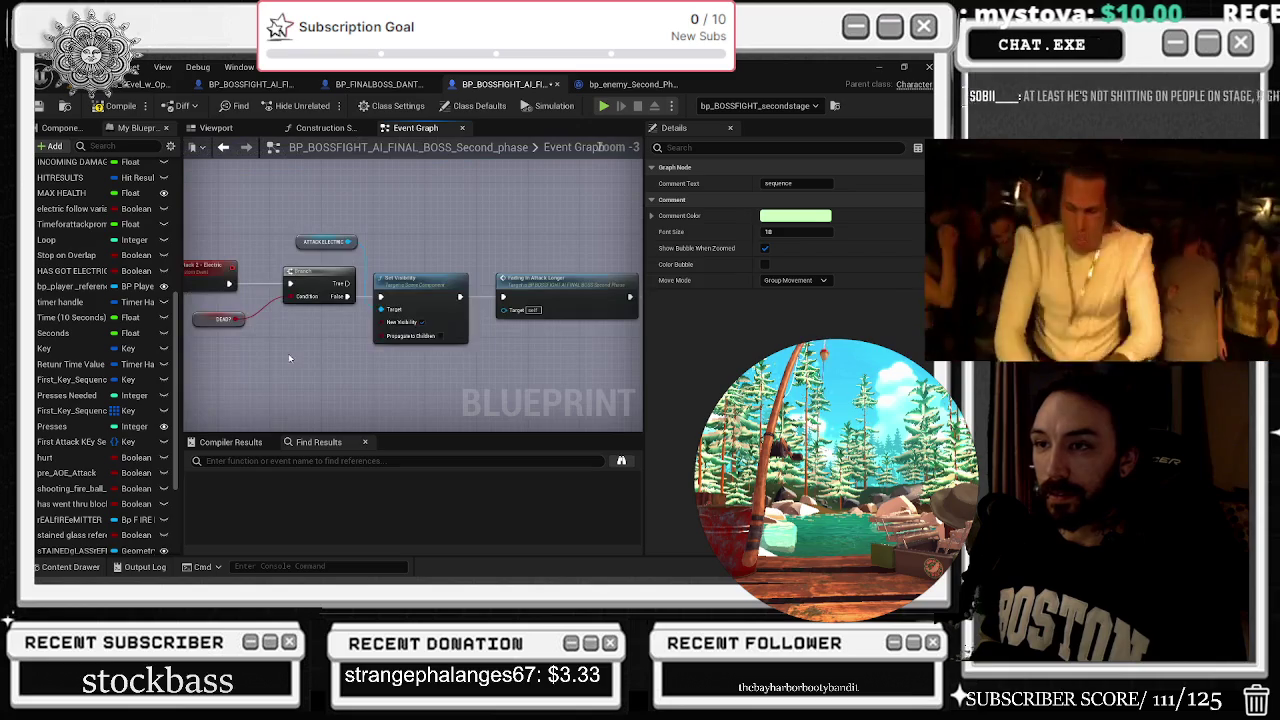
# Step: Place the DEAD? getter under the Attack 2 - Electric Branch node and nudge the Branch left
pyautogui.moveTo(278, 353); pyautogui.dragTo(330, 327)
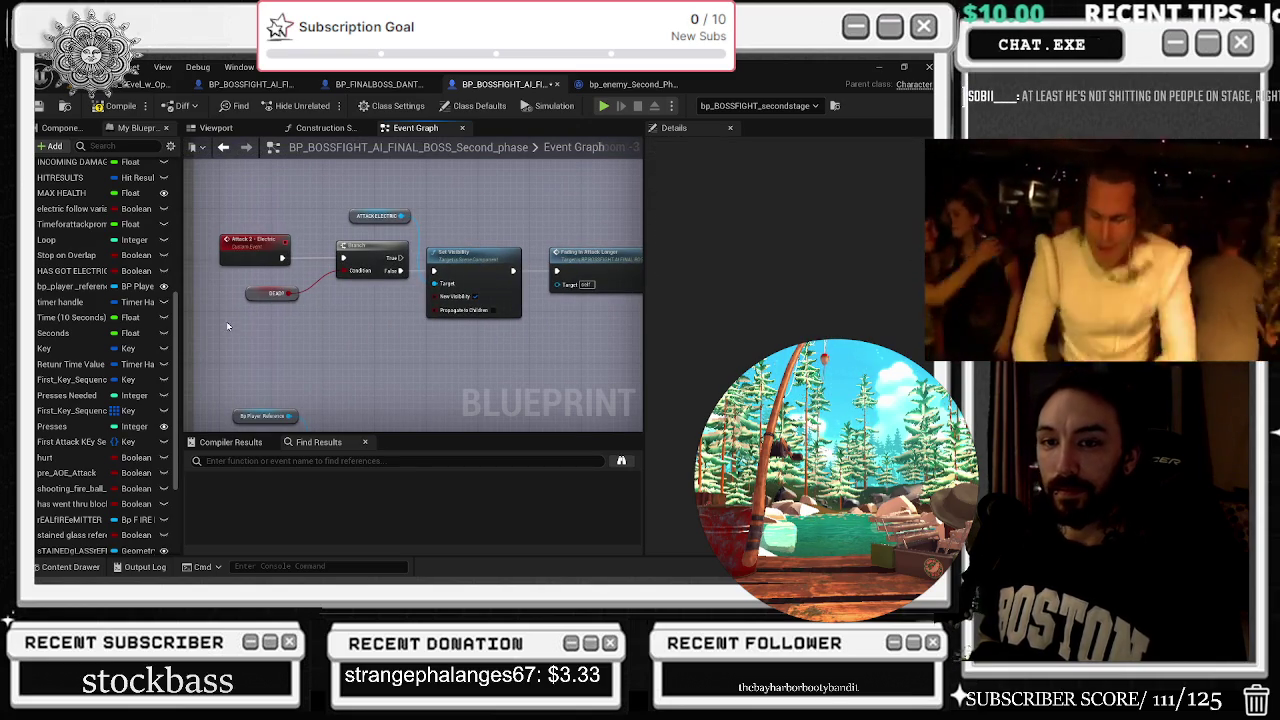
pyautogui.click(246, 293)
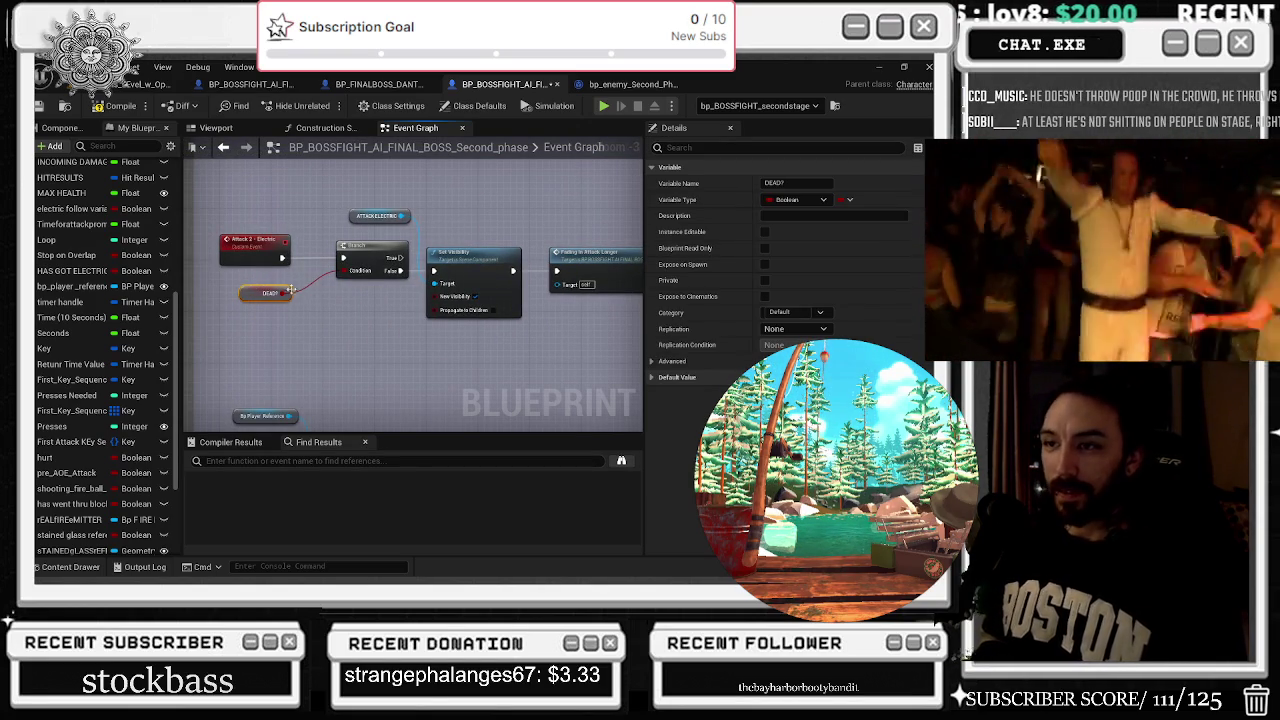
pyautogui.moveTo(273, 251); pyautogui.dragTo(280, 250)
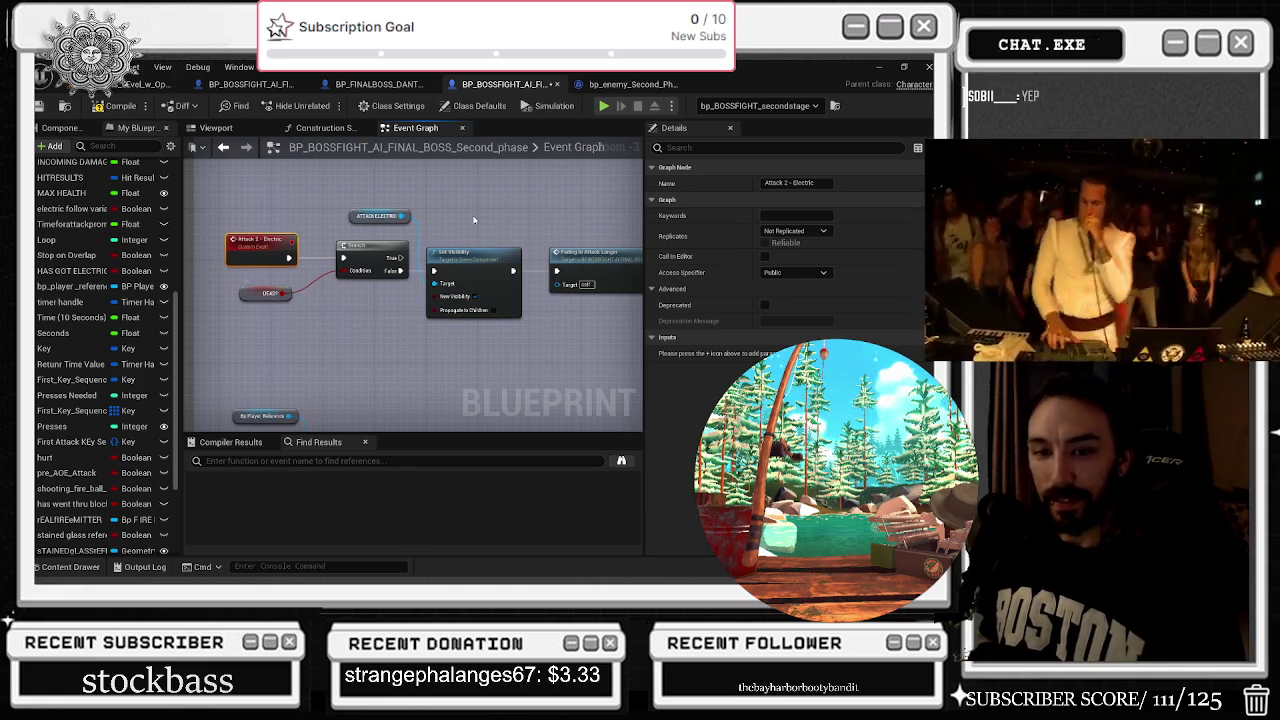
pyautogui.moveTo(265, 293); pyautogui.dragTo(297, 325)
pyautogui.moveTo(362, 250); pyautogui.dragTo(355, 250)
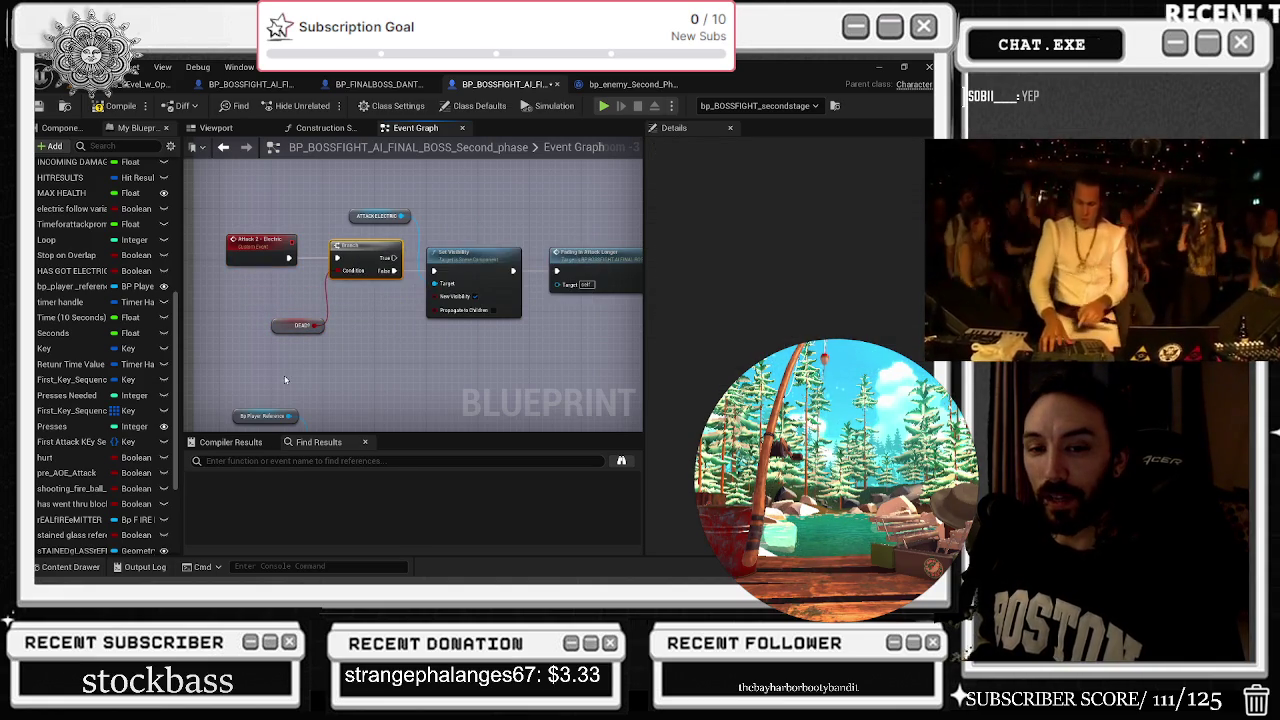
pyautogui.moveTo(296, 326); pyautogui.dragTo(290, 320)
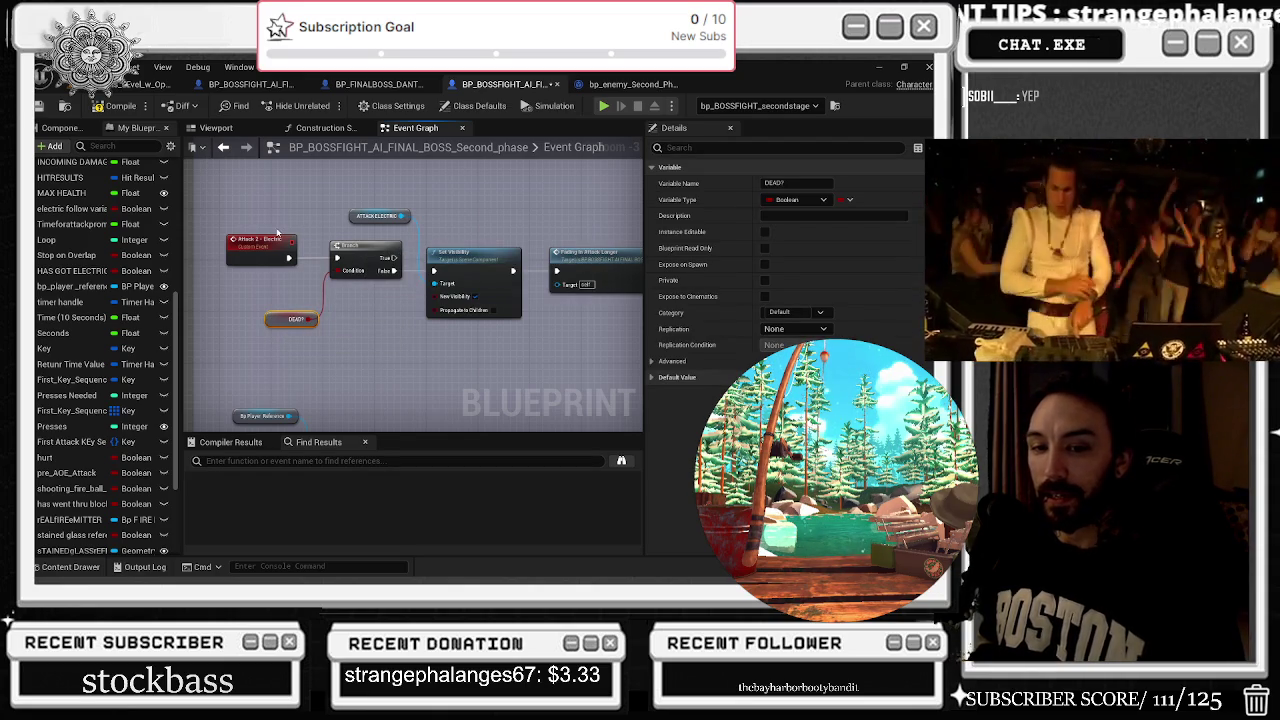
pyautogui.click(362, 252)
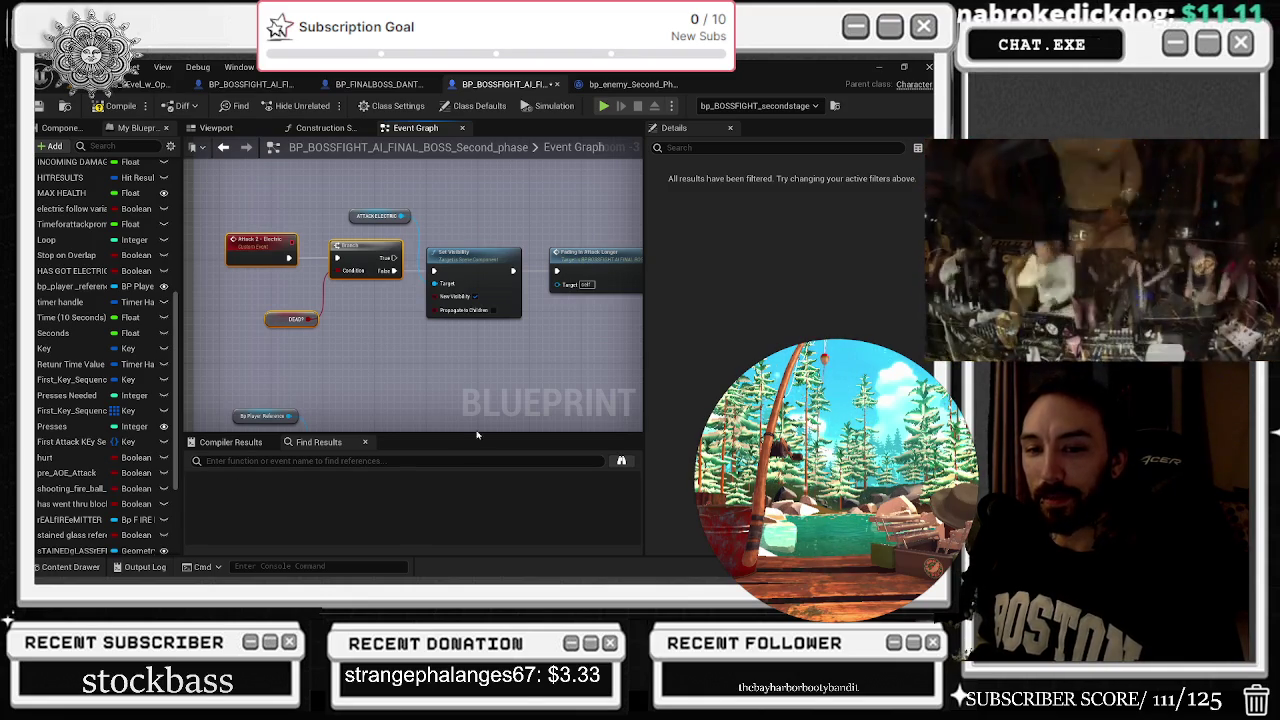
pyautogui.moveTo(441, 366)
pyautogui.mouseDown()
pyautogui.moveTo(386, 403)
pyautogui.moveTo(428, 376)
pyautogui.moveTo(205, 254)
pyautogui.moveTo(277, 323)
pyautogui.moveTo(215, 213)
pyautogui.mouseUp()
pyautogui.scroll(-3, 215, 213)
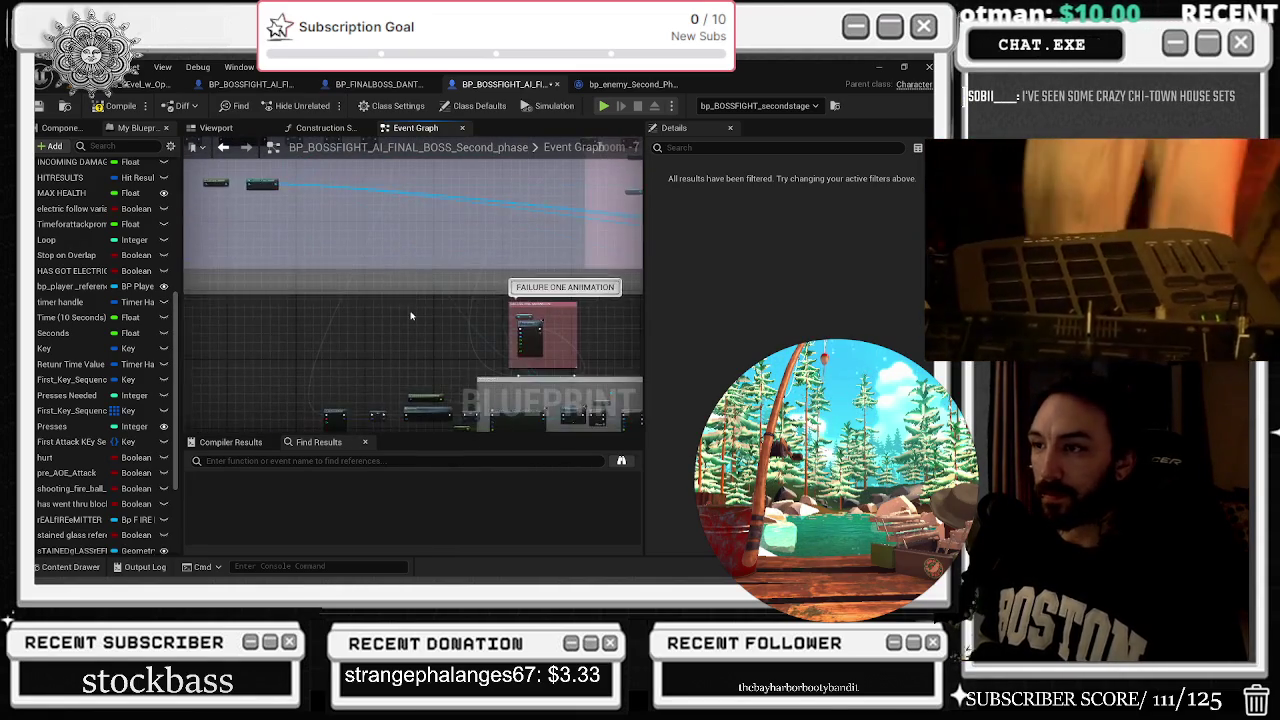
pyautogui.scroll(1, 317, 345)
pyautogui.moveTo(320, 300)
pyautogui.mouseDown()
pyautogui.moveTo(340, 398)
pyautogui.moveTo(344, 303)
pyautogui.moveTo(54, 296)
pyautogui.mouseUp()
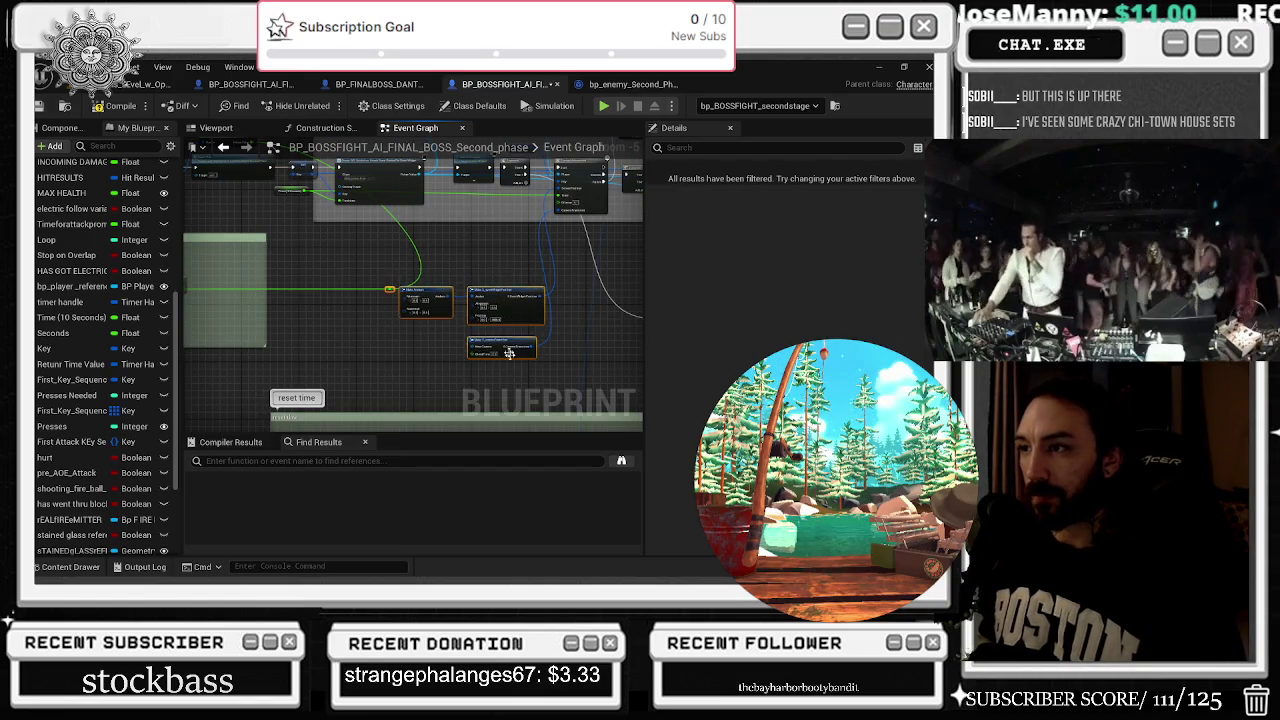
pyautogui.moveTo(511, 359); pyautogui.dragTo(588, 420)
pyautogui.scroll(1, 344, 331)
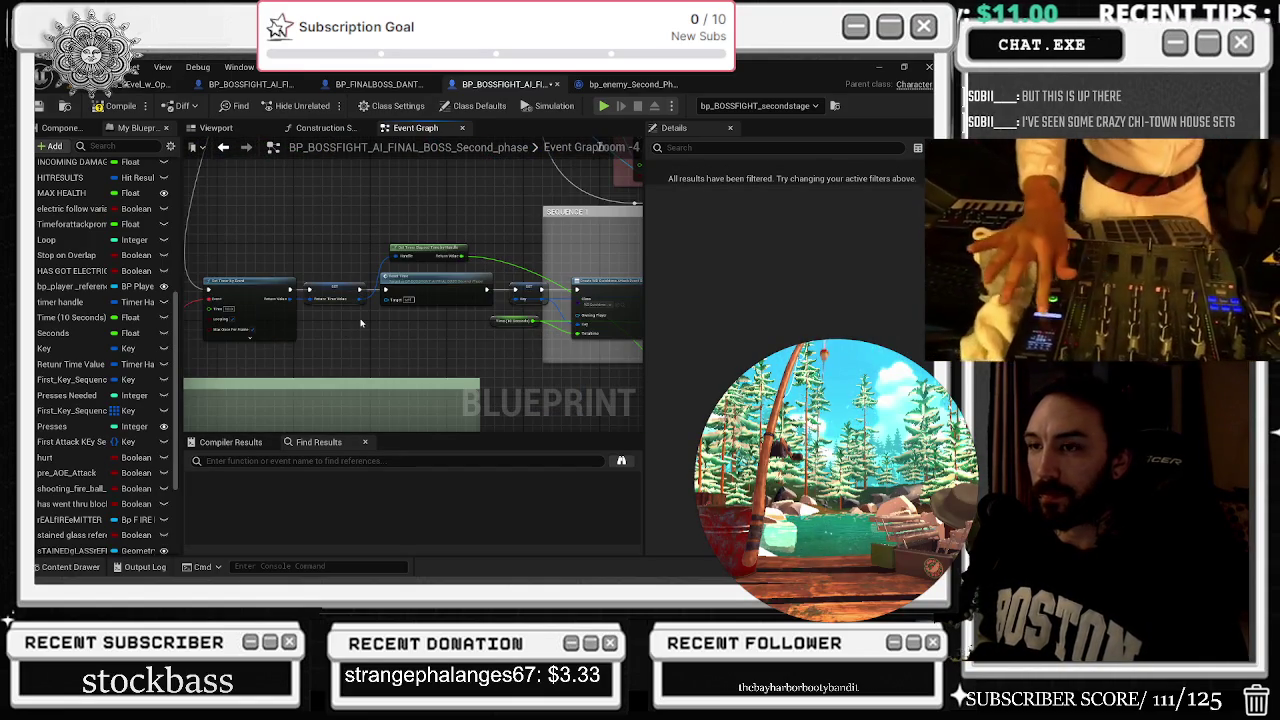
pyautogui.scroll(2, 503, 248)
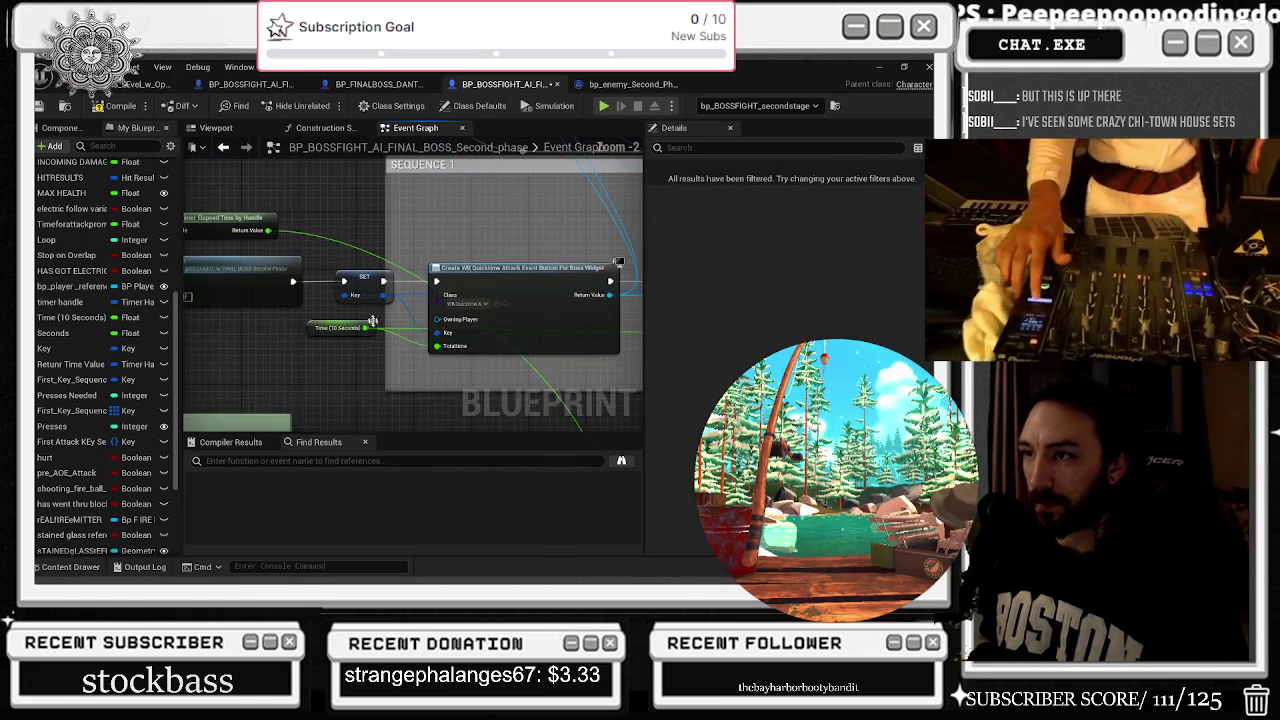
pyautogui.moveTo(600, 280)
pyautogui.mouseDown()
pyautogui.moveTo(366, 235)
pyautogui.moveTo(290, 160)
pyautogui.moveTo(35, 265)
pyautogui.mouseUp()
pyautogui.moveTo(430, 230); pyautogui.dragTo(420, 67)
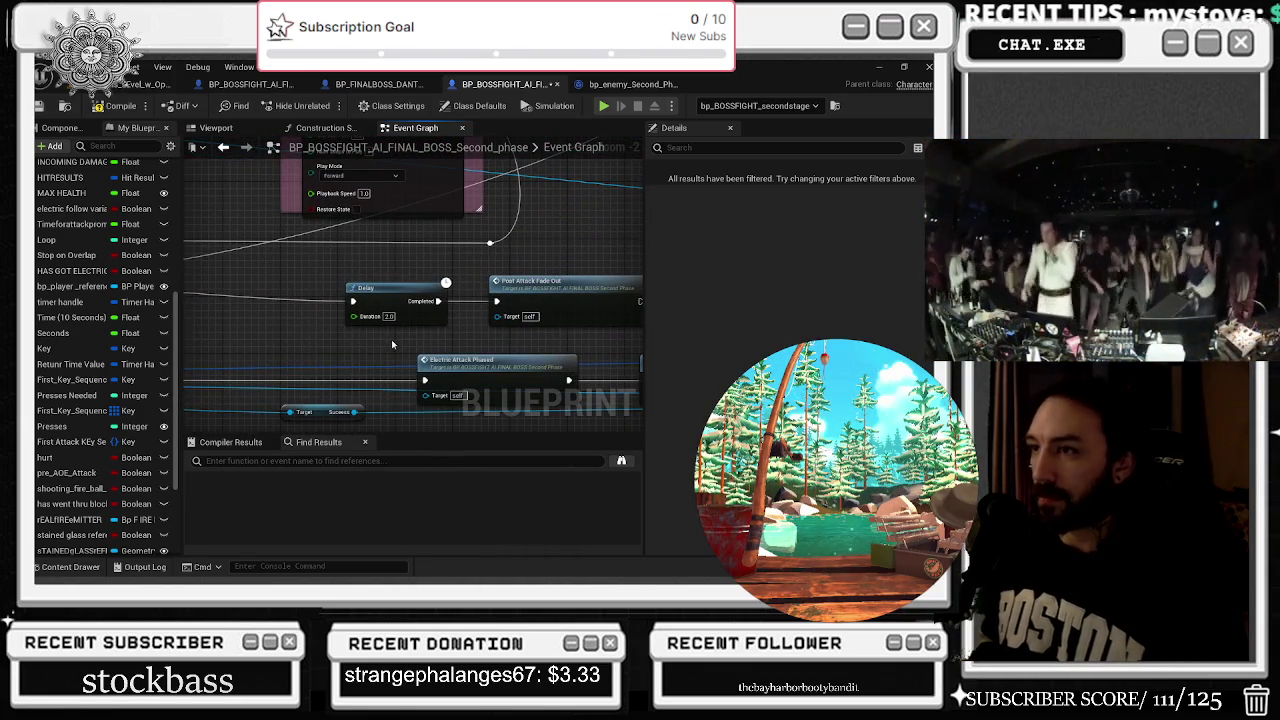
pyautogui.scroll(-1, 603, 255)
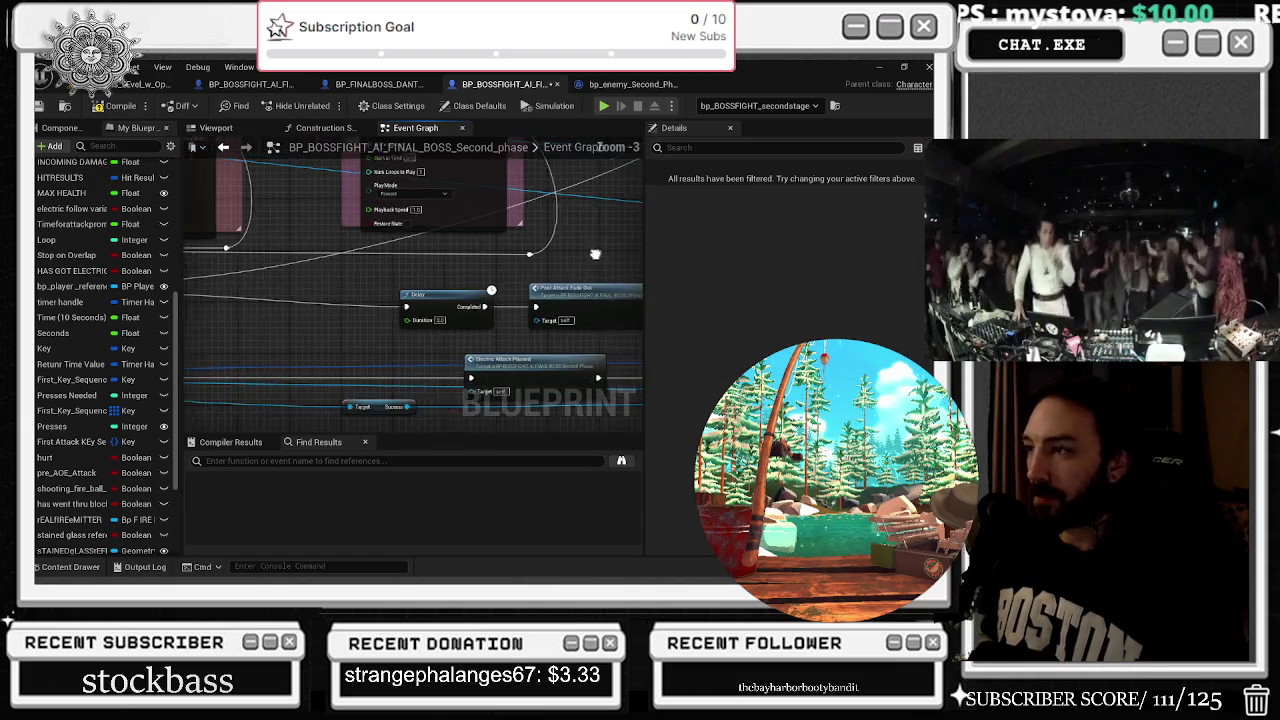
pyautogui.moveTo(600, 258); pyautogui.dragTo(500, 262)
pyautogui.scroll(1, 349, 273)
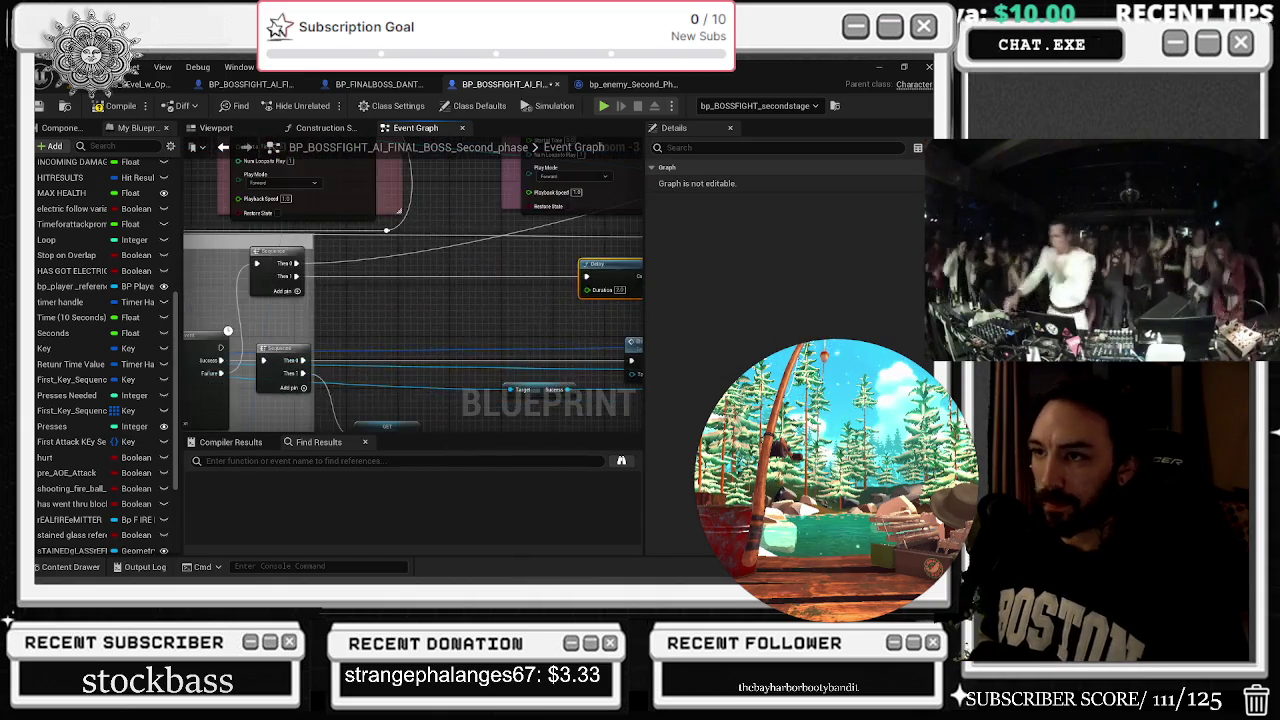
pyautogui.moveTo(456, 332)
pyautogui.mouseDown()
pyautogui.moveTo(400, 318)
pyautogui.moveTo(410, 355)
pyautogui.moveTo(370, 385)
pyautogui.moveTo(380, 303)
pyautogui.moveTo(505, 300)
pyautogui.moveTo(393, 270)
pyautogui.moveTo(442, 271)
pyautogui.mouseUp()
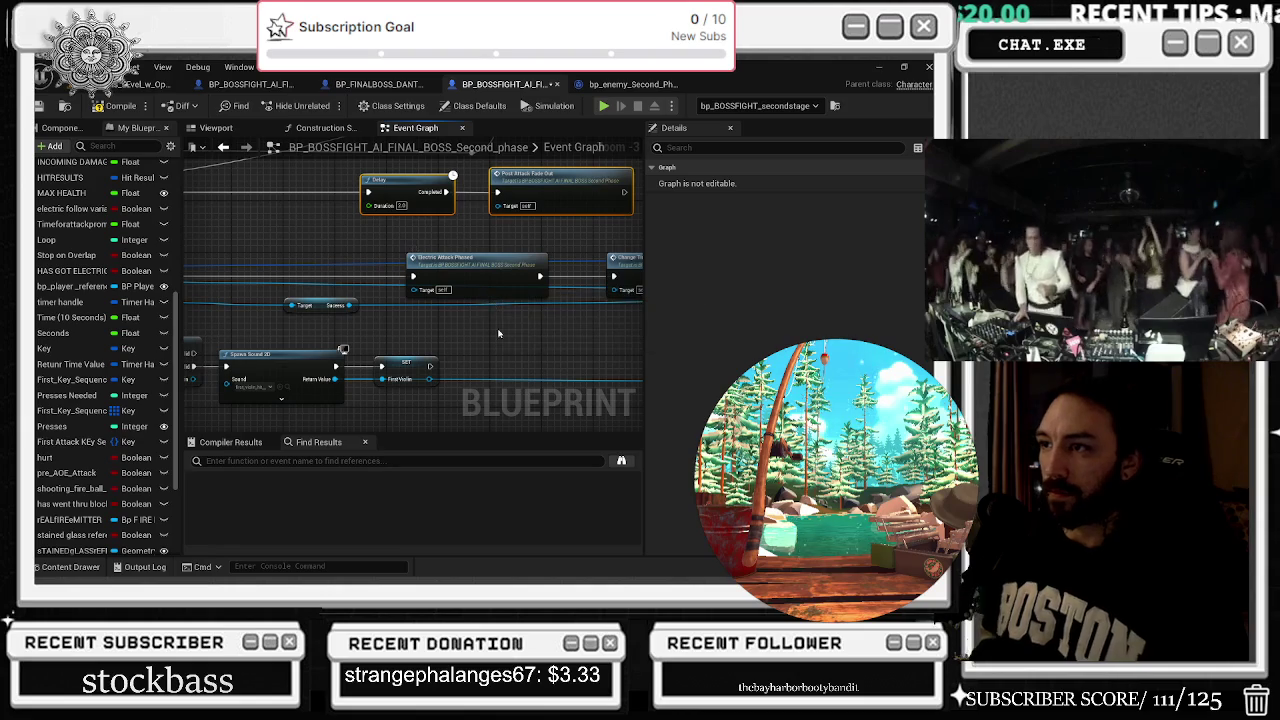
pyautogui.moveTo(498, 335)
pyautogui.mouseDown()
pyautogui.moveTo(254, 361)
pyautogui.moveTo(384, 372)
pyautogui.moveTo(434, 350)
pyautogui.moveTo(445, 381)
pyautogui.moveTo(414, 369)
pyautogui.moveTo(570, 383)
pyautogui.moveTo(358, 397)
pyautogui.moveTo(500, 377)
pyautogui.moveTo(510, 390)
pyautogui.moveTo(414, 334)
pyautogui.mouseUp()
pyautogui.scroll(-1, 445, 381)
pyautogui.scroll(2, 445, 381)
pyautogui.scroll(-4, 250, 358)
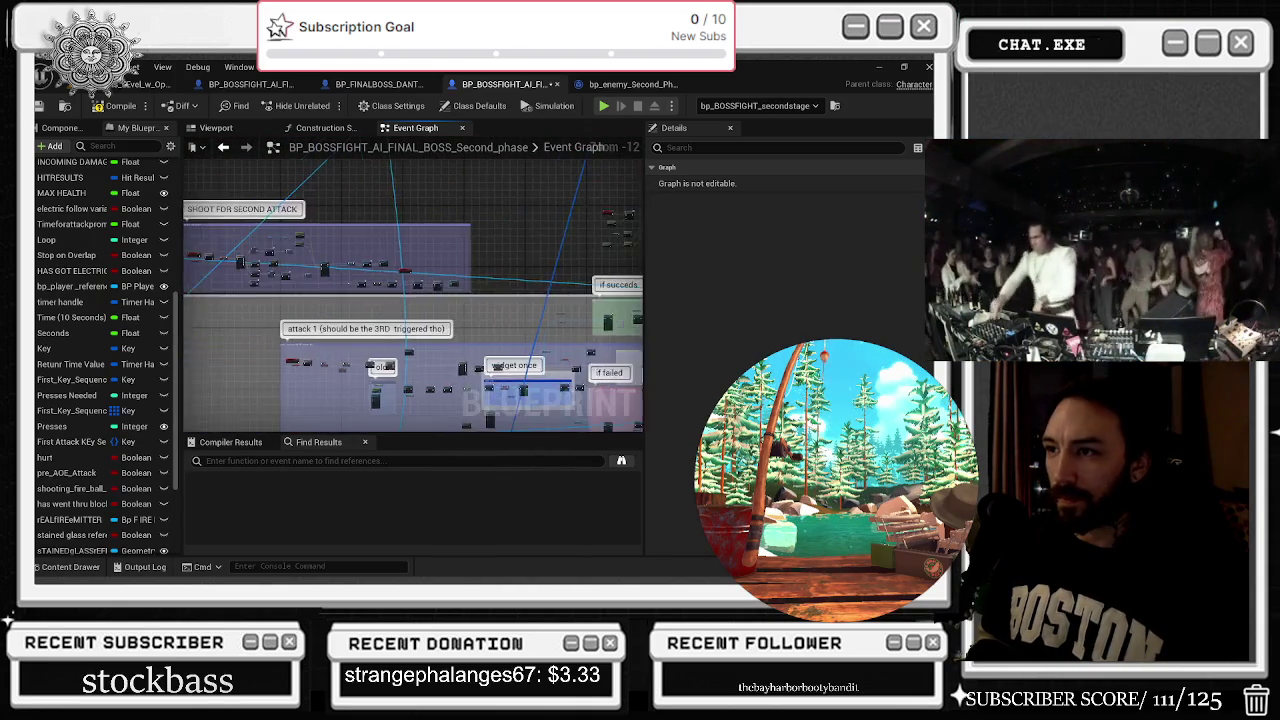
pyautogui.moveTo(423, 363)
pyautogui.mouseDown()
pyautogui.moveTo(452, 183)
pyautogui.moveTo(320, 262)
pyautogui.mouseUp()
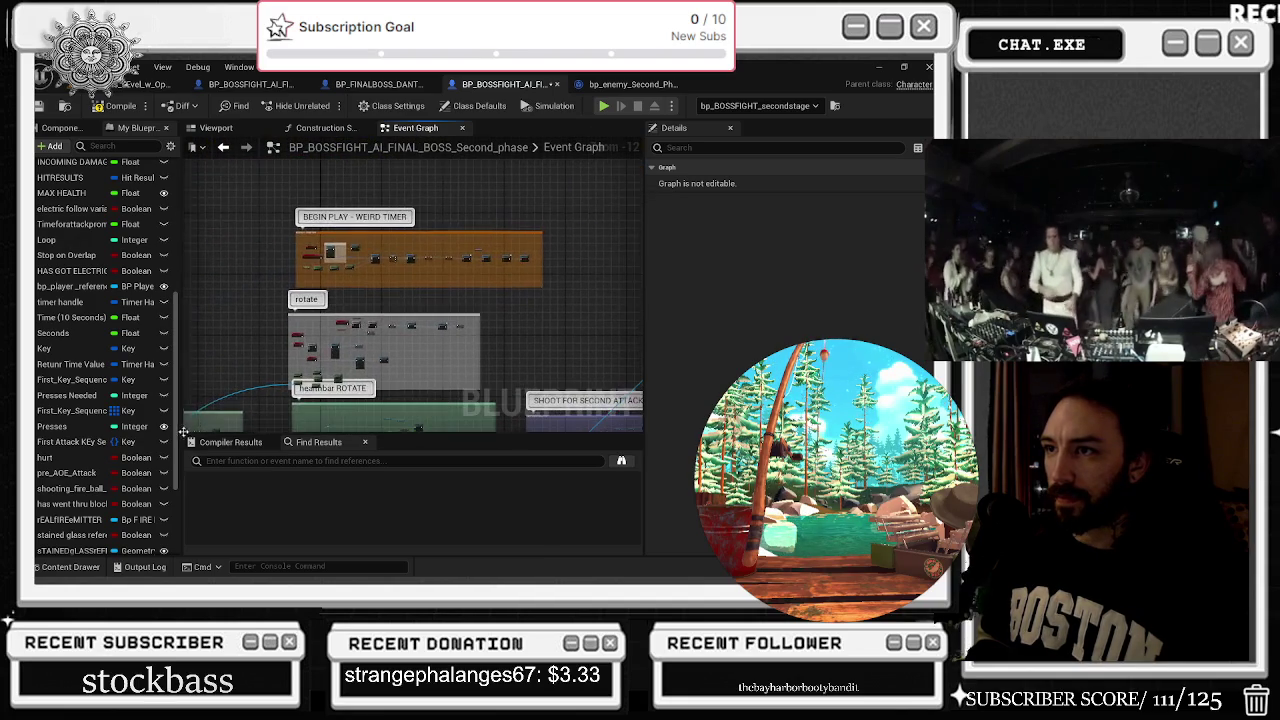
pyautogui.scroll(3, 320, 268)
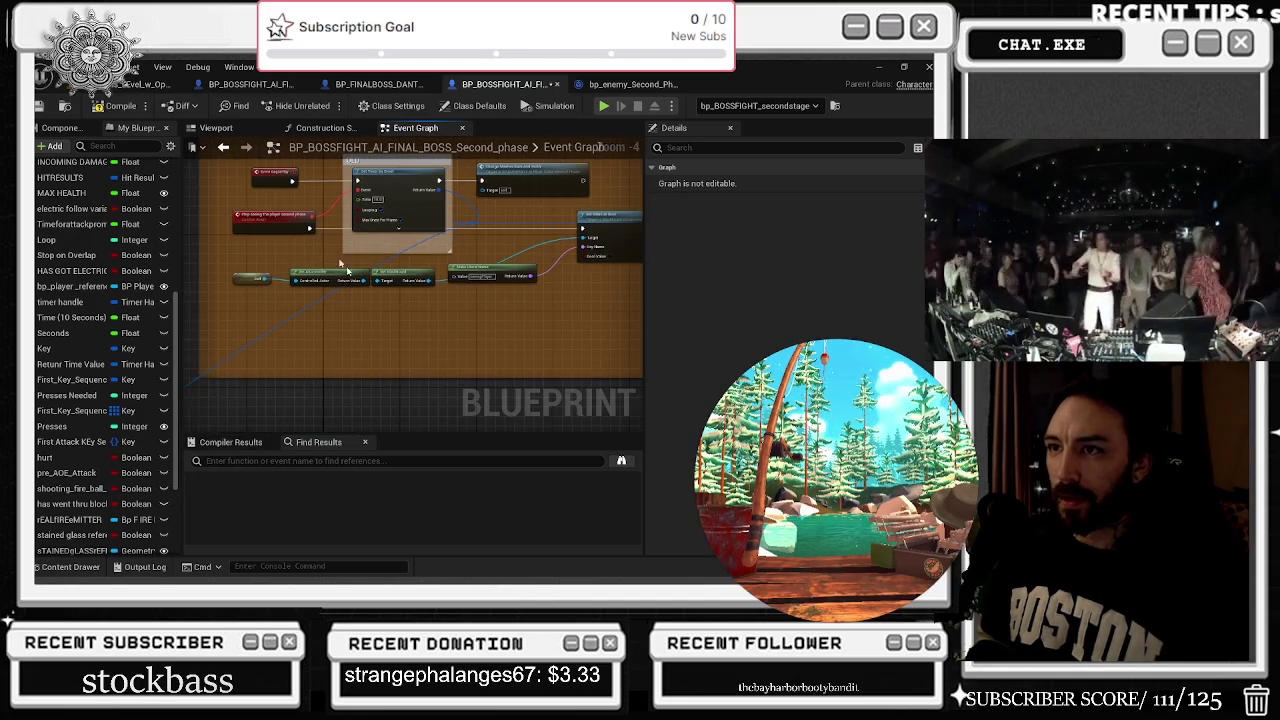
pyautogui.scroll(-3, 300, 230)
pyautogui.scroll(3, 352, 317)
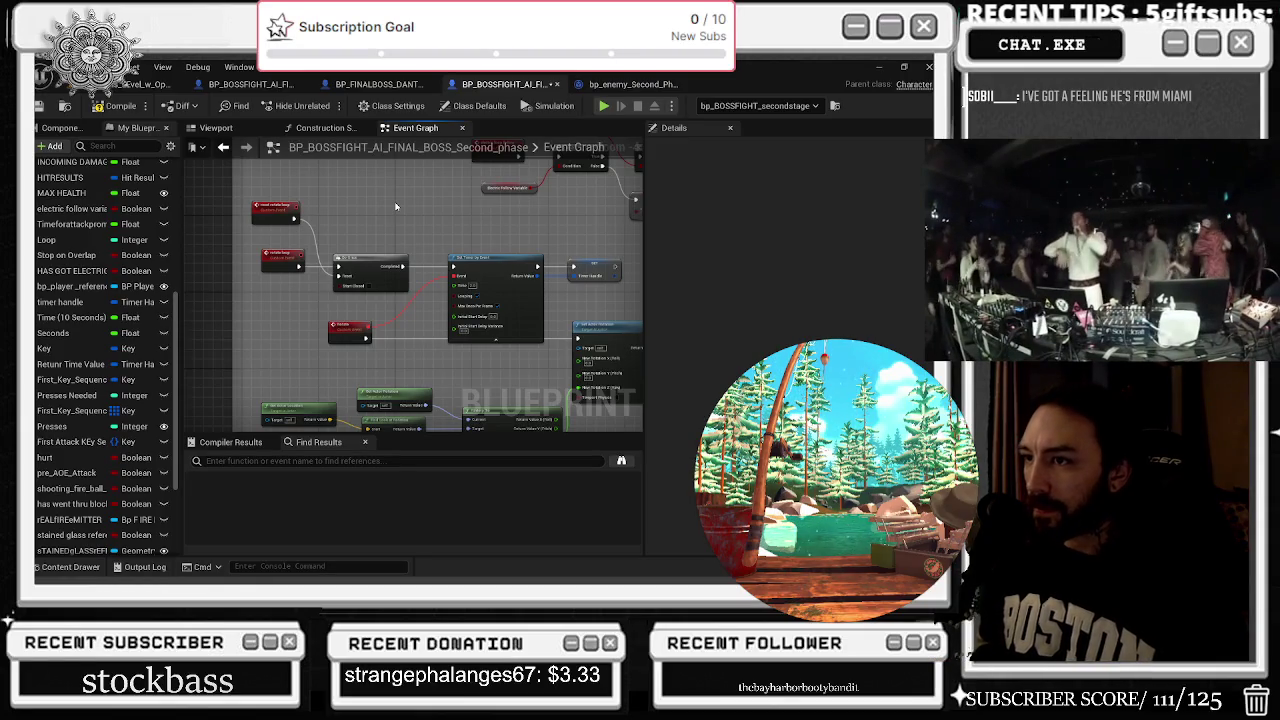
pyautogui.moveTo(394, 210)
pyautogui.mouseDown()
pyautogui.moveTo(312, 170)
pyautogui.moveTo(374, 205)
pyautogui.moveTo(379, 148)
pyautogui.mouseUp()
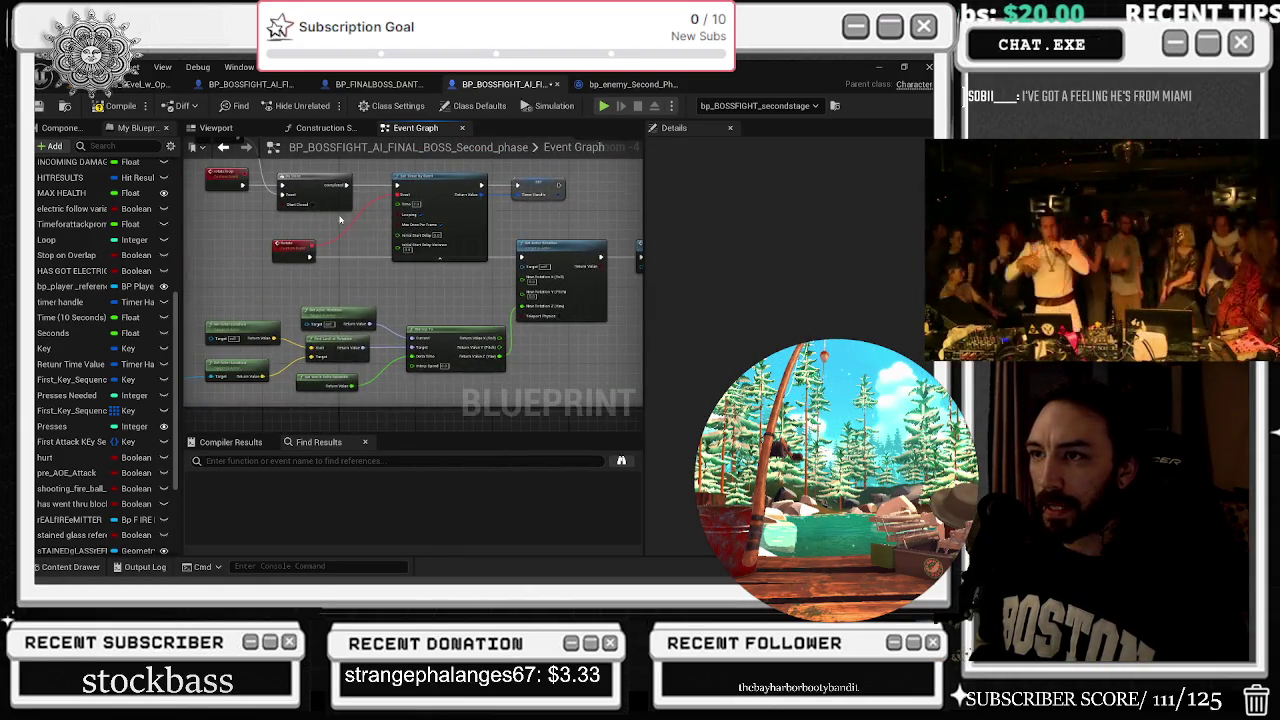
pyautogui.scroll(-6, 369, 303)
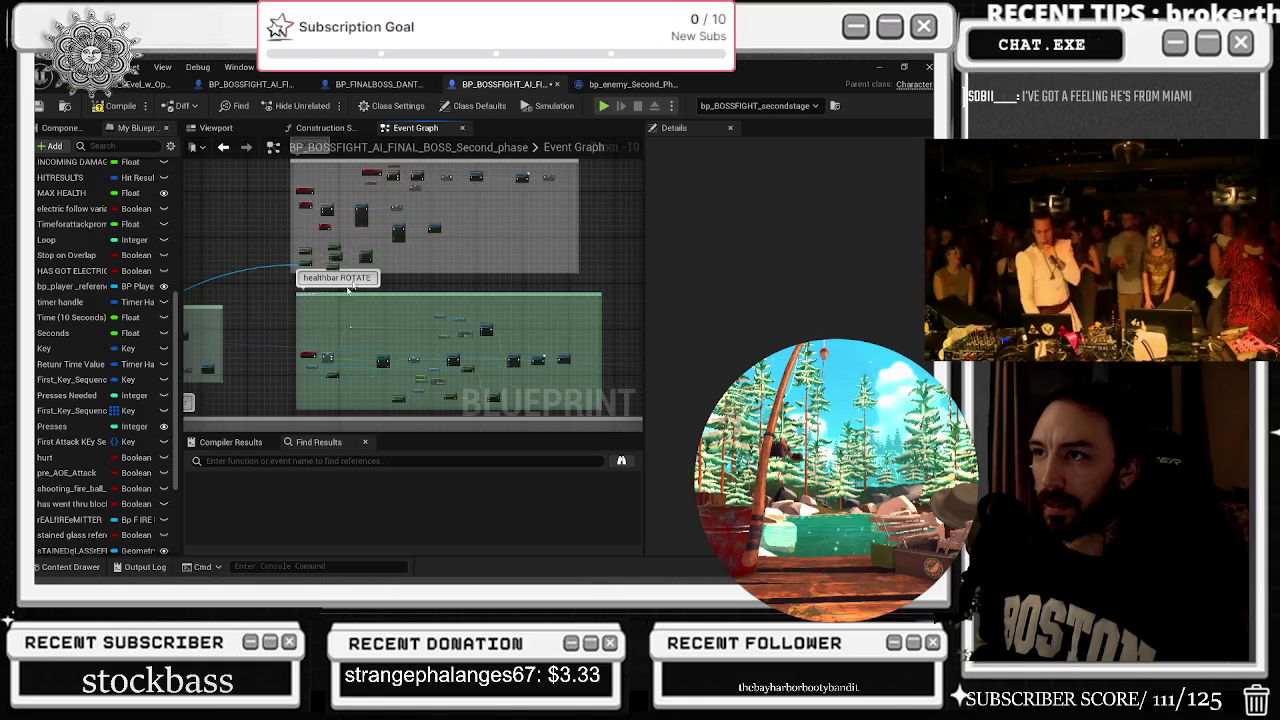
pyautogui.scroll(6, 370, 203)
pyautogui.scroll(-7, 376, 205)
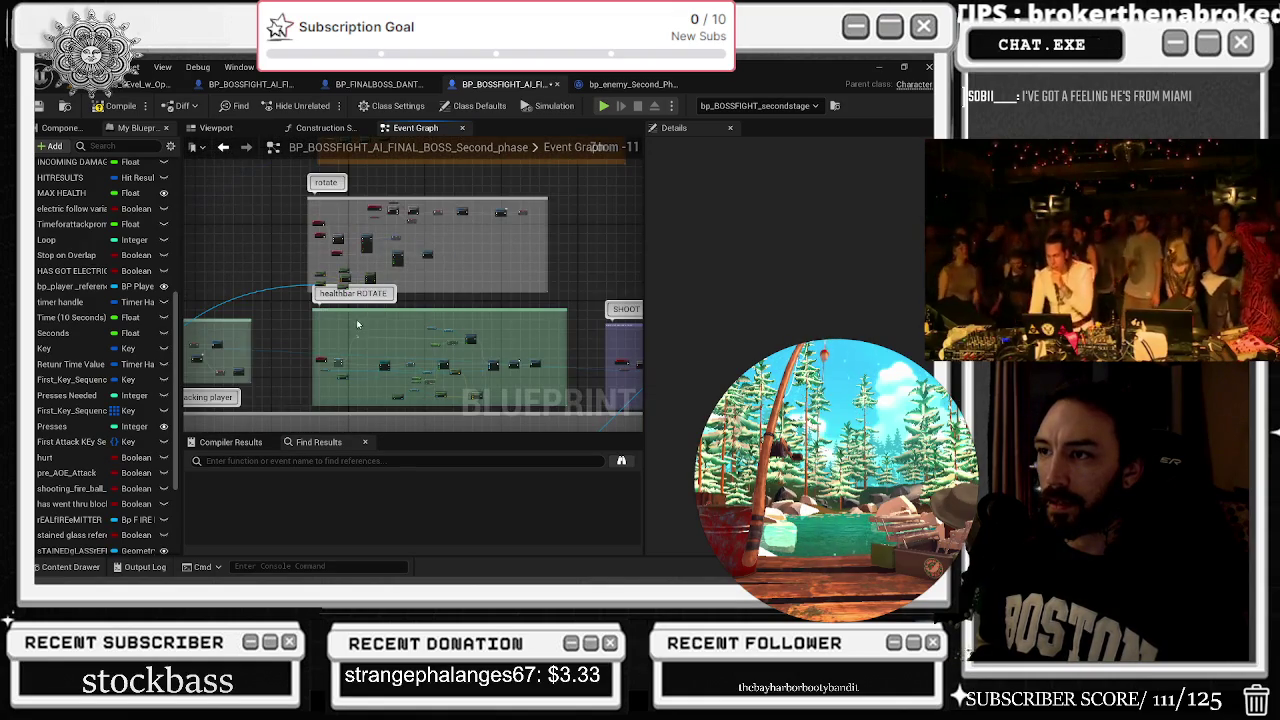
pyautogui.moveTo(627, 224)
pyautogui.mouseDown()
pyautogui.moveTo(532, 88)
pyautogui.moveTo(587, 18)
pyautogui.mouseUp()
pyautogui.moveTo(500, 300)
pyautogui.mouseDown()
pyautogui.moveTo(320, 260)
pyautogui.moveTo(219, 275)
pyautogui.moveTo(110, 215)
pyautogui.moveTo(95, 205)
pyautogui.moveTo(40, 10)
pyautogui.moveTo(40, 126)
pyautogui.mouseUp()
pyautogui.moveTo(346, 301)
pyautogui.mouseDown()
pyautogui.moveTo(563, 293)
pyautogui.moveTo(522, 383)
pyautogui.moveTo(606, 480)
pyautogui.mouseUp()
pyautogui.moveTo(400, 290)
pyautogui.mouseDown()
pyautogui.moveTo(426, 318)
pyautogui.moveTo(416, 360)
pyautogui.moveTo(495, 304)
pyautogui.moveTo(217, 435)
pyautogui.mouseUp()
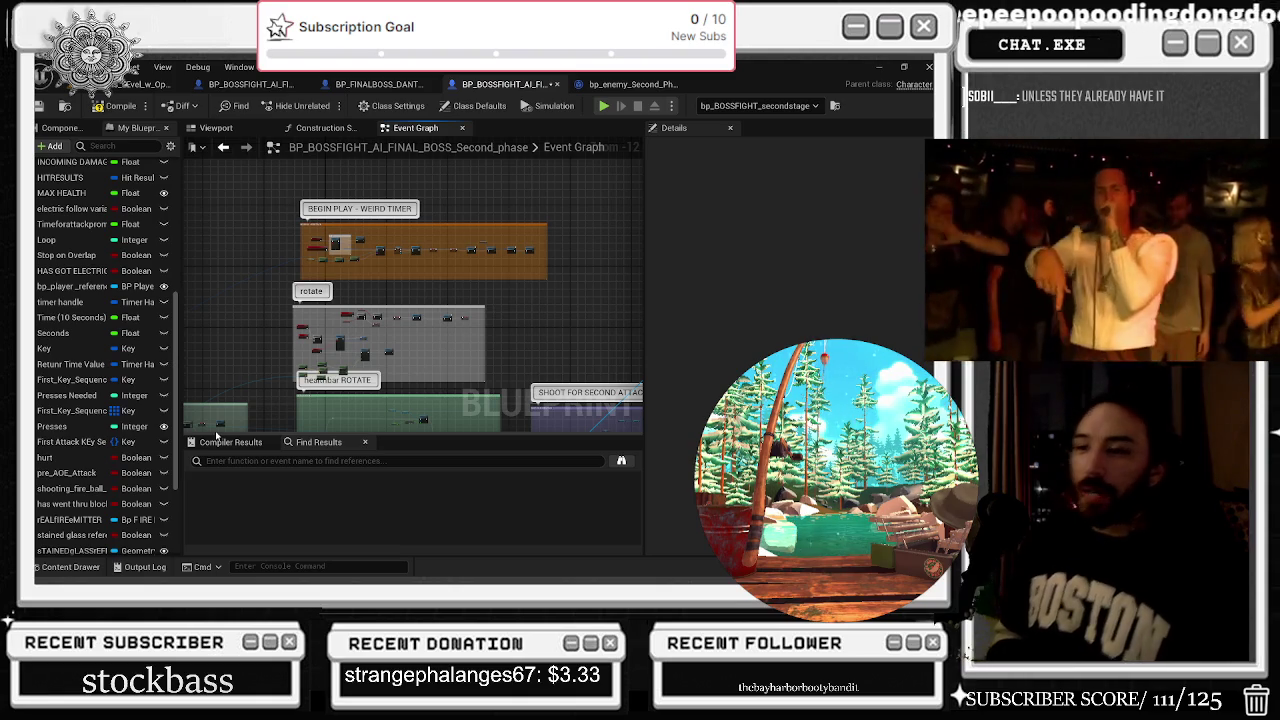
pyautogui.click(289, 461)
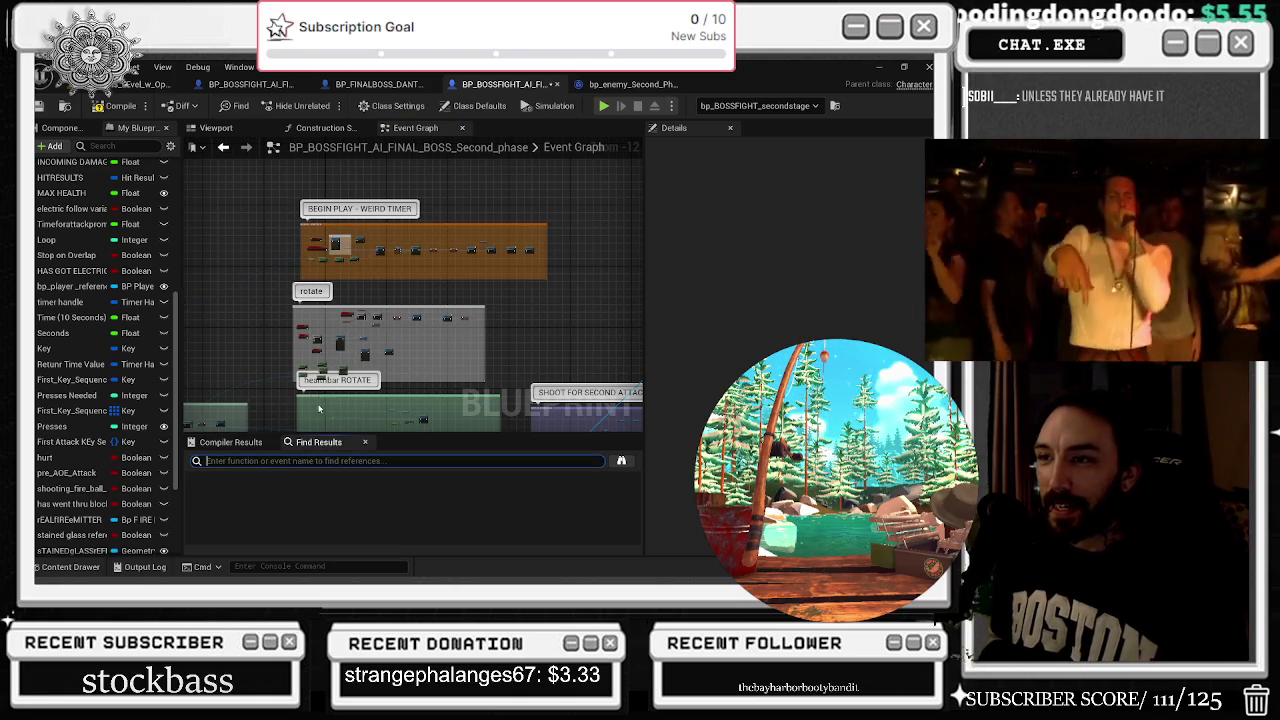
pyautogui.moveTo(348, 284); pyautogui.dragTo(165, 183)
pyautogui.moveTo(348, 284)
pyautogui.mouseDown()
pyautogui.moveTo(389, 348)
pyautogui.moveTo(370, 360)
pyautogui.moveTo(418, 377)
pyautogui.mouseUp()
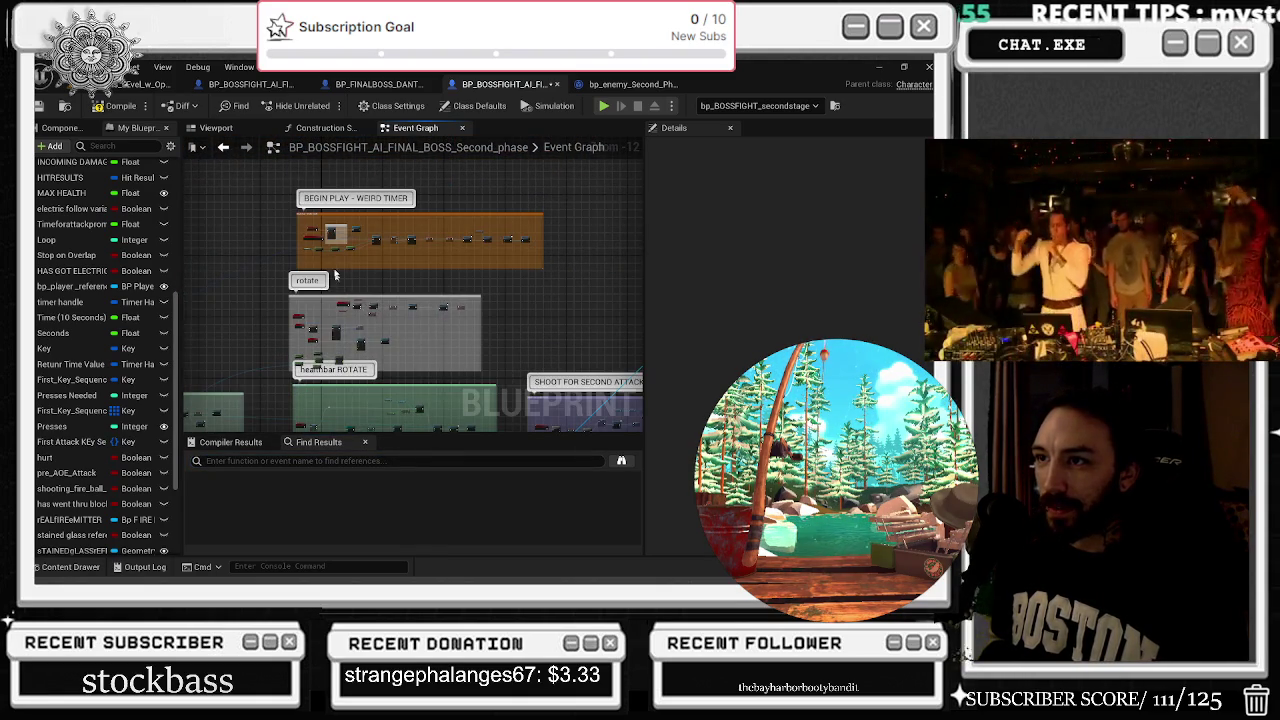
pyautogui.scroll(9, 328, 250)
pyautogui.click(272, 460)
# Step: Search Find Results for 'set timer by event' and jump to the second, third and fourth matches
pyautogui.write('set timer by event')
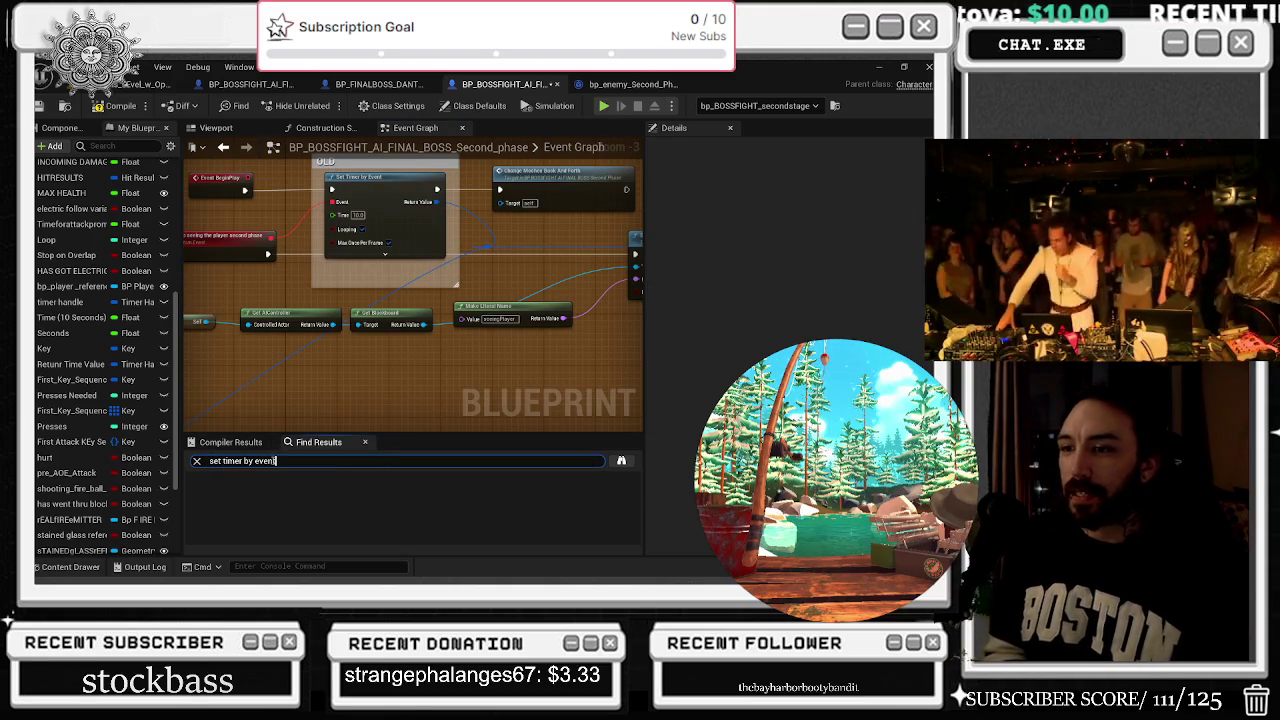
pyautogui.press('Return')
pyautogui.click(295, 506)
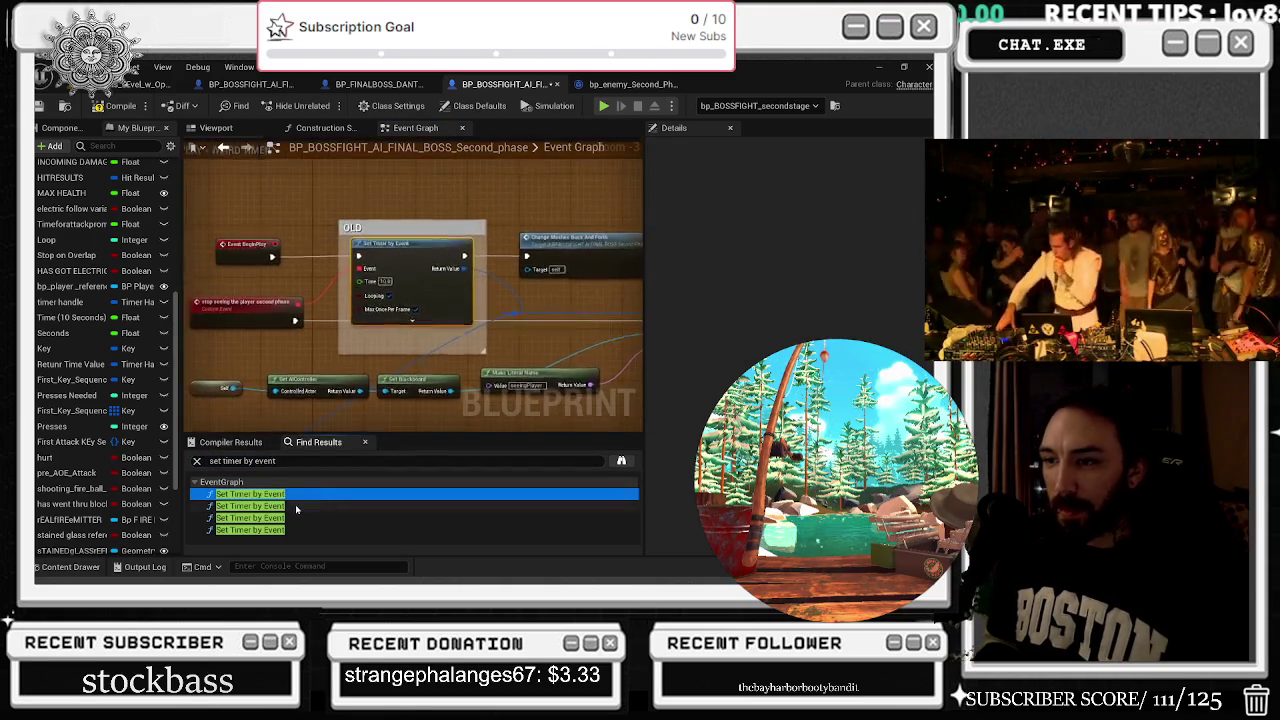
pyautogui.scroll(-4, 331, 253)
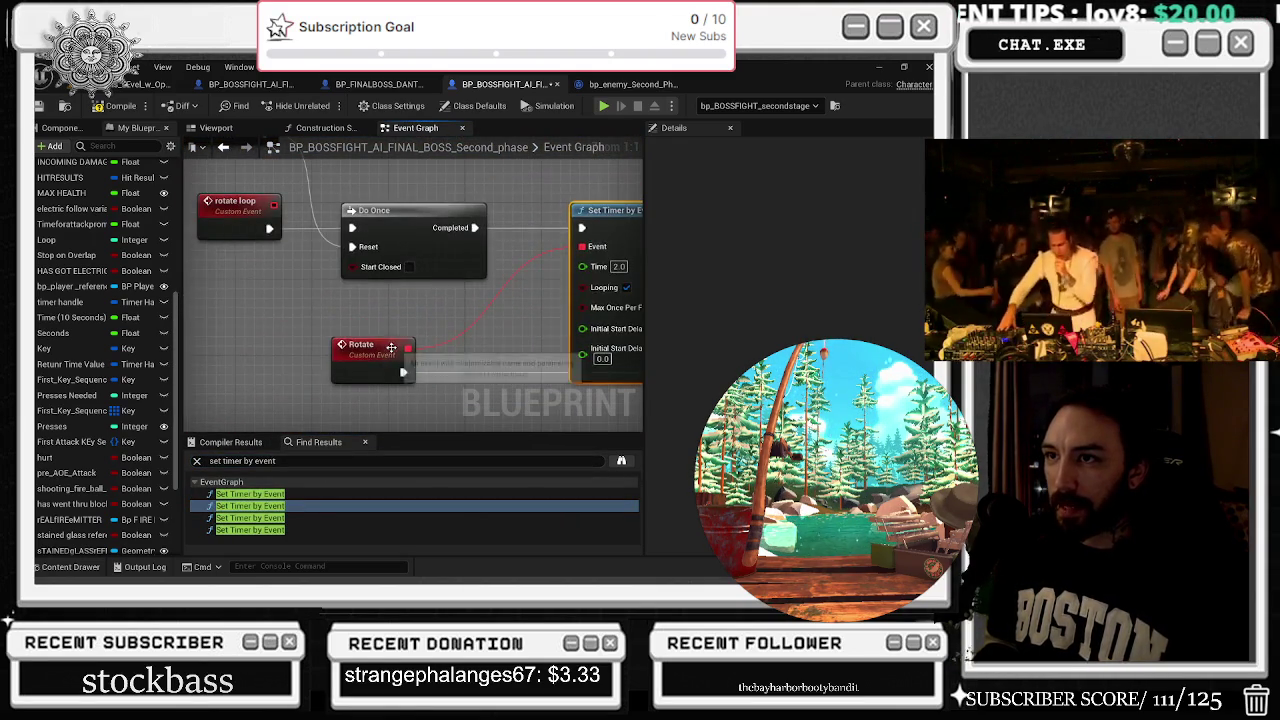
pyautogui.click(250, 518)
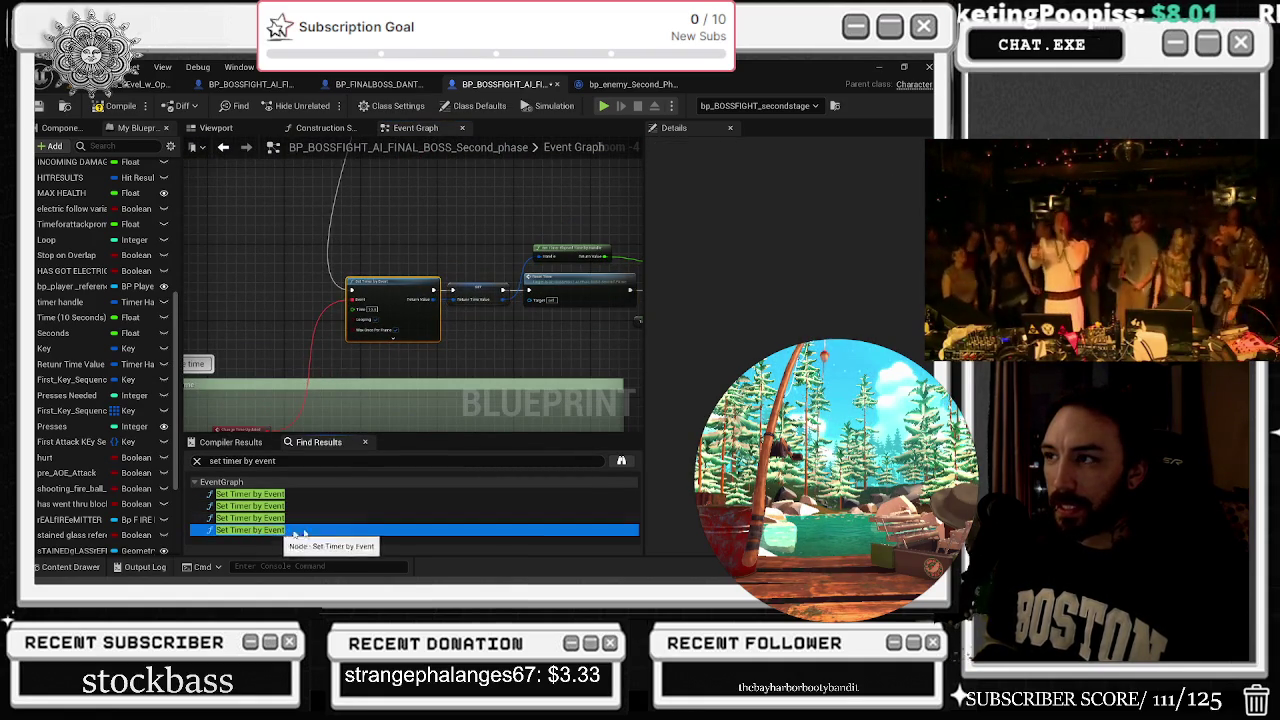
pyautogui.click(255, 530)
pyautogui.scroll(-2, 420, 352)
pyautogui.rightClick(384, 331)
pyautogui.press('Escape')
pyautogui.scroll(2, 400, 330)
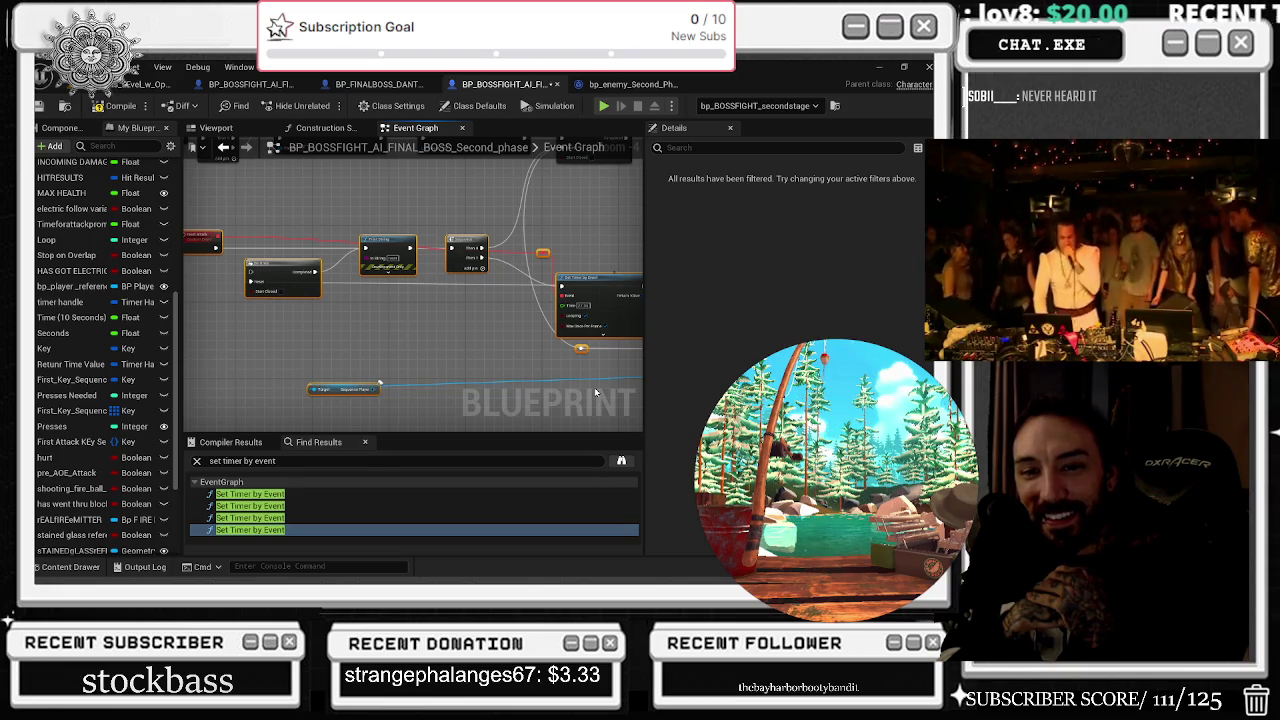
# Step: Return to the YouTube tab and search 'dj bl3nd' from the YouTube home page
pyautogui.moveTo(1100, 260)
pyautogui.click(965, 157)
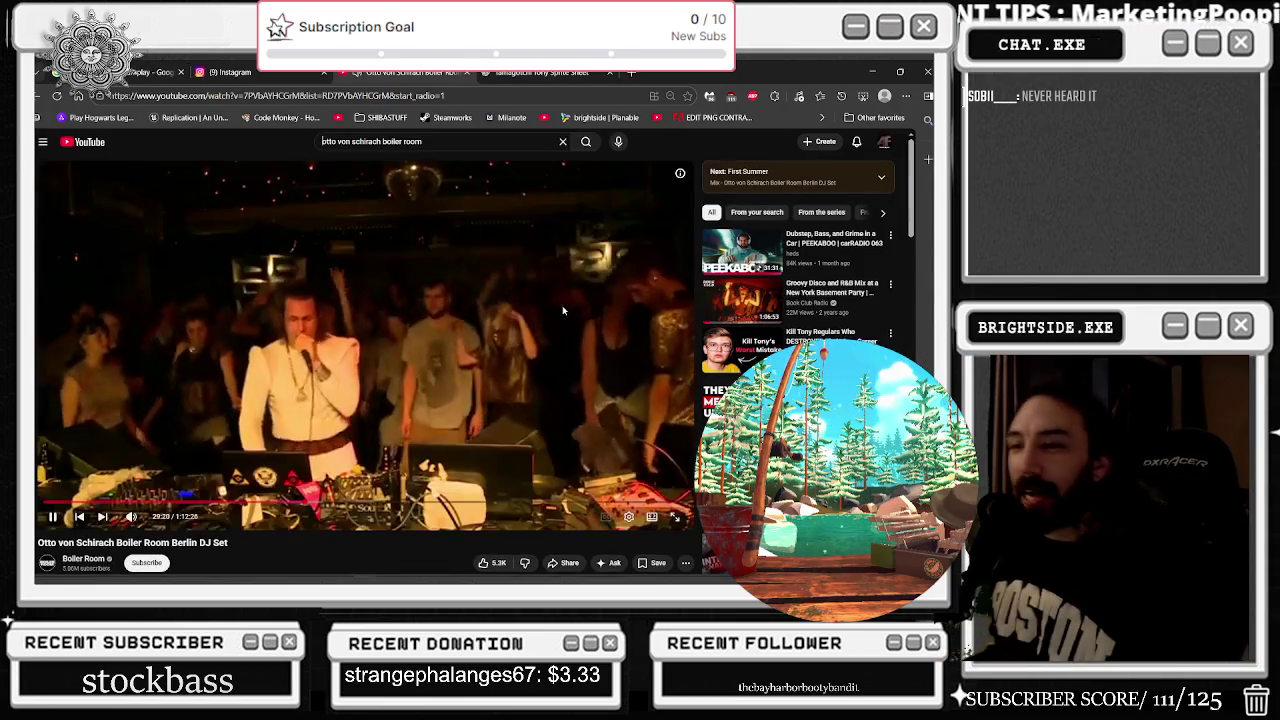
pyautogui.click(80, 143)
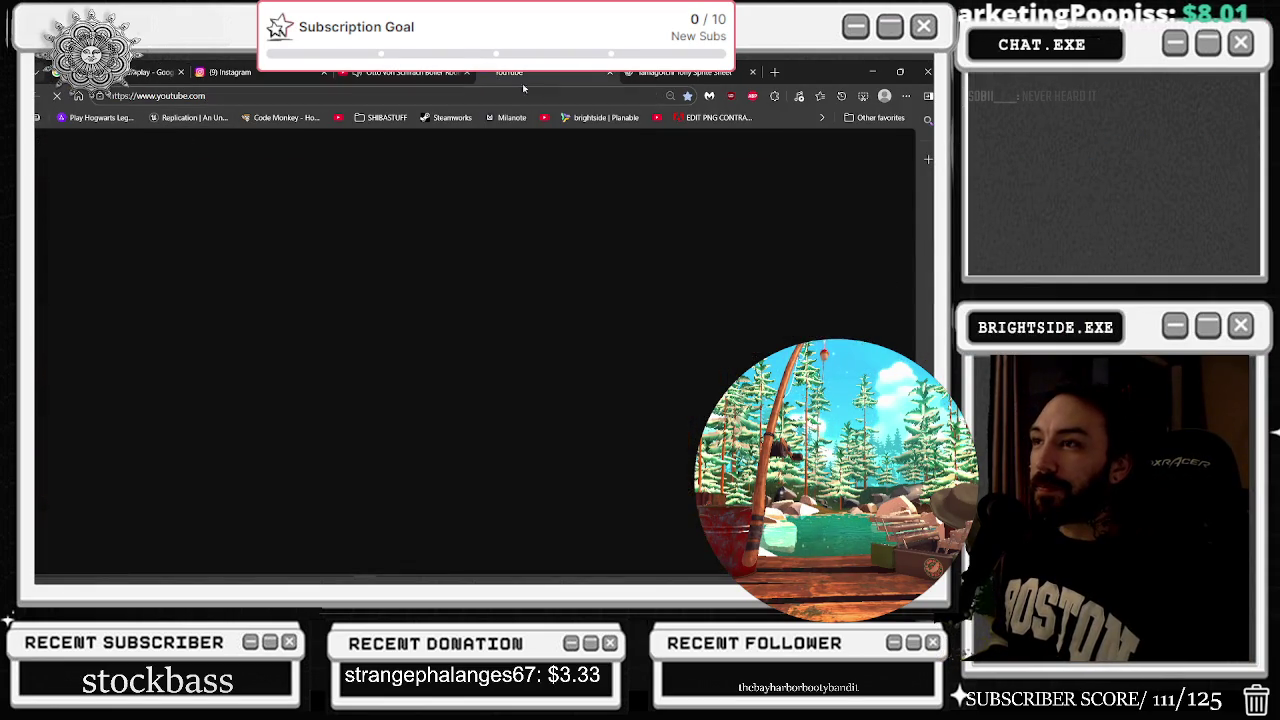
pyautogui.write('d')
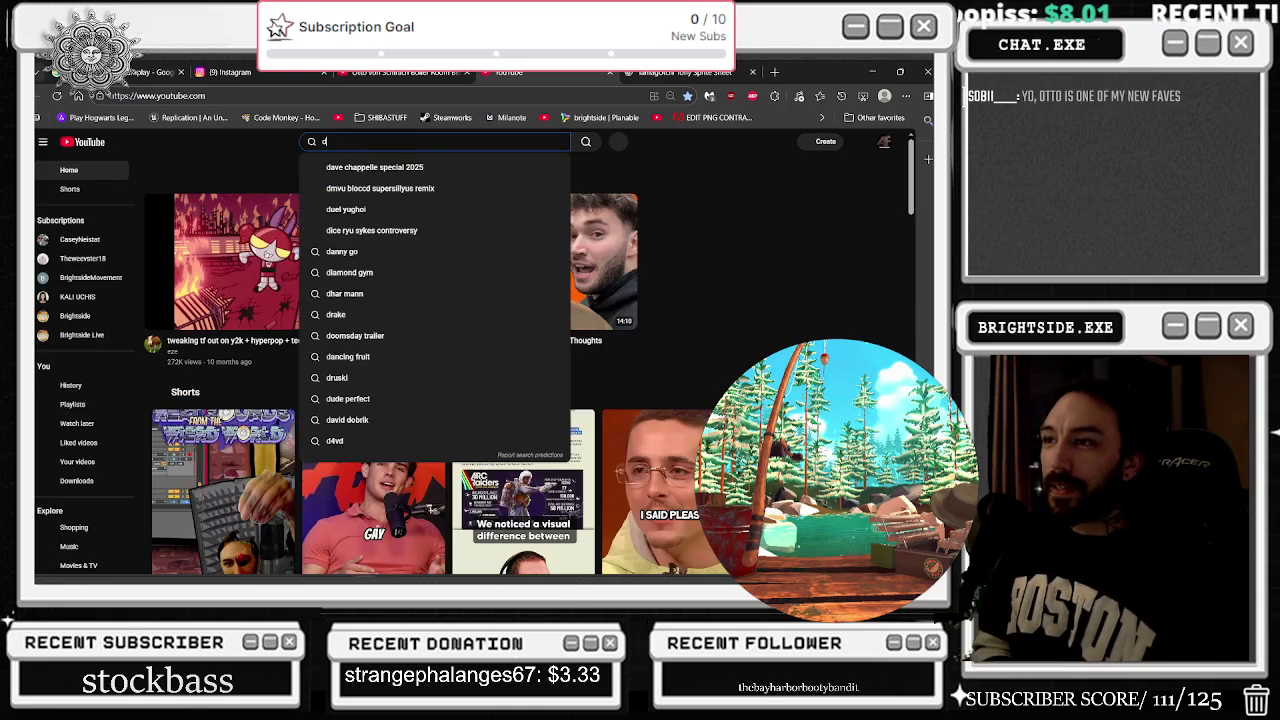
pyautogui.write('j bl3nd')
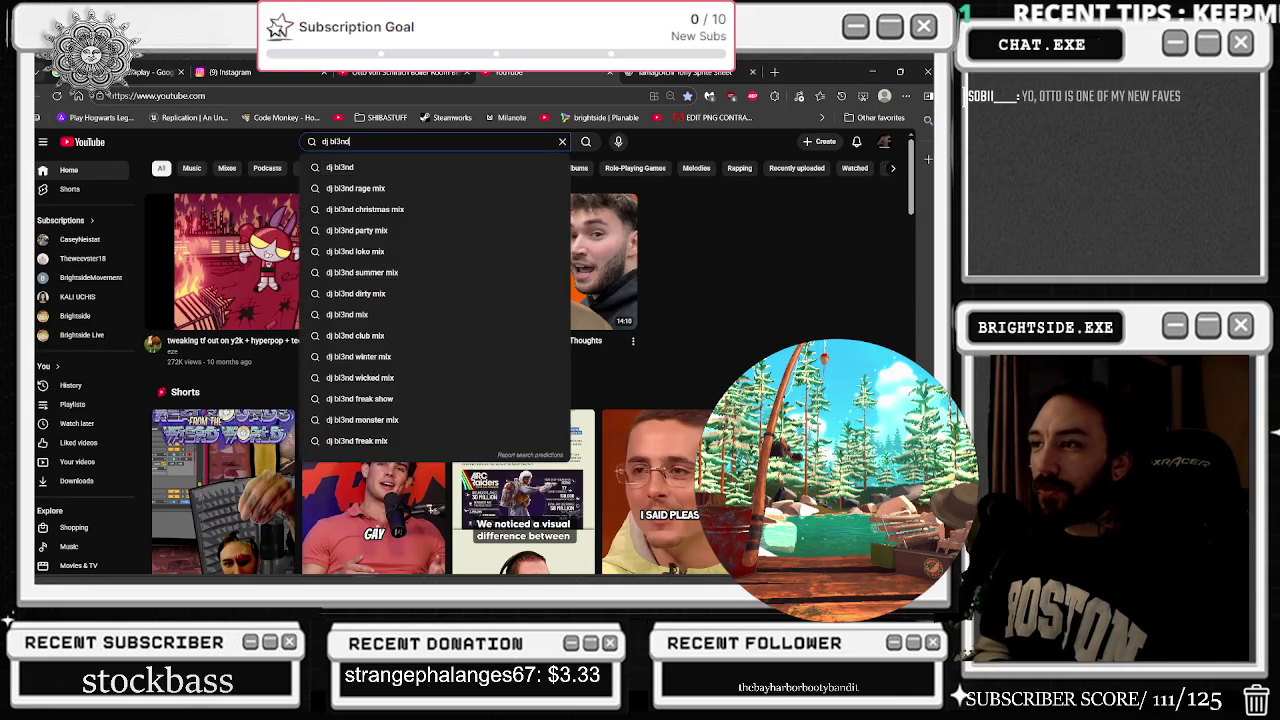
pyautogui.press('Return')
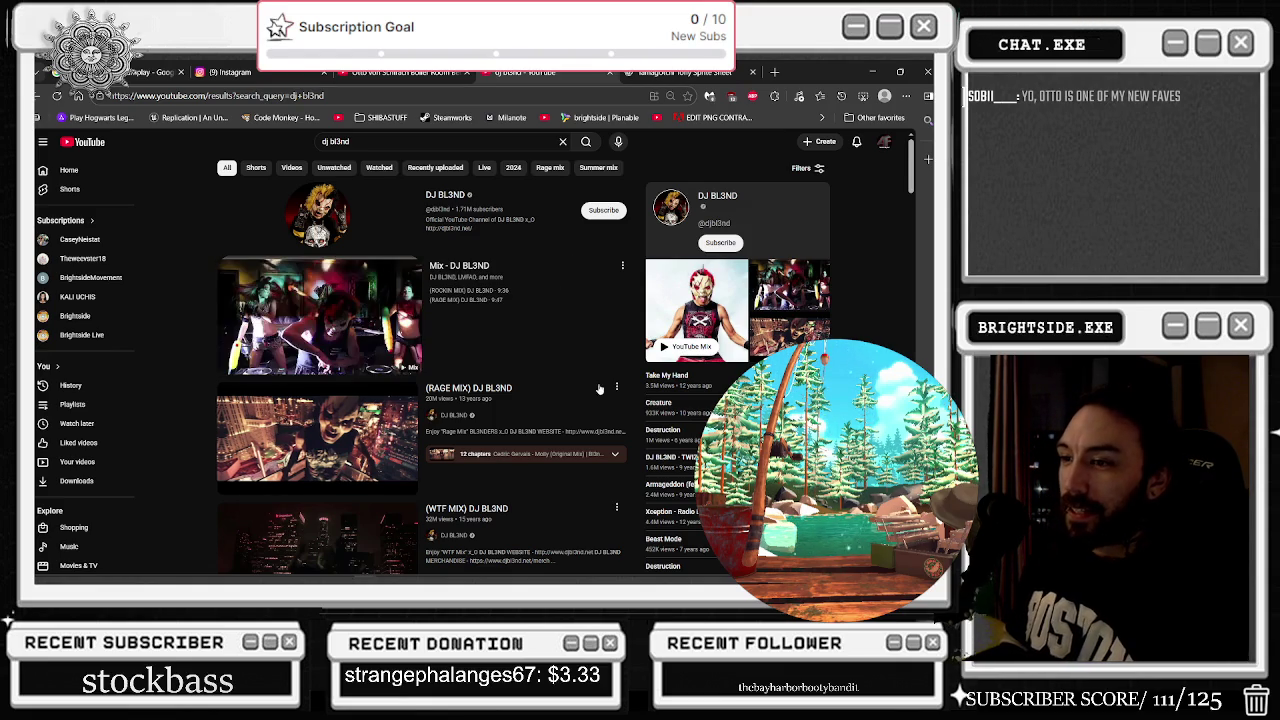
# Step: Browse the DJ BL3ND results and play the '(BANGING MIX)' video
pyautogui.scroll(-3, 599, 385)
pyautogui.scroll(-7, 599, 385)
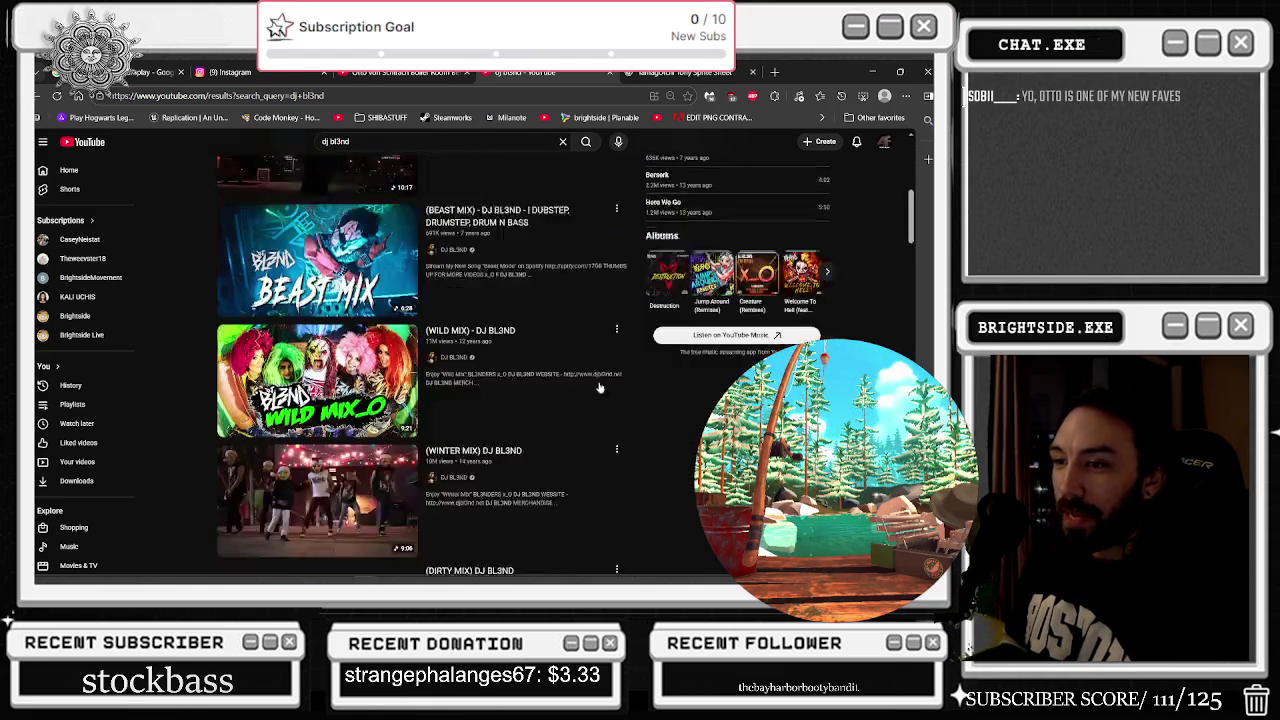
pyautogui.scroll(10, 588, 387)
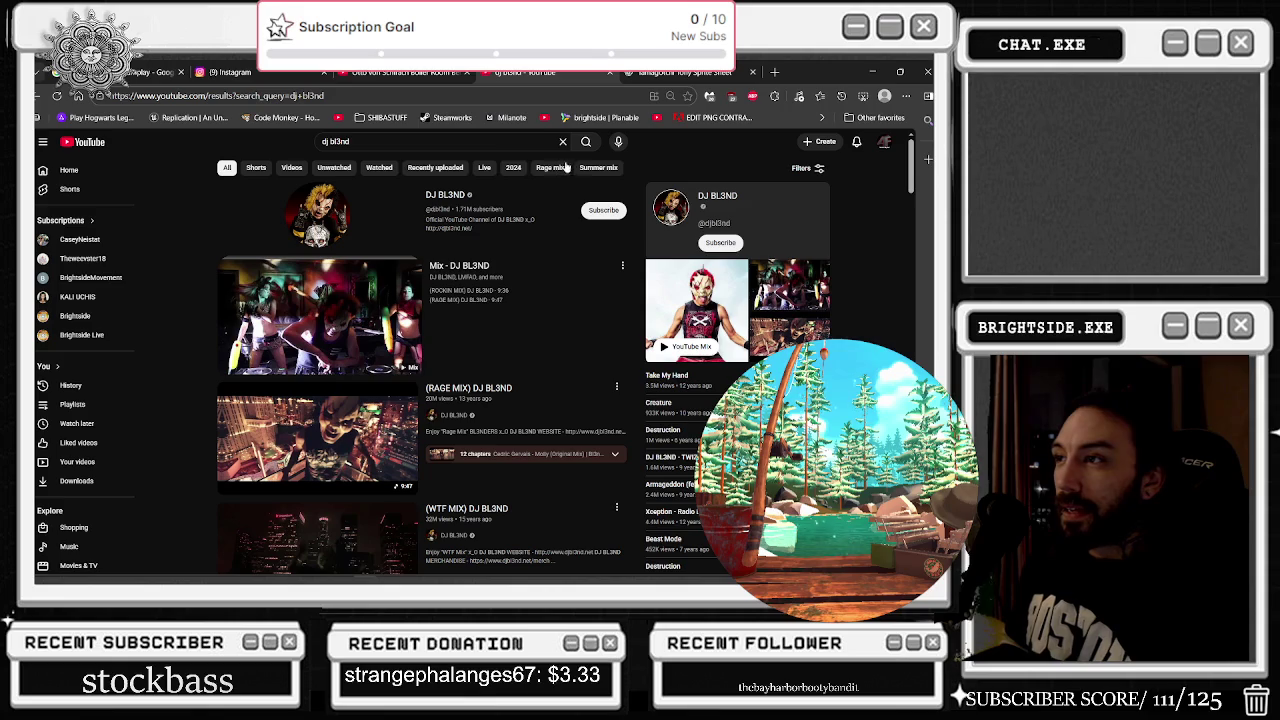
pyautogui.scroll(-5, 535, 371)
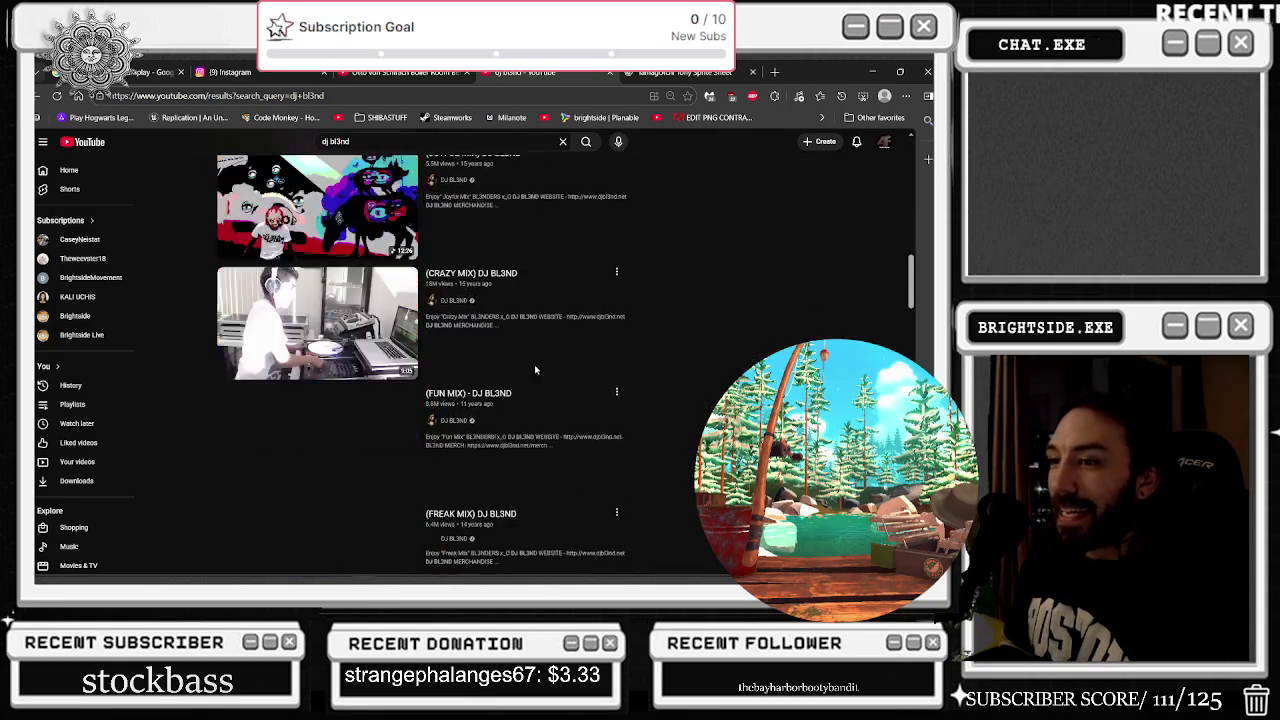
pyautogui.click(410, 430)
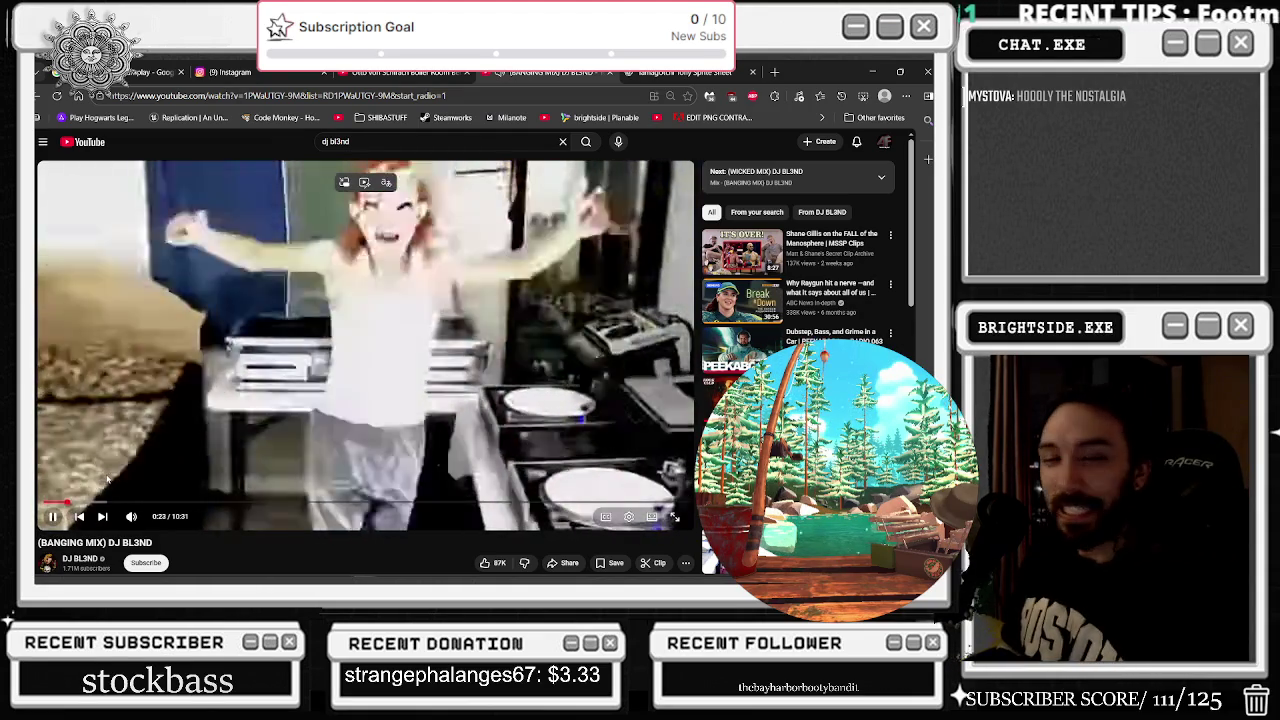
# Step: Scroll through the Banging Mix comments and select its description text
pyautogui.scroll(-10, 321, 412)
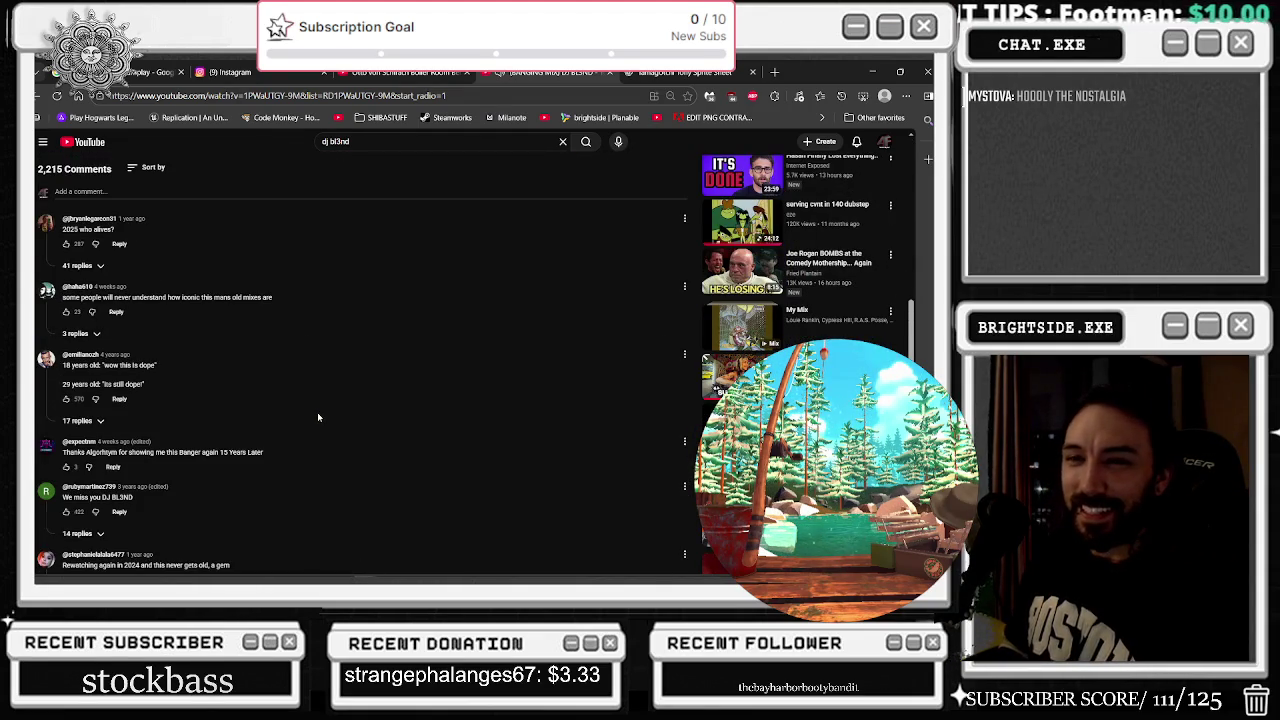
pyautogui.scroll(10, 317, 412)
pyautogui.scroll(-10, 297, 424)
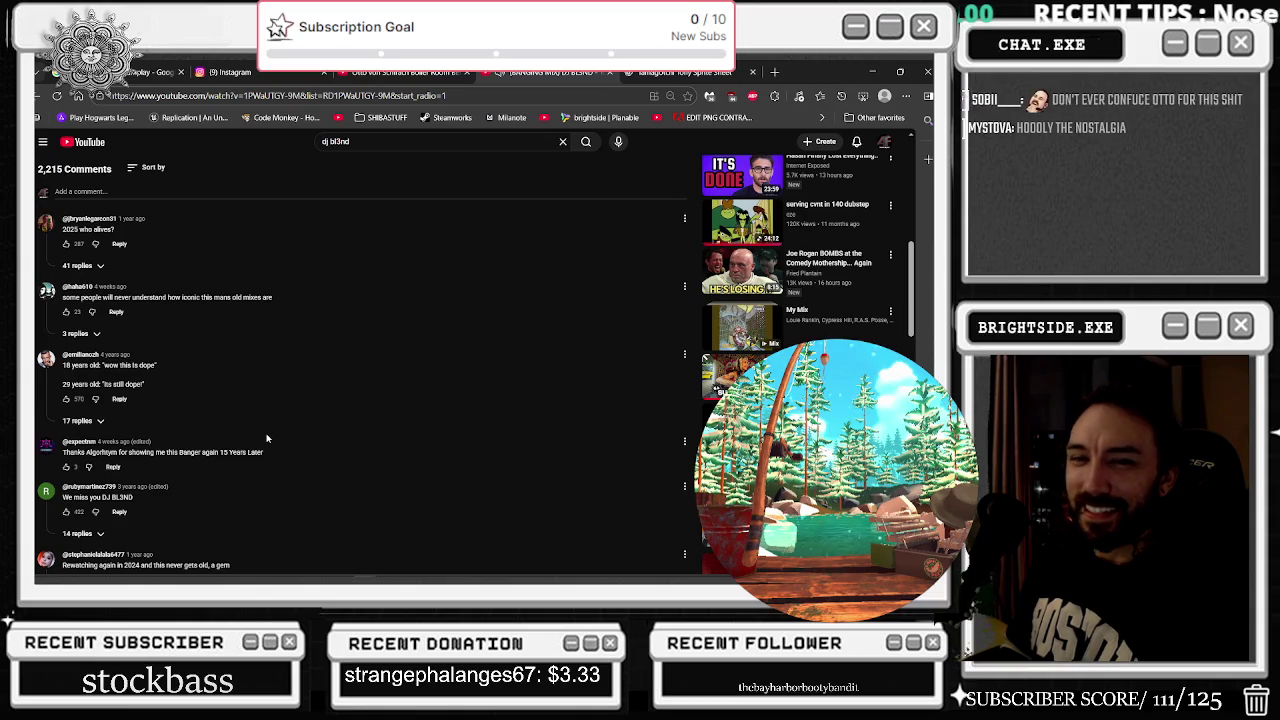
pyautogui.scroll(10, 265, 437)
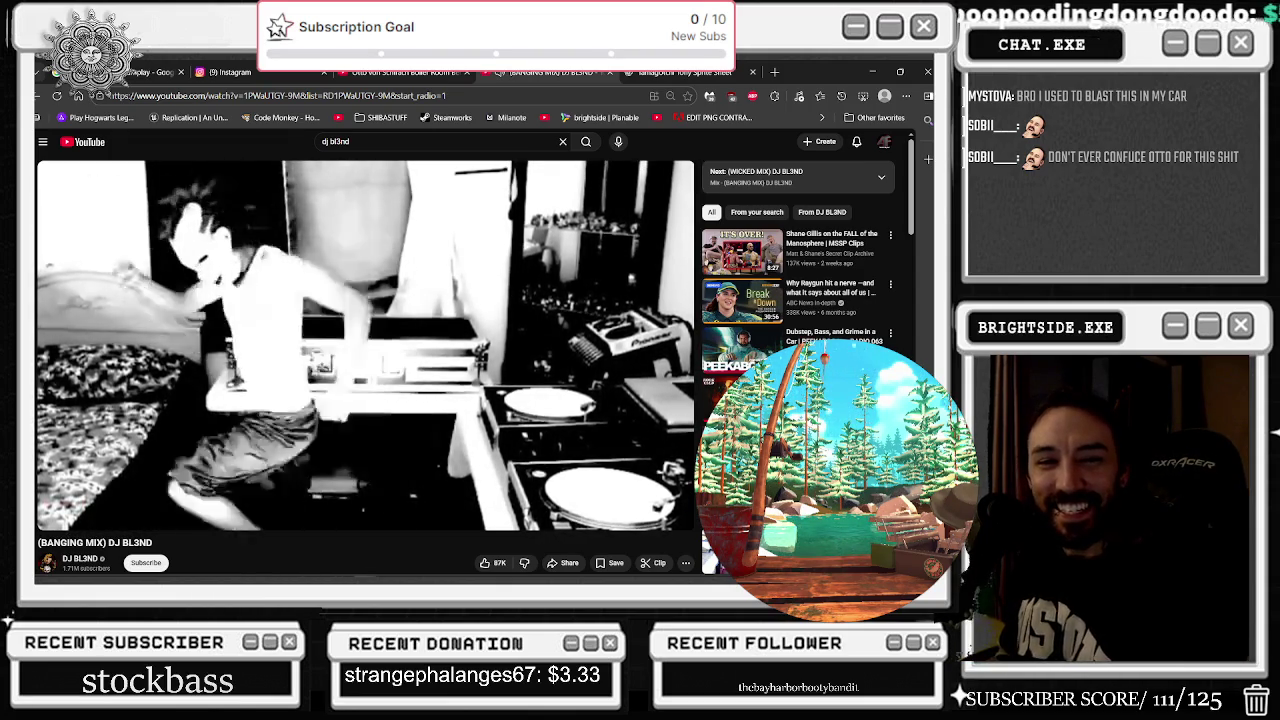
pyautogui.scroll(-5, 117, 331)
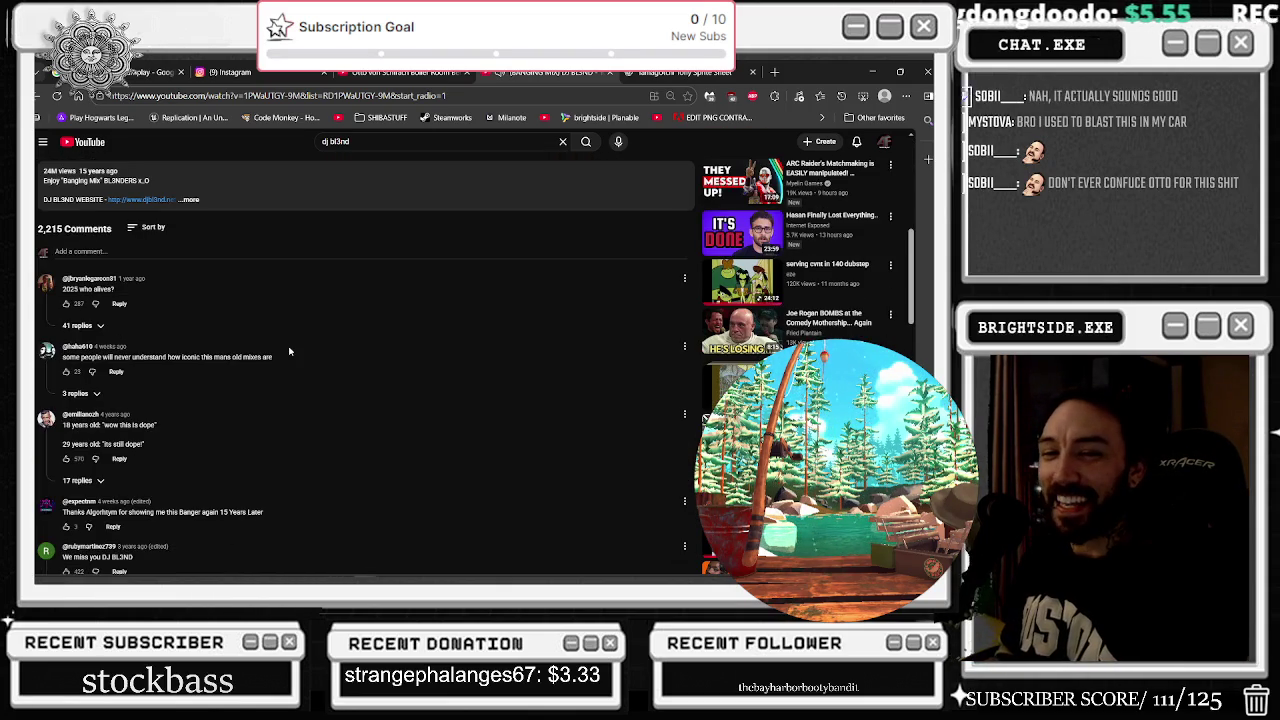
pyautogui.scroll(-3, 289, 351)
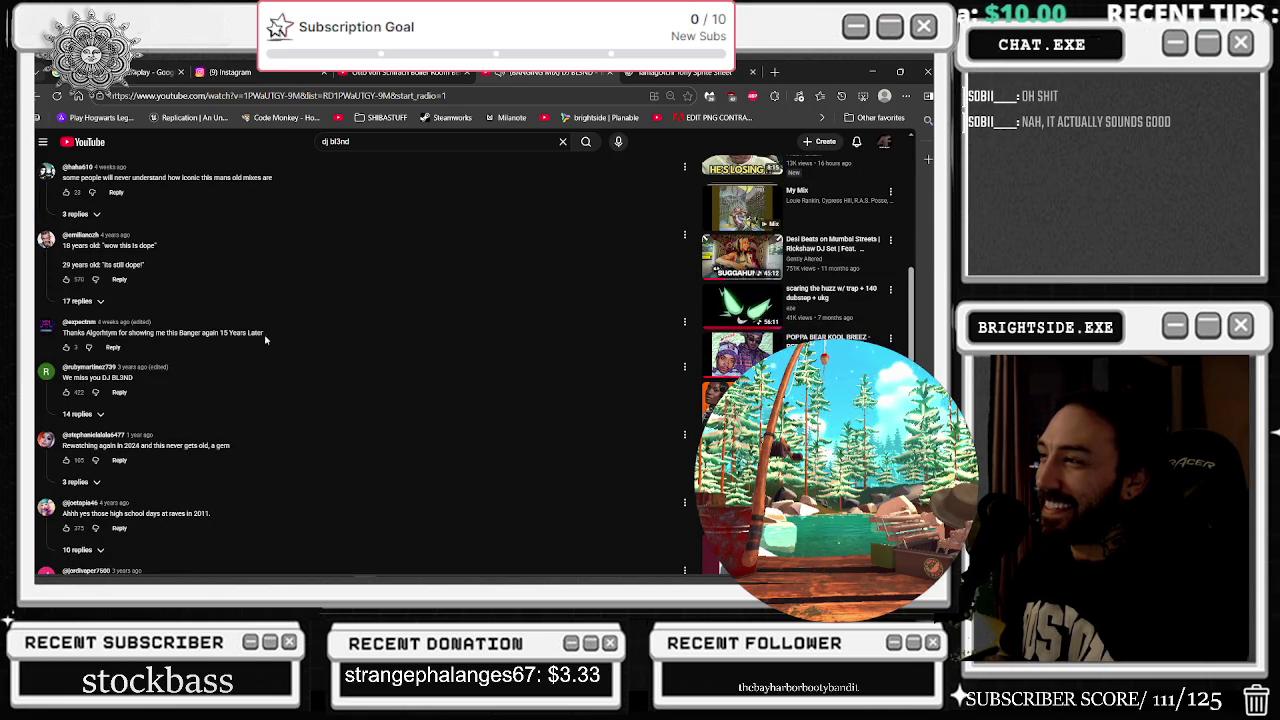
pyautogui.scroll(10, 266, 338)
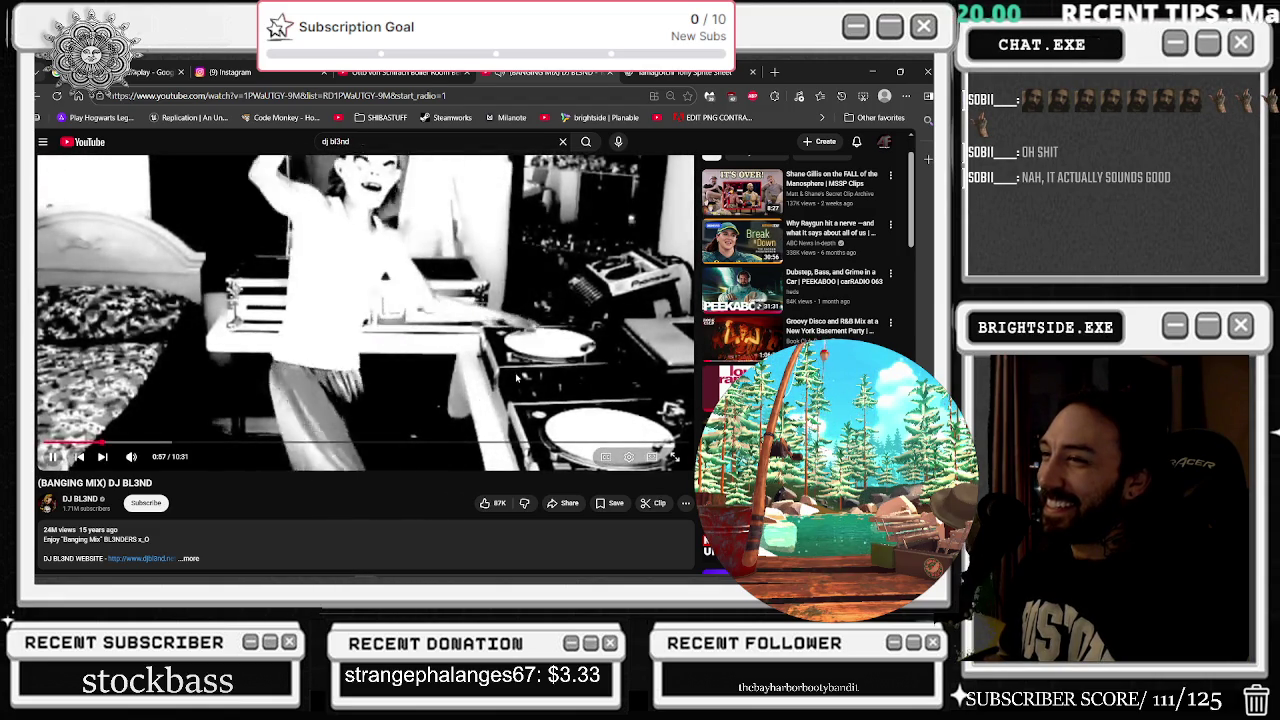
pyautogui.scroll(1, 516, 378)
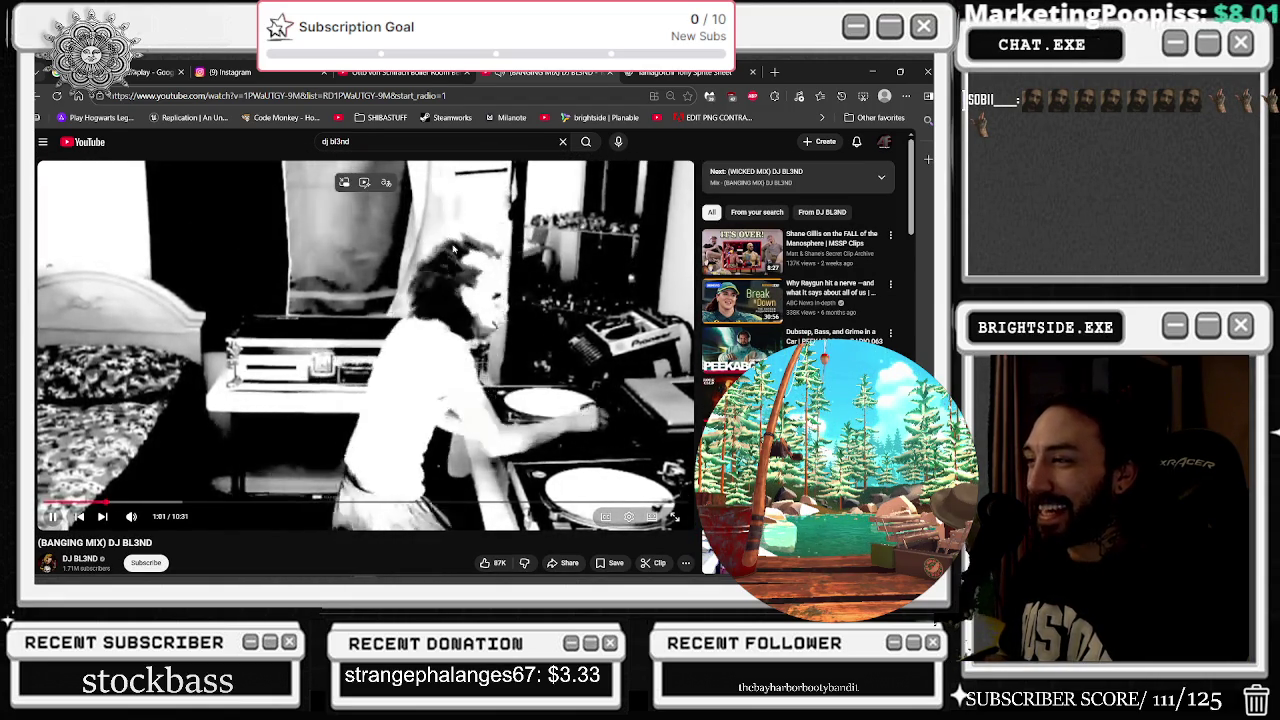
pyautogui.scroll(-4, 243, 414)
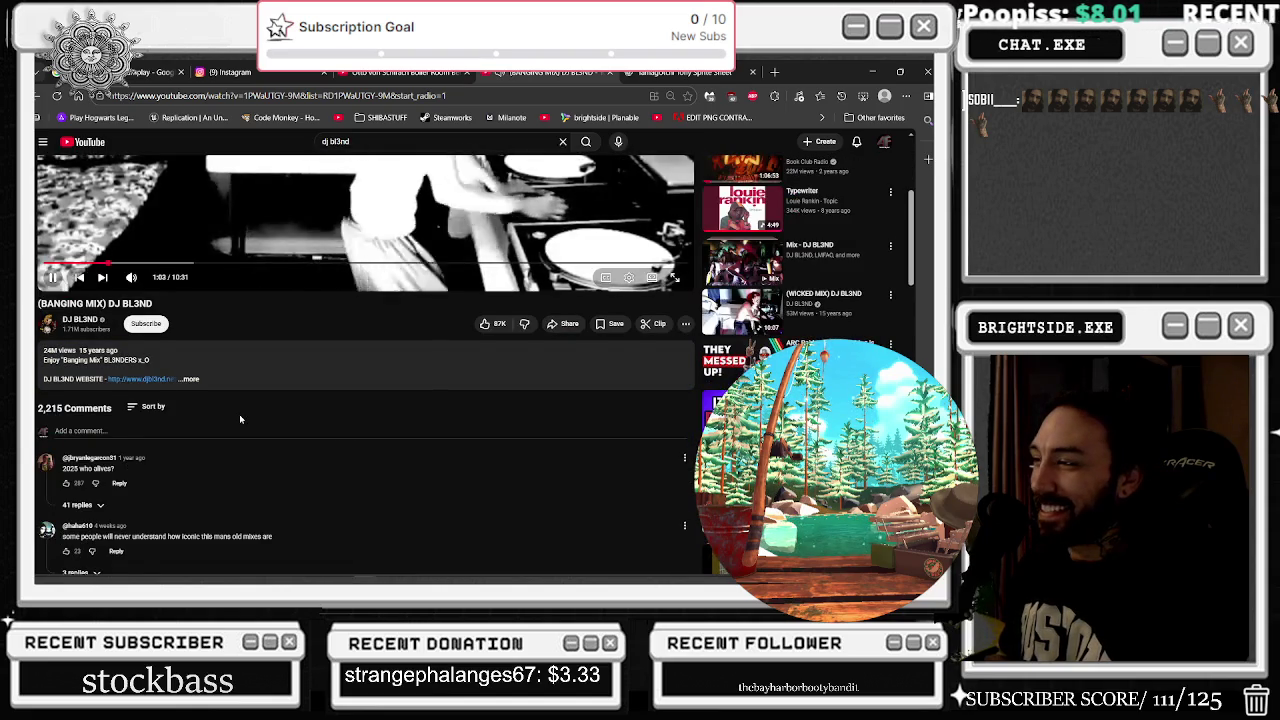
pyautogui.scroll(-1, 241, 419)
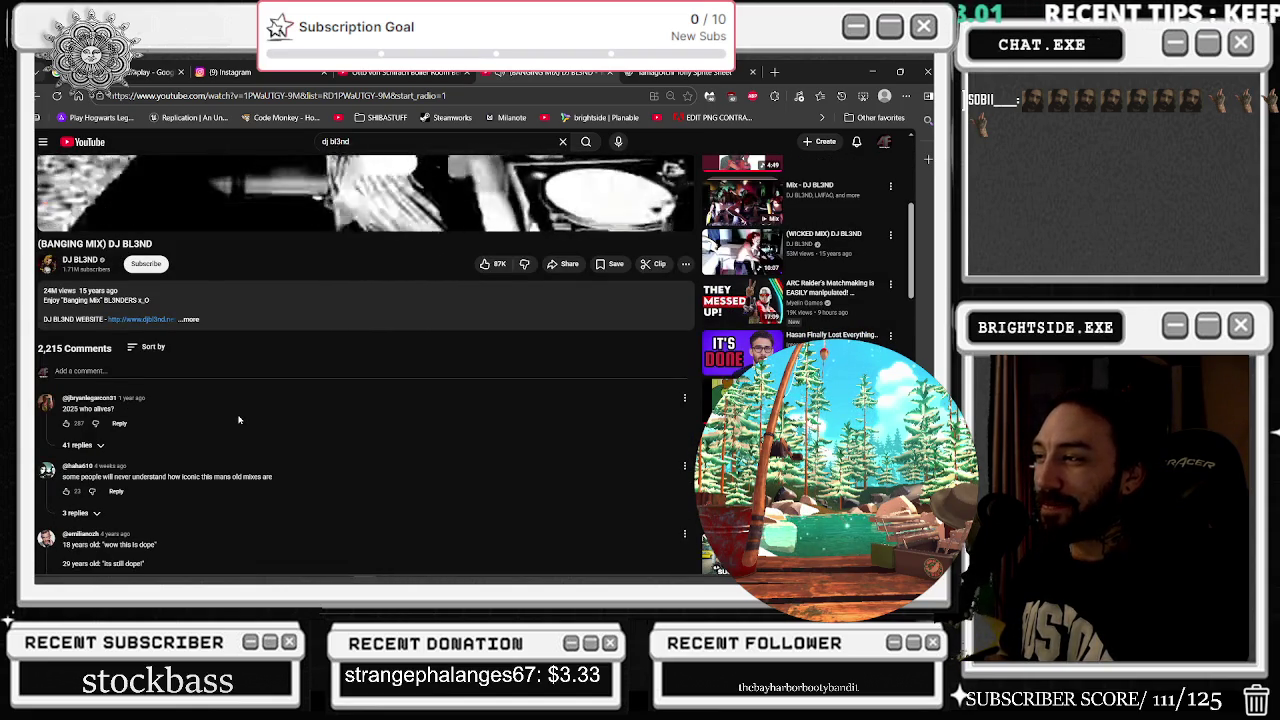
pyautogui.tripleClick(100, 300)
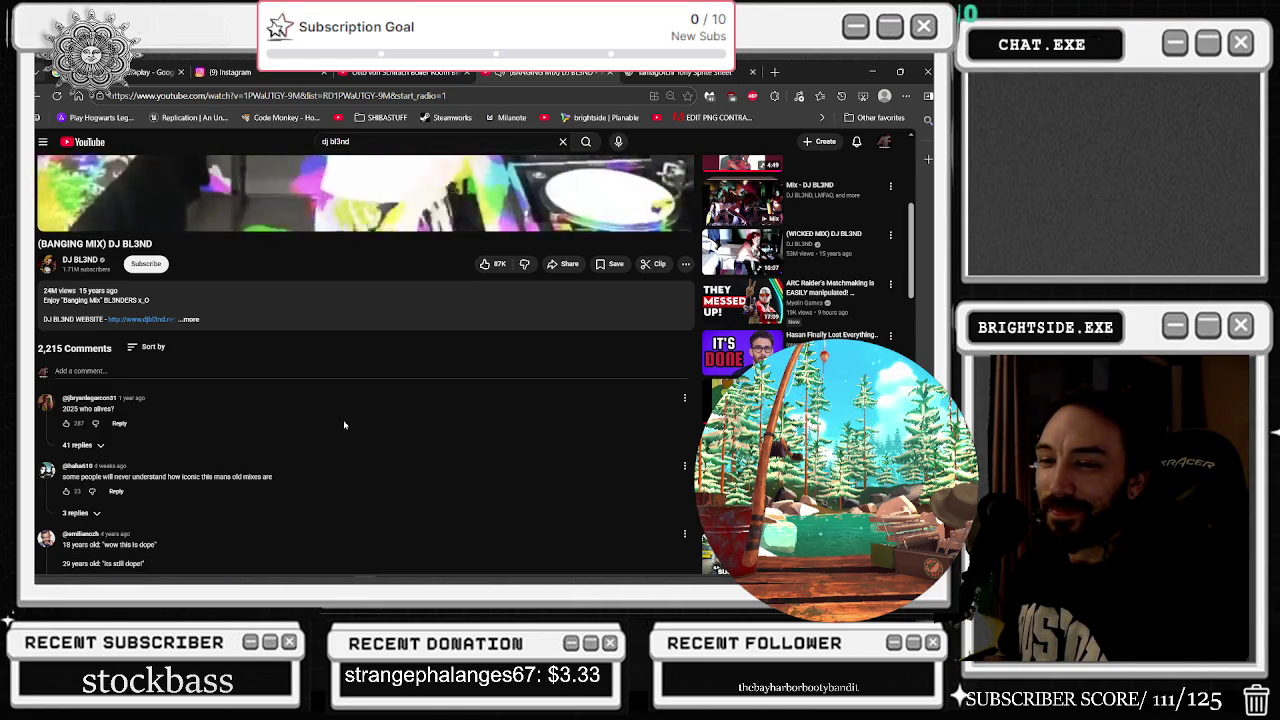
# Step: Switch to the browser tab playing DJ BL3ND's '(DIRTY MIX)' video
pyautogui.scroll(-5, 344, 425)
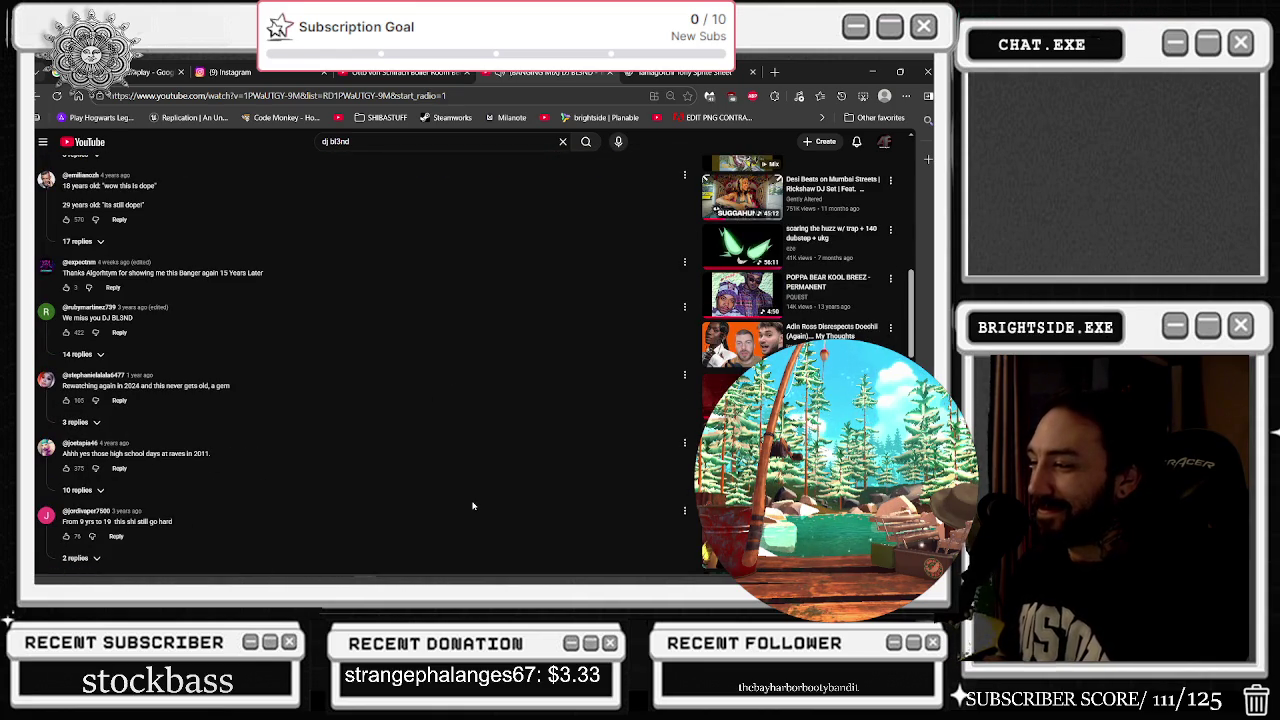
pyautogui.scroll(-2, 471, 504)
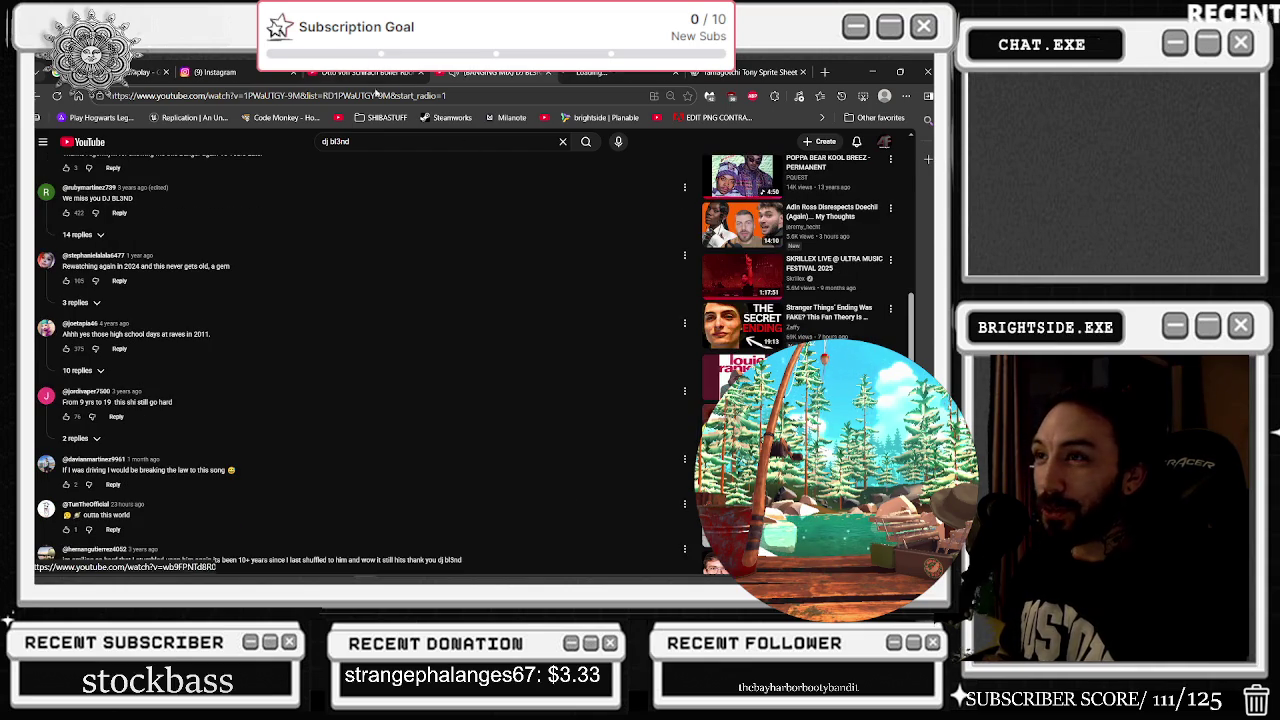
pyautogui.click(558, 75)
# Step: Close the Banging Mix tab and dismiss the Dirty Mix player's context menu
pyautogui.click(549, 73)
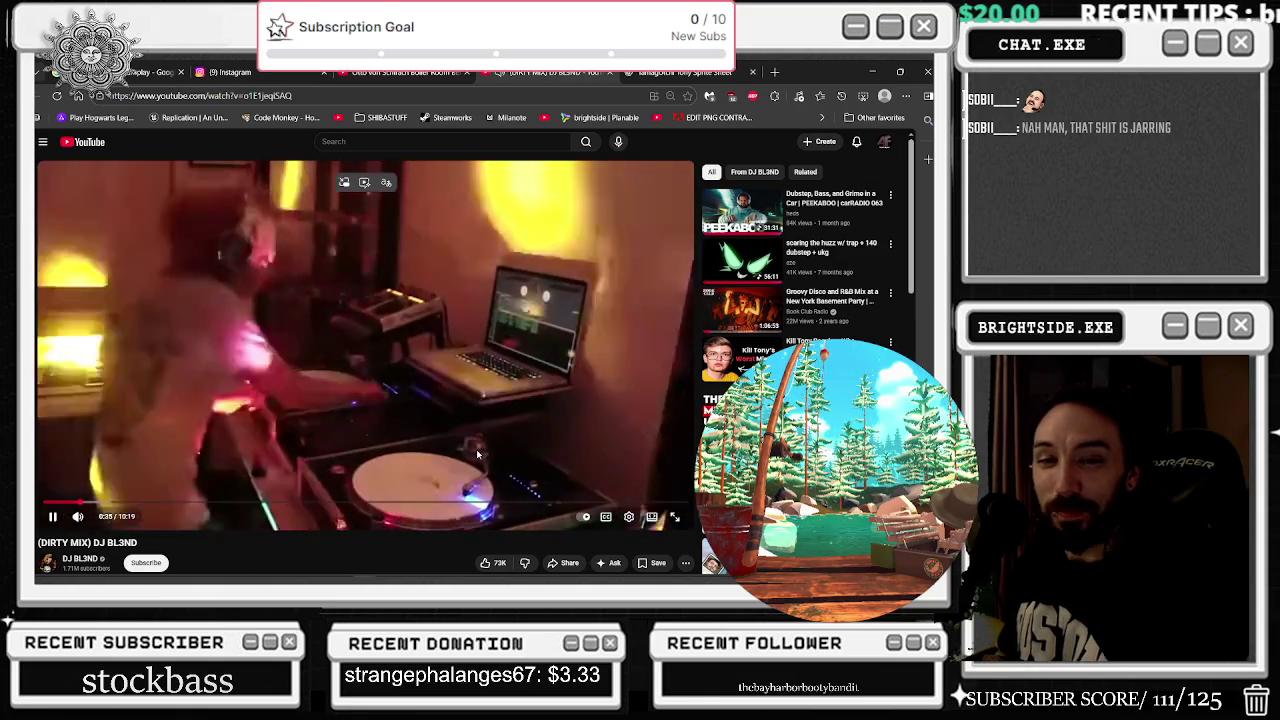
pyautogui.rightClick(502, 420)
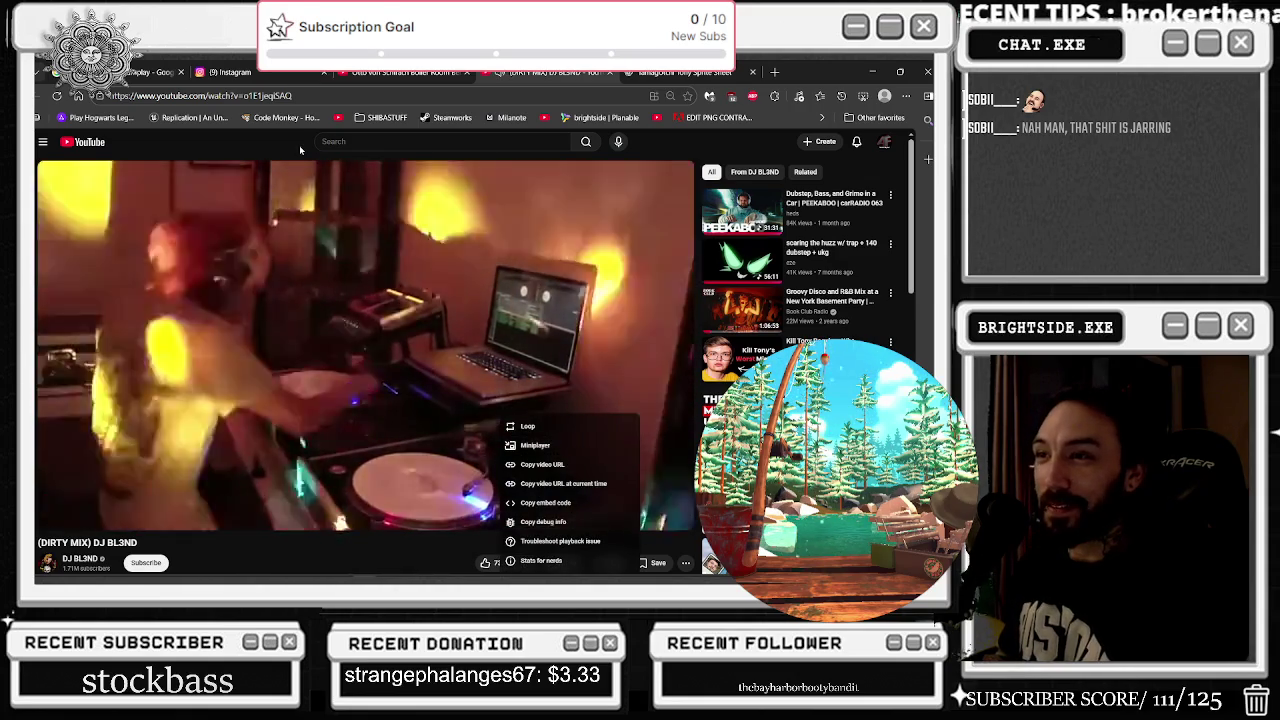
pyautogui.click(300, 150)
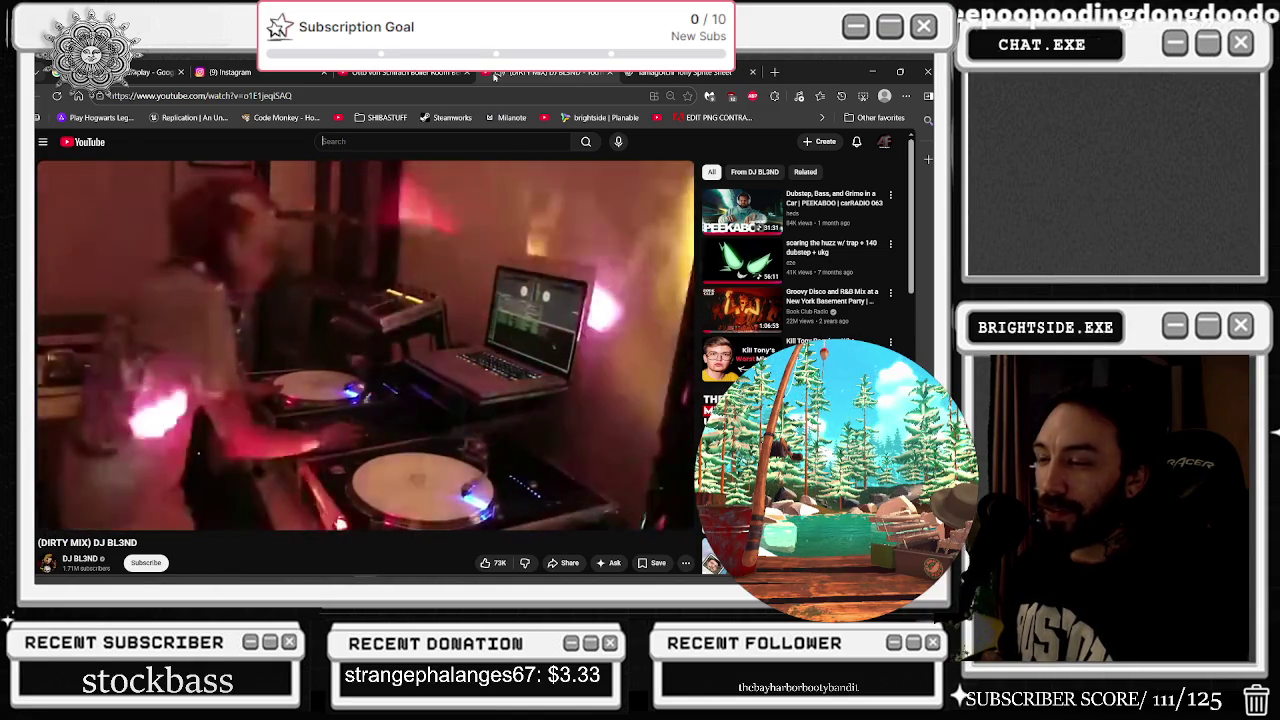
# Step: Scroll the Dirty Mix watch page, then go to the DJ BL3ND channel page
pyautogui.moveTo(519, 268)
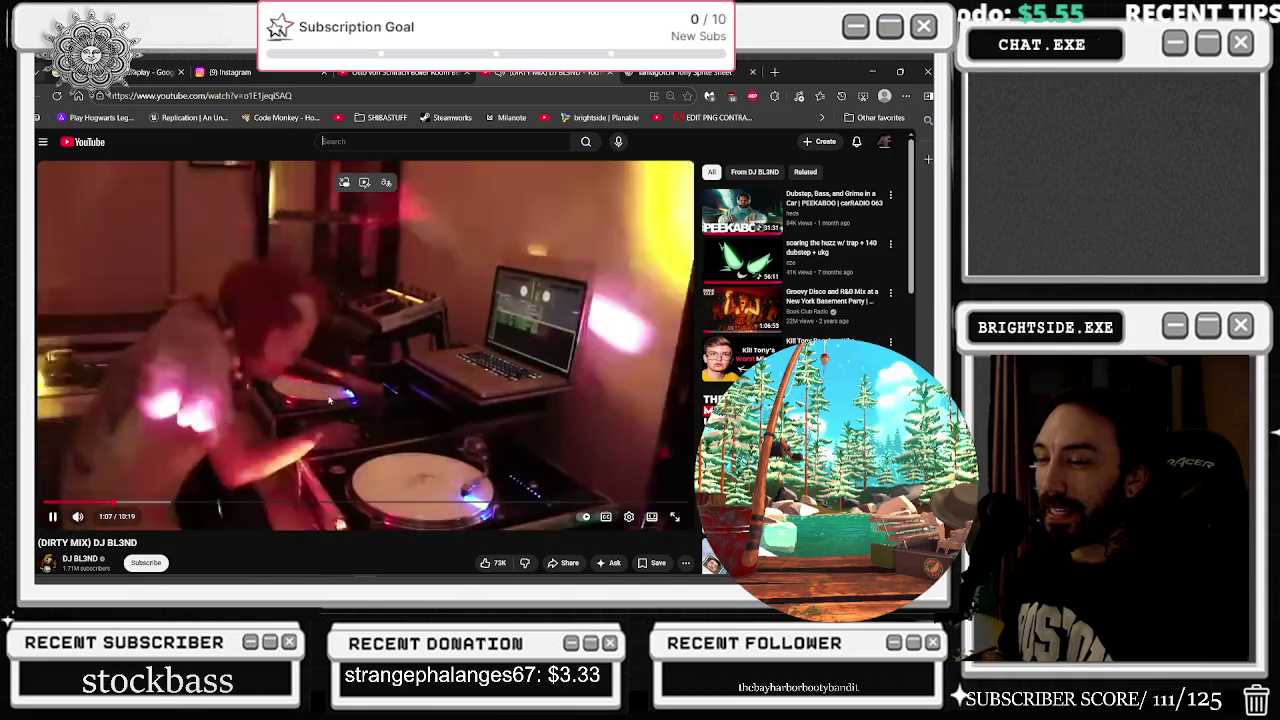
pyautogui.scroll(-1, 524, 449)
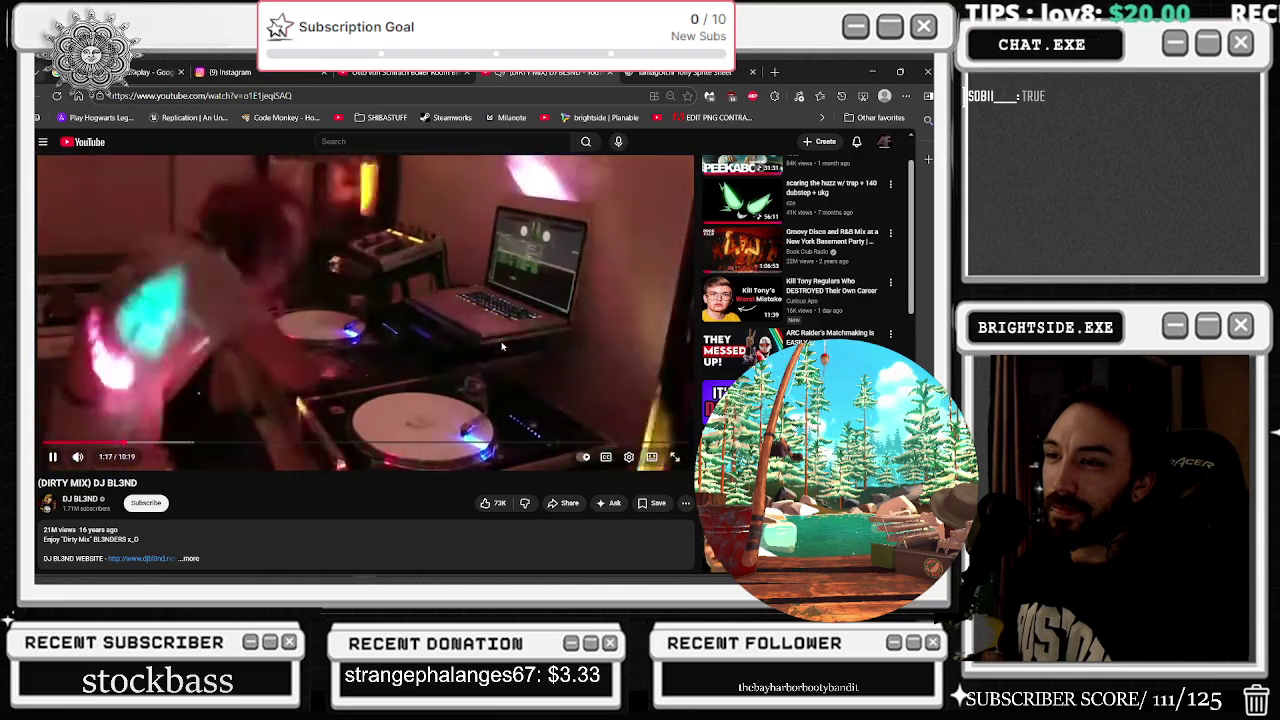
pyautogui.scroll(-1, 501, 340)
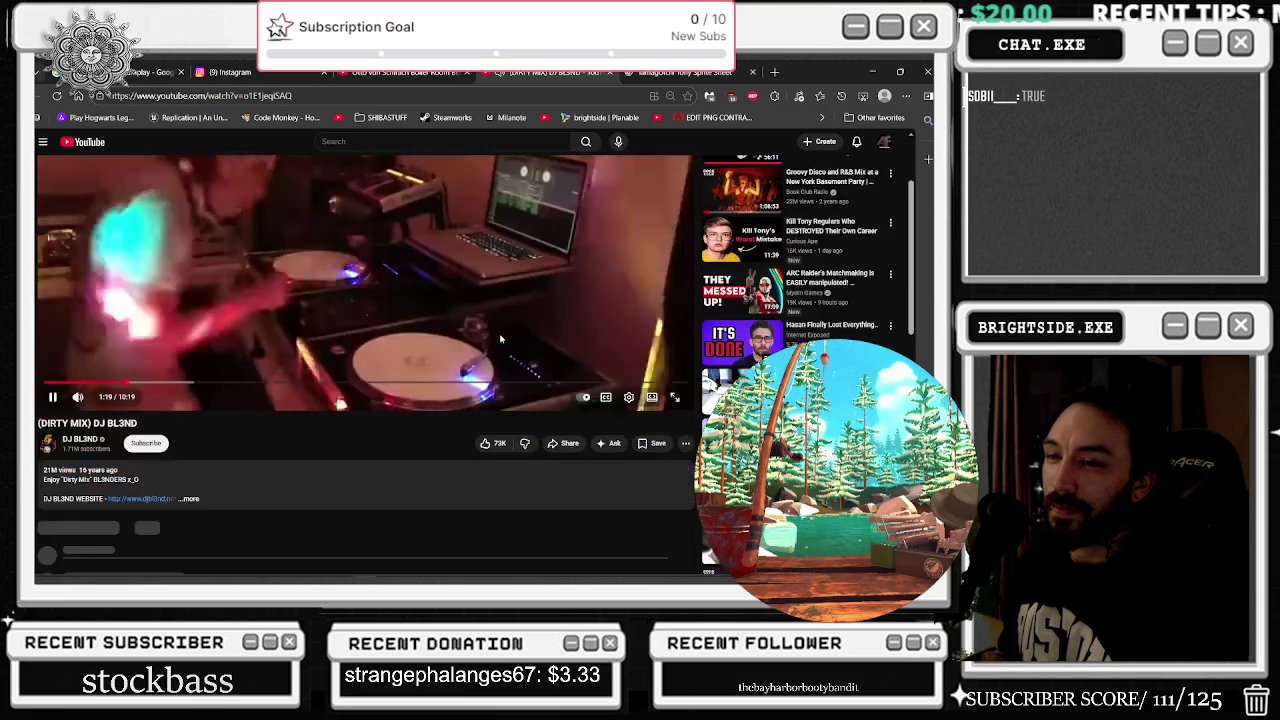
pyautogui.scroll(-1, 501, 340)
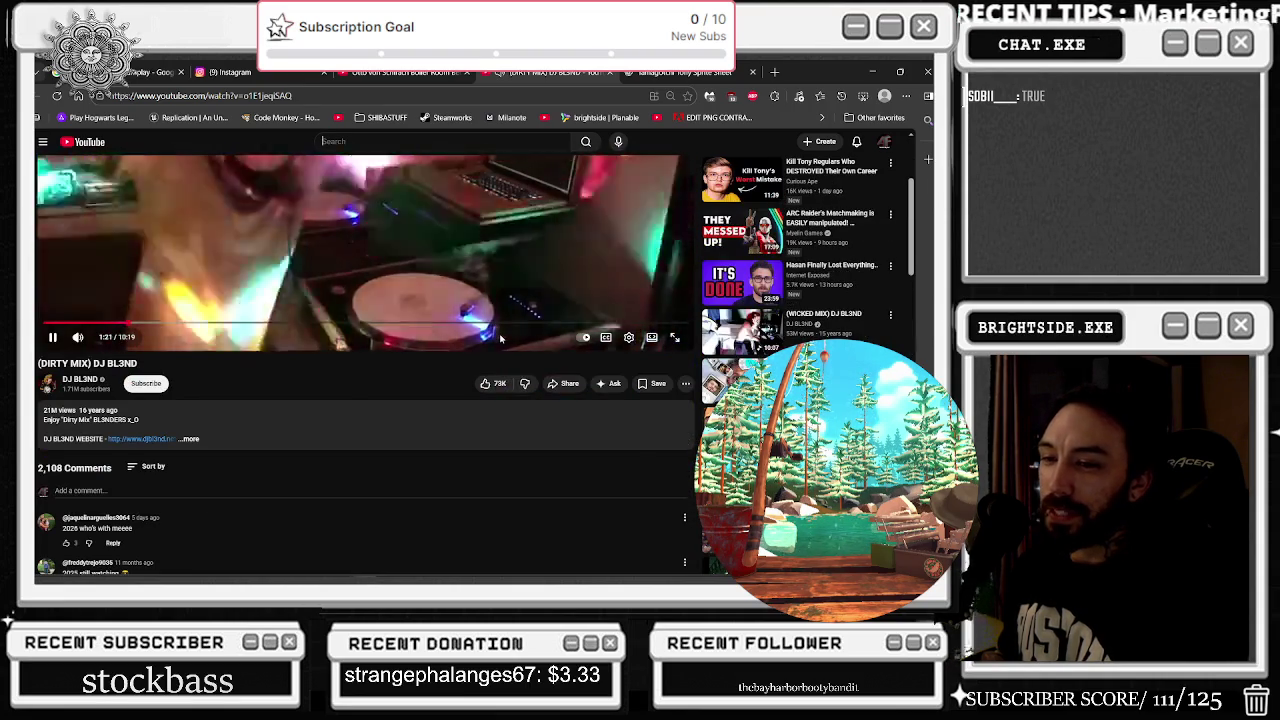
pyautogui.scroll(3, 501, 340)
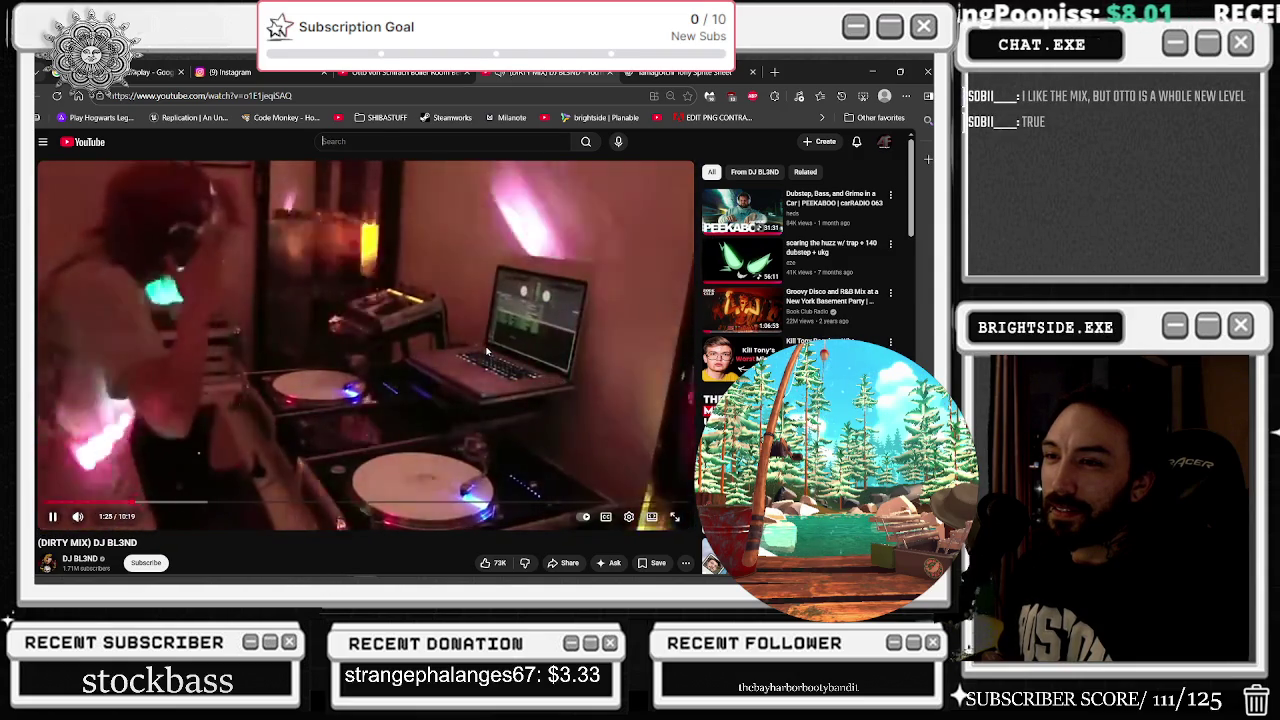
pyautogui.click(80, 559)
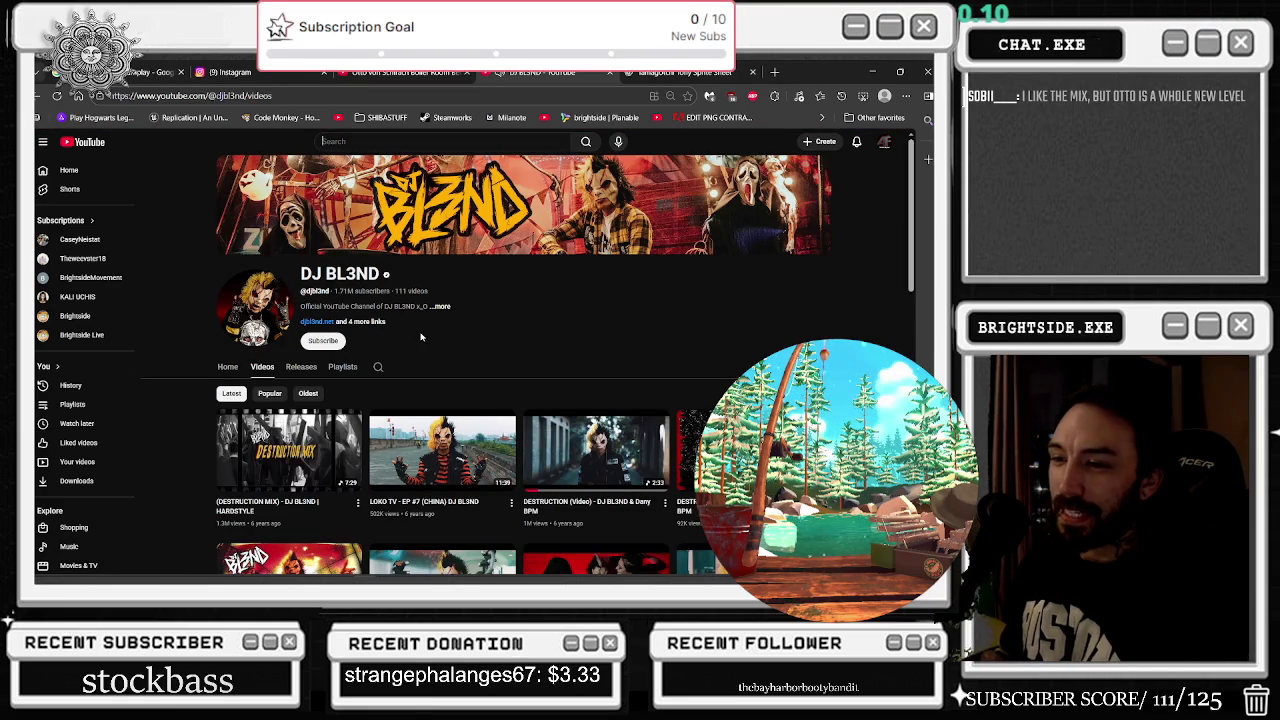
# Step: Scroll DJ BL3ND's Videos grid and start the DESTRUCTION music video
pyautogui.scroll(-1, 487, 341)
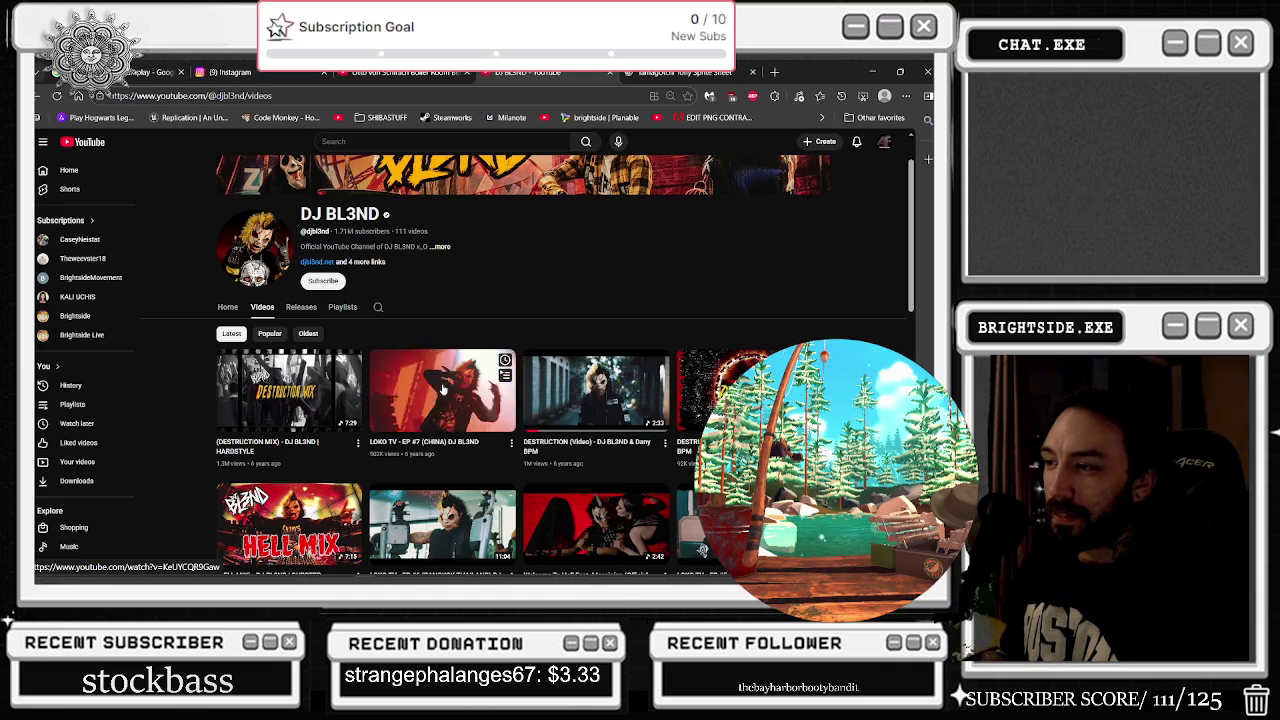
pyautogui.scroll(-1, 443, 390)
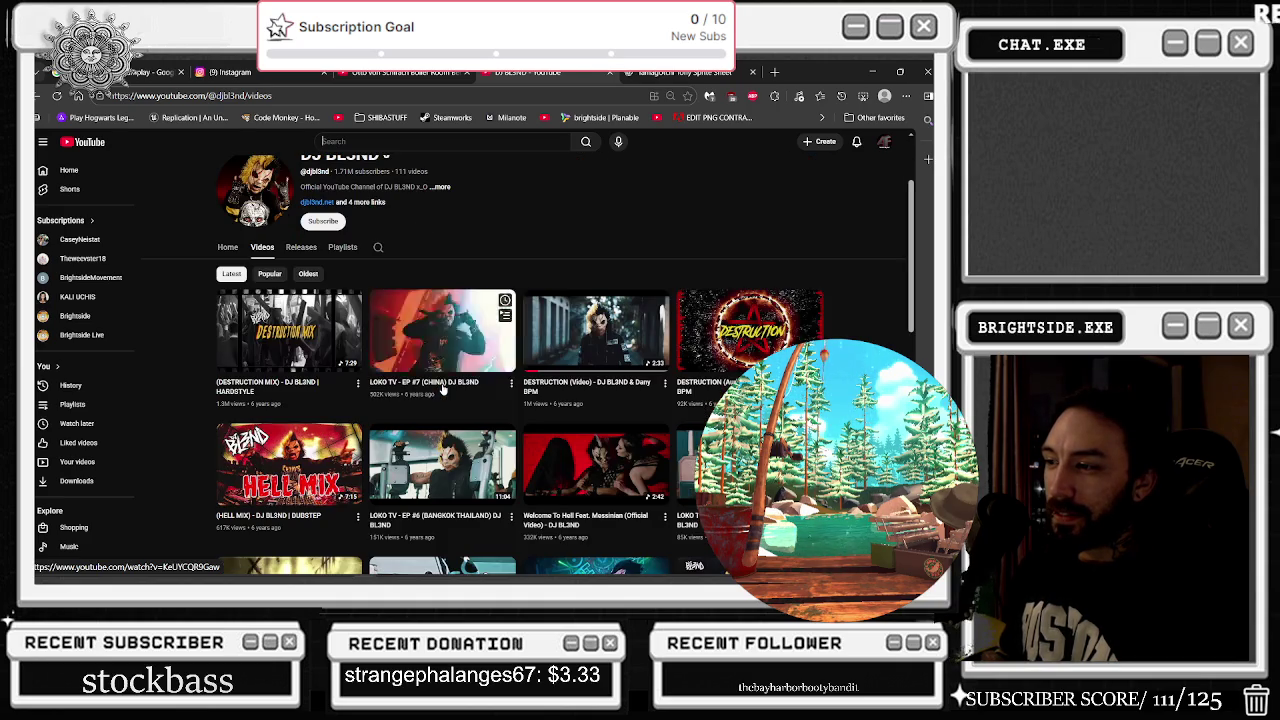
pyautogui.click(588, 343)
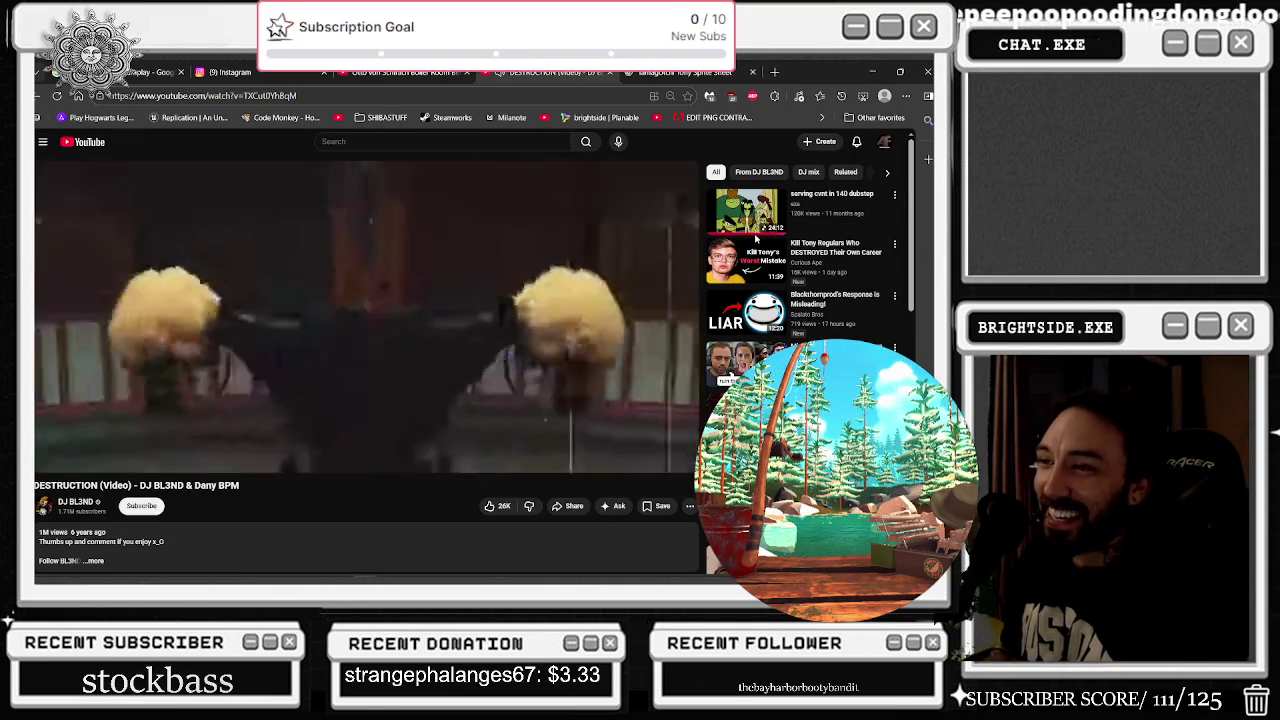
# Step: Rewind the DESTRUCTION video several seconds and resume playback from 0:25
pyautogui.click(489, 249)
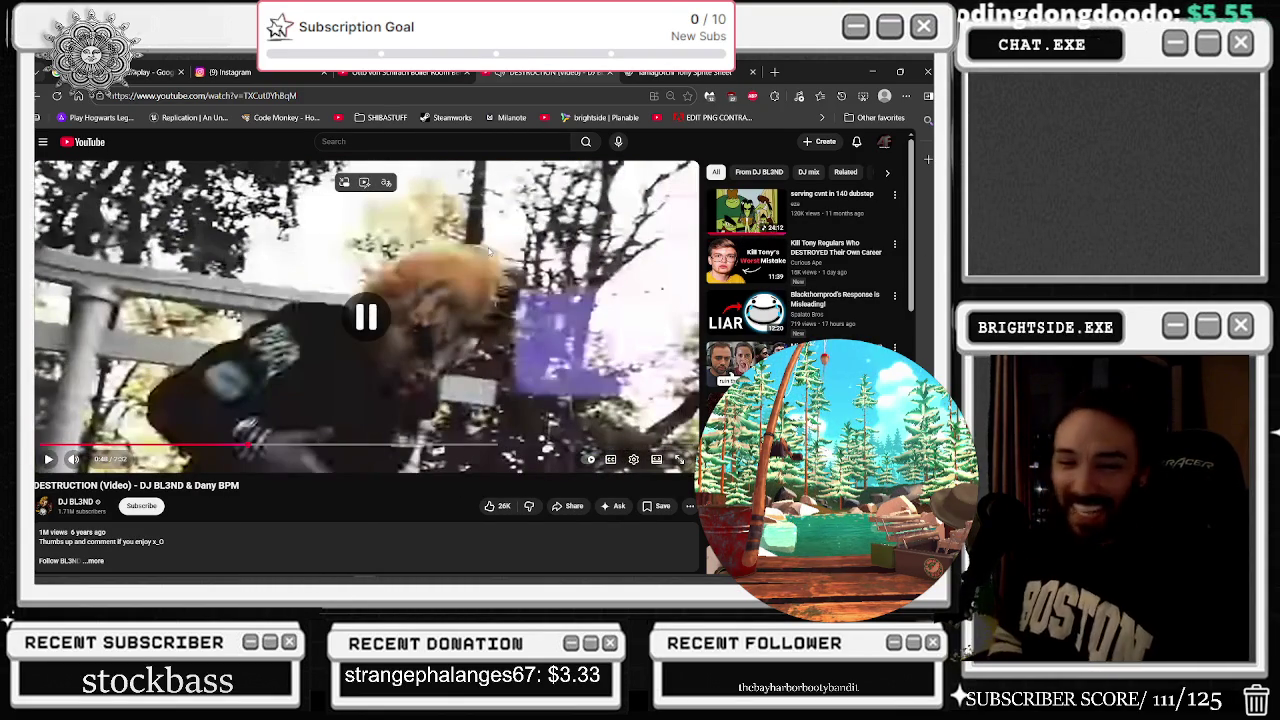
pyautogui.press('Left')
pyautogui.press('Left')
pyautogui.press('Left')
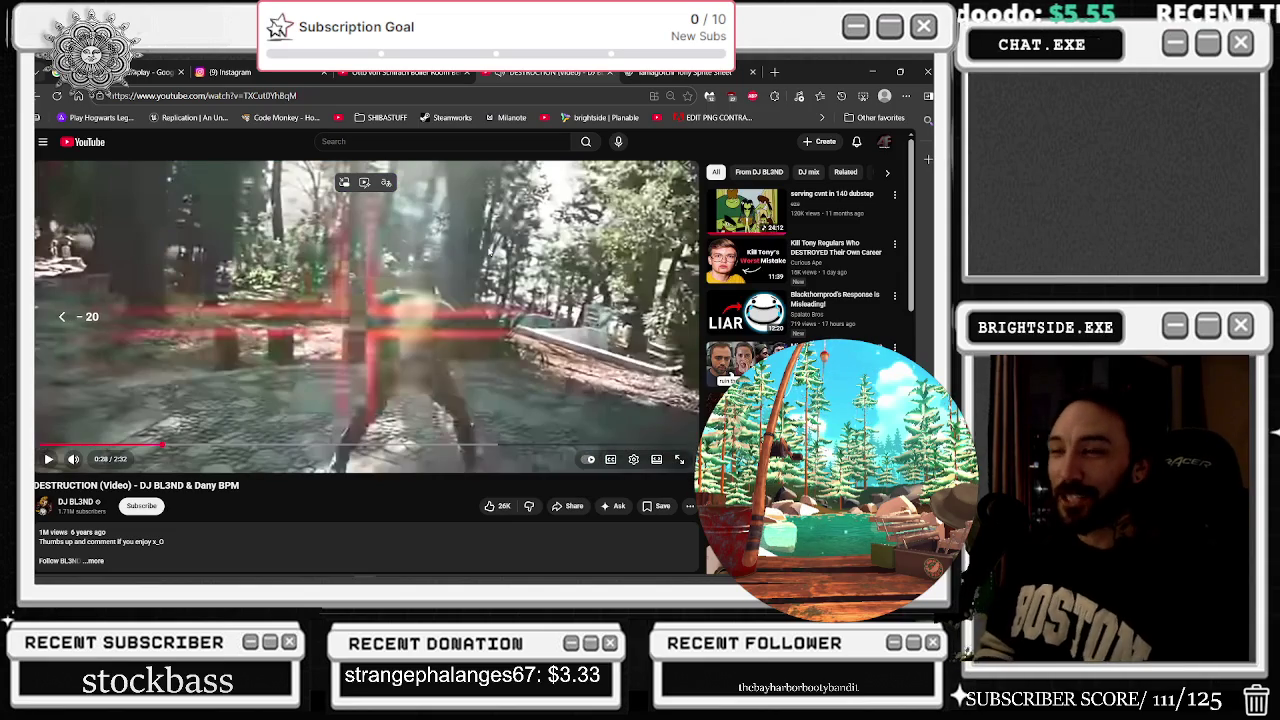
pyautogui.press('Left')
pyautogui.click(489, 250)
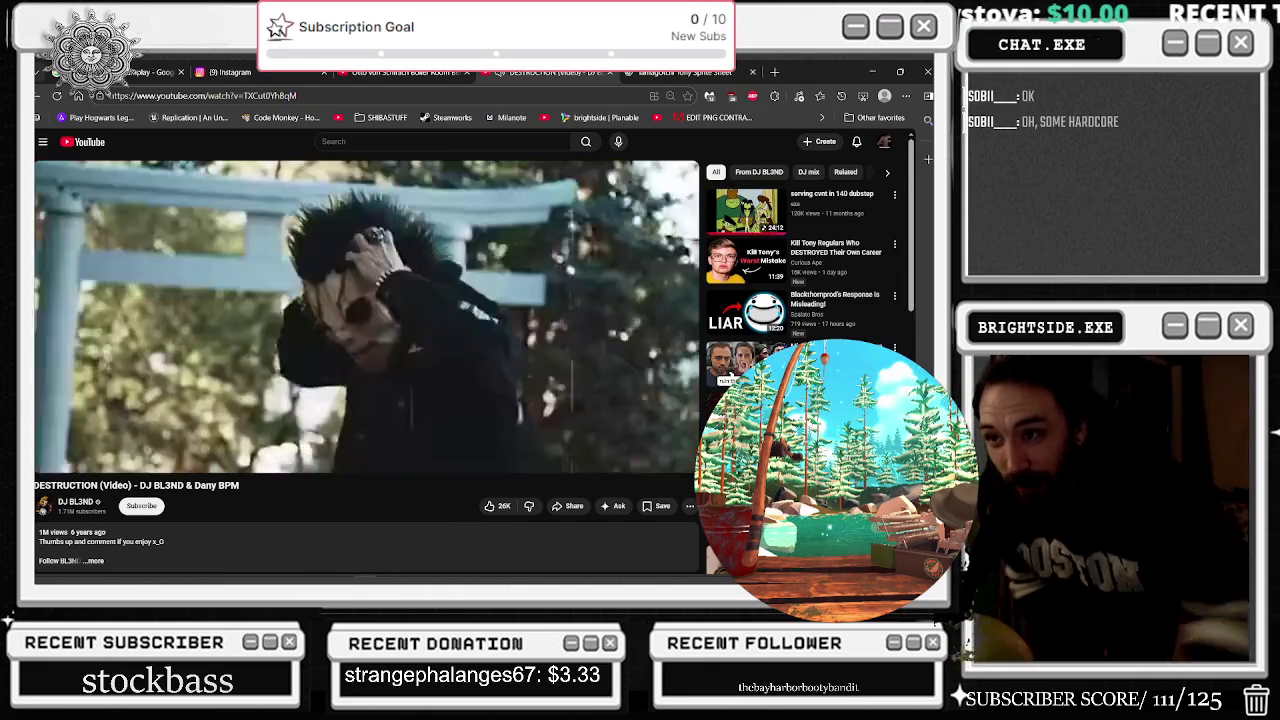
pyautogui.click(489, 252)
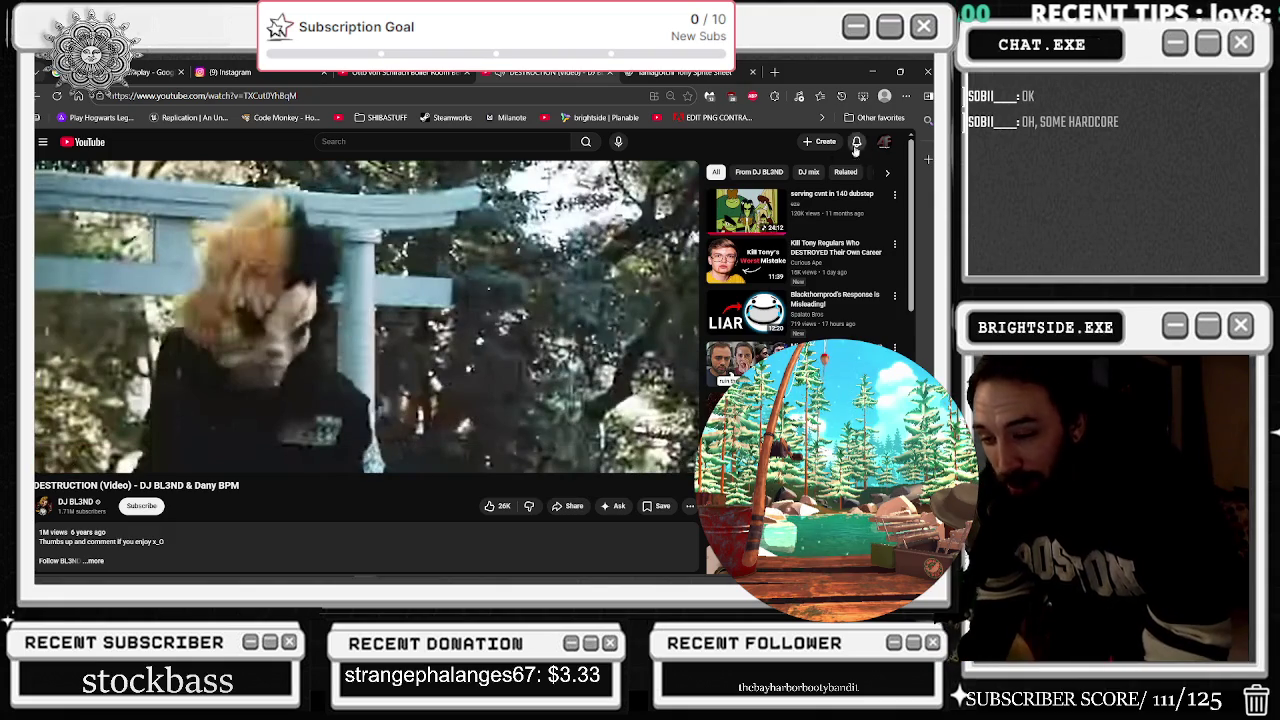
pyautogui.click(577, 313)
pyautogui.click(502, 293)
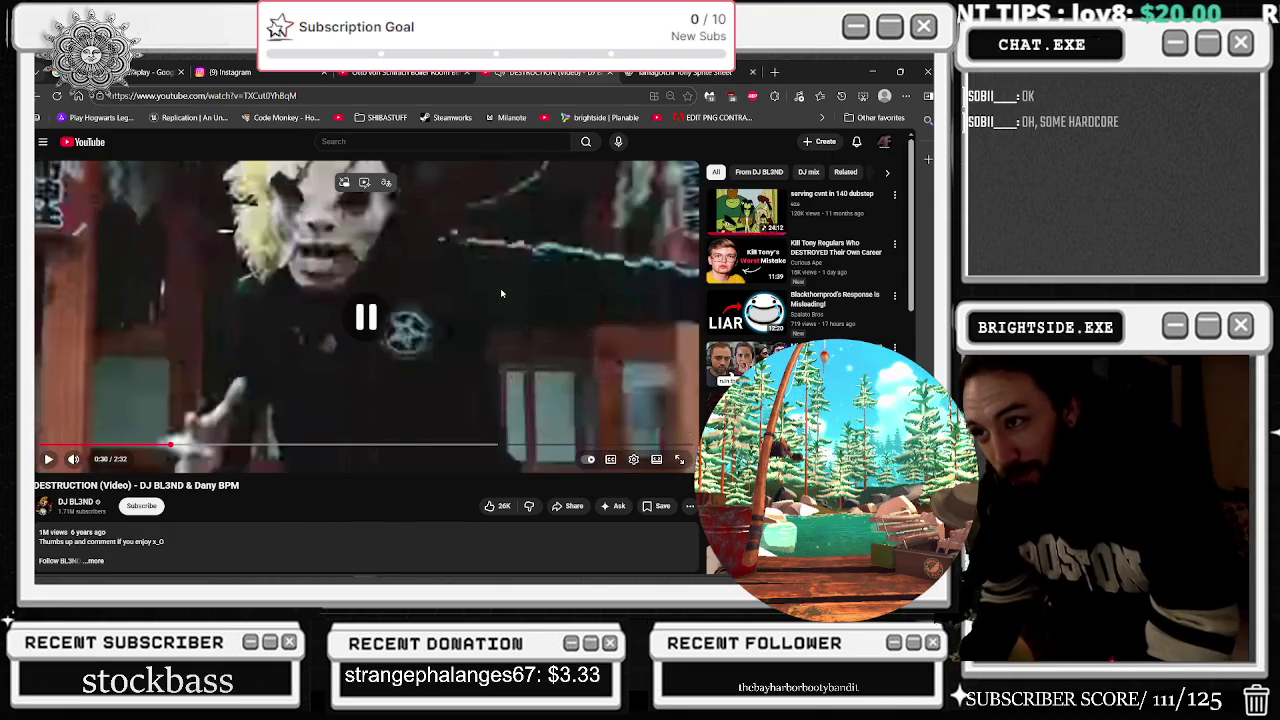
pyautogui.press('Left')
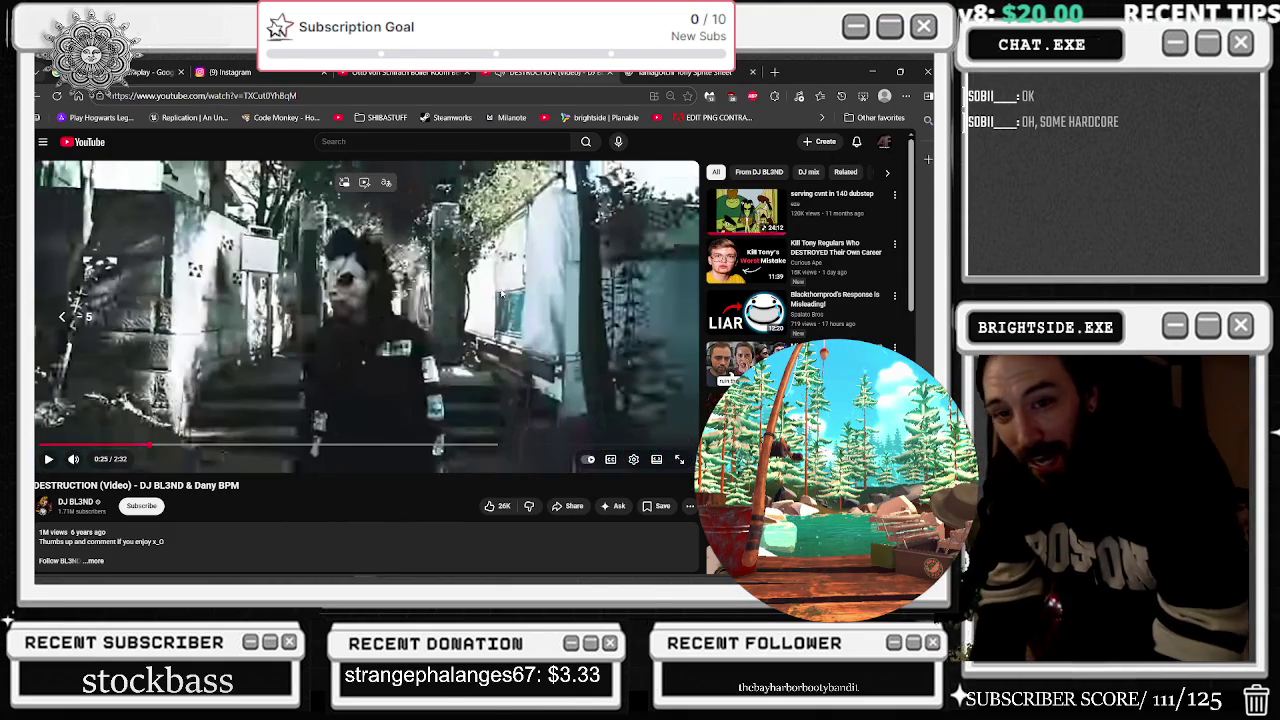
pyautogui.click(501, 293)
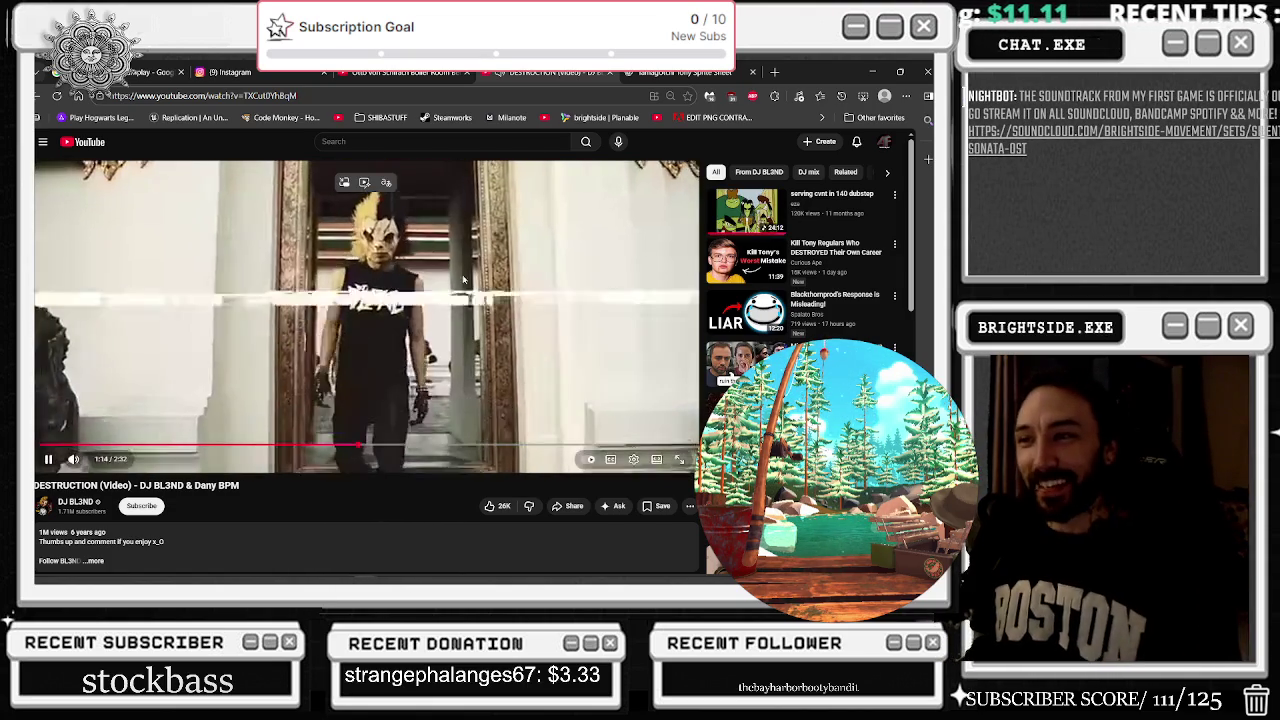
# Step: Rewind five seconds twice around 1:10–1:12 and leave the video paused near 1:11
pyautogui.click(455, 266)
pyautogui.press('Left')
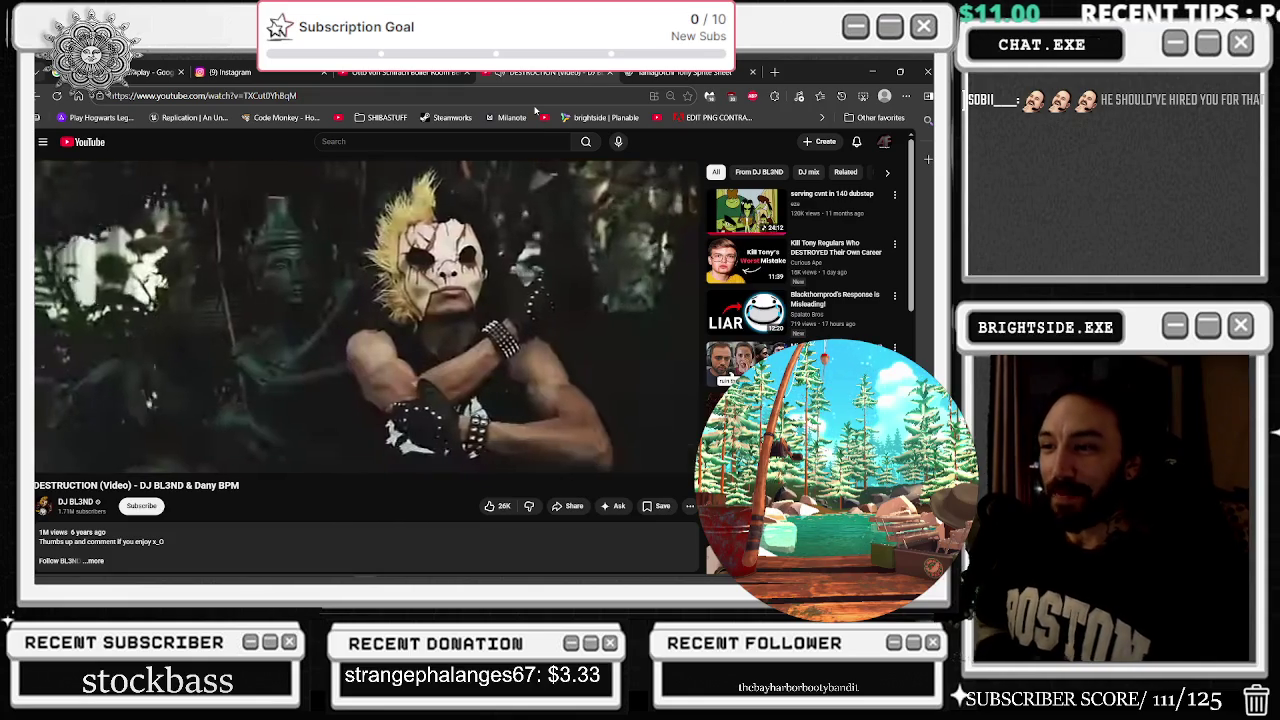
pyautogui.press('space')
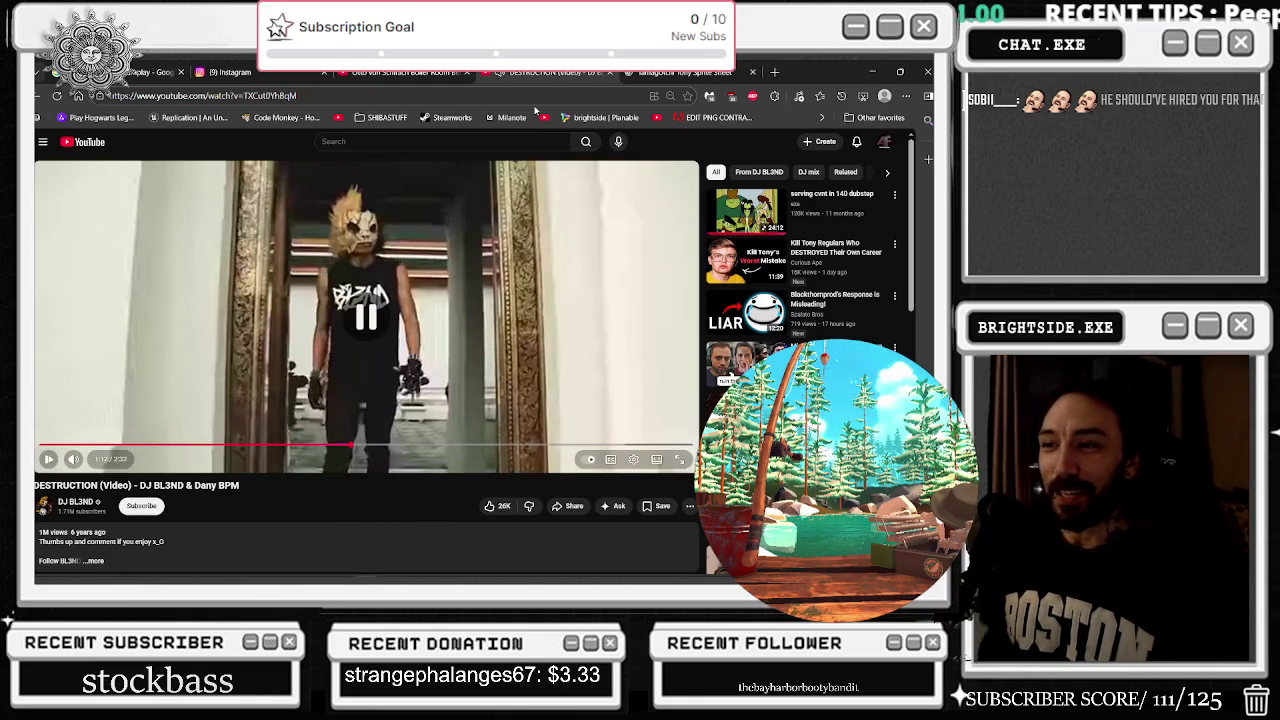
pyautogui.press('Left')
pyautogui.press('space')
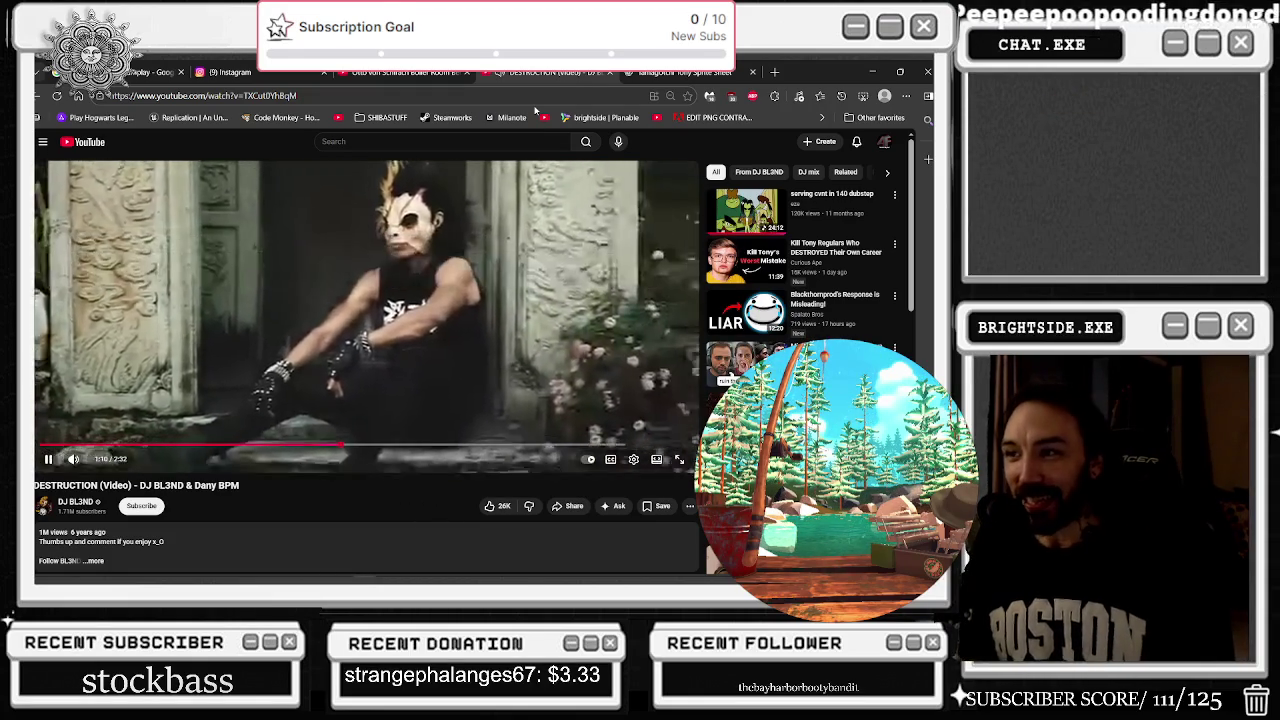
pyautogui.press('space')
pyautogui.press('space')
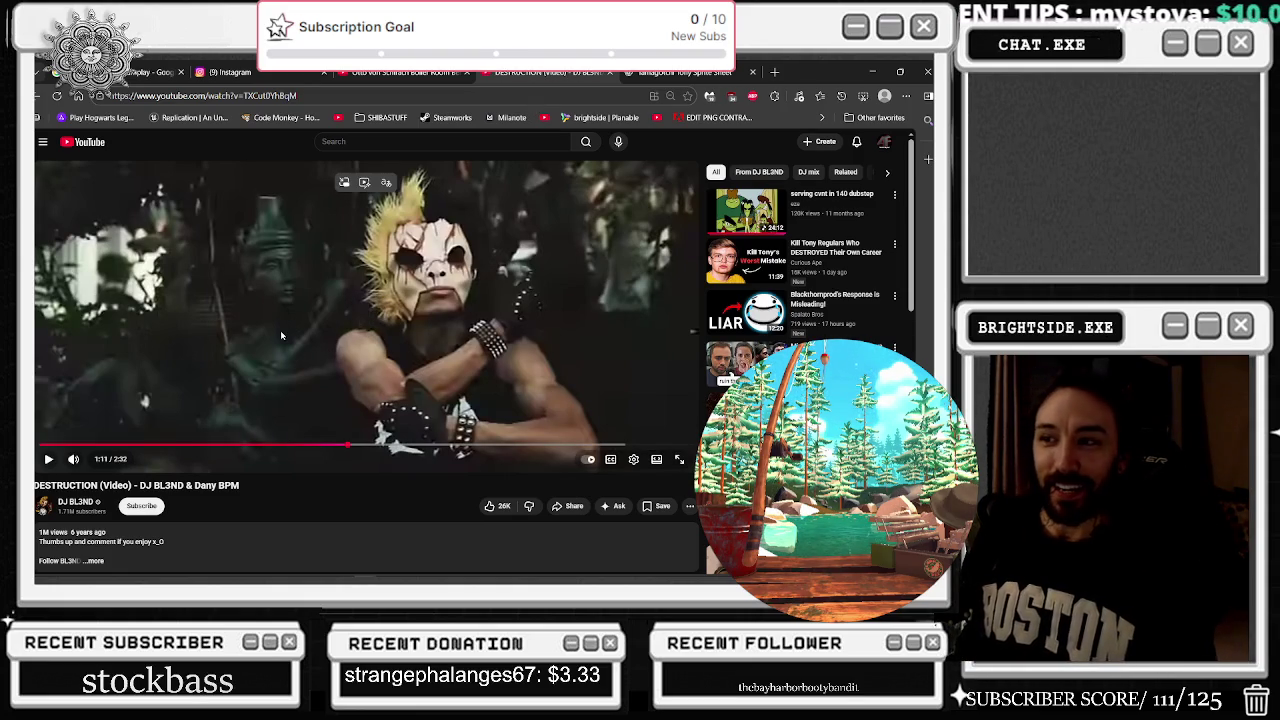
pyautogui.click(633, 459)
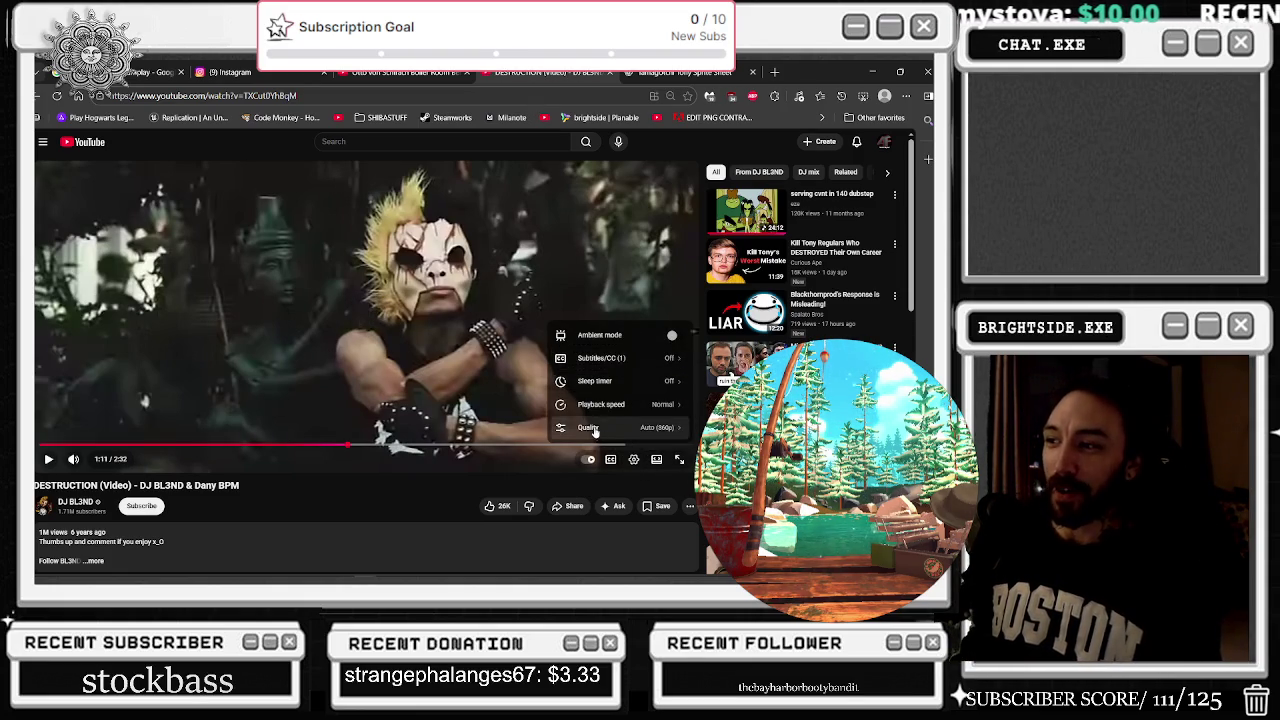
# Step: Set the video quality to 720p, resume, skip back five seconds, and go full screen
pyautogui.click(600, 430)
pyautogui.click(598, 336)
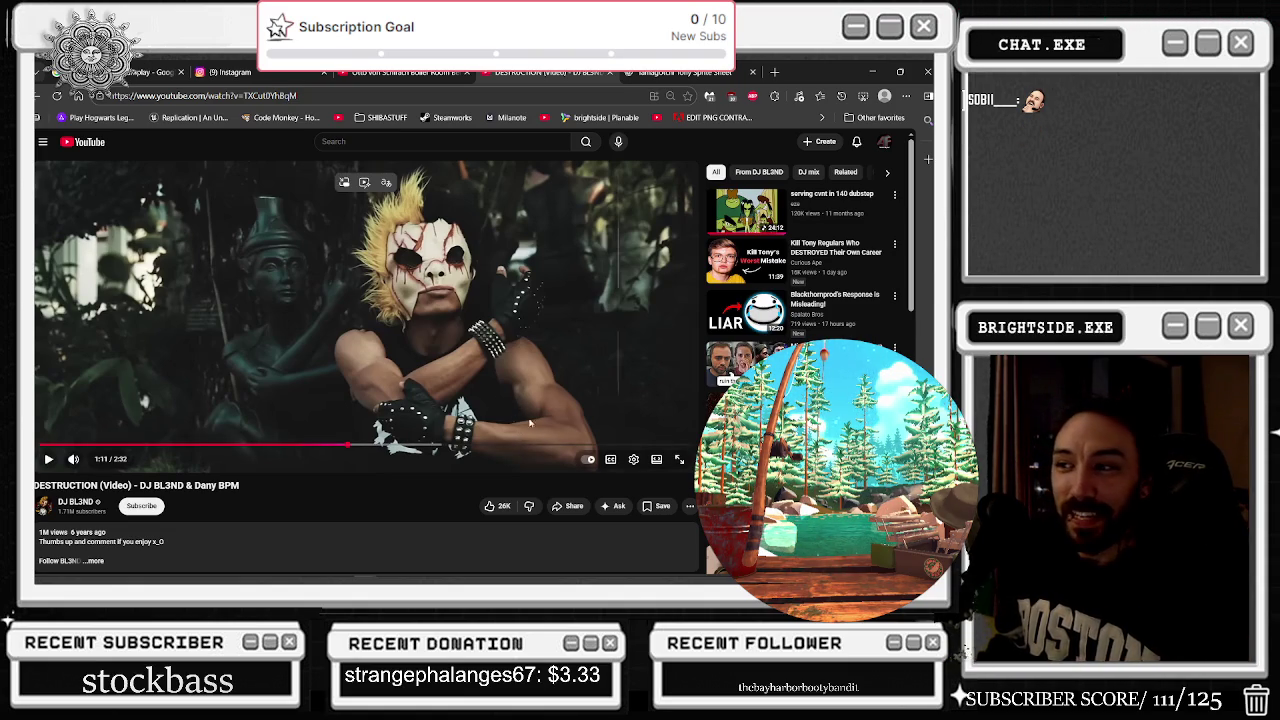
pyautogui.click(538, 348)
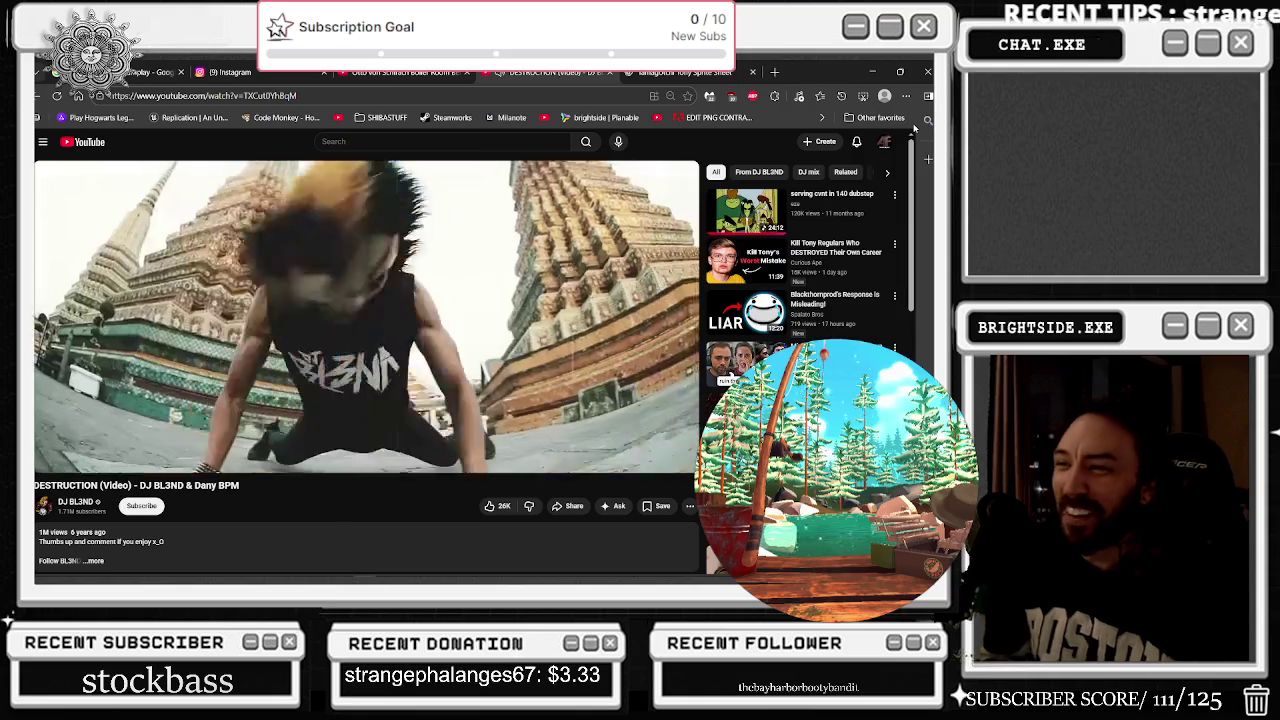
pyautogui.press('Left')
pyautogui.press('f')
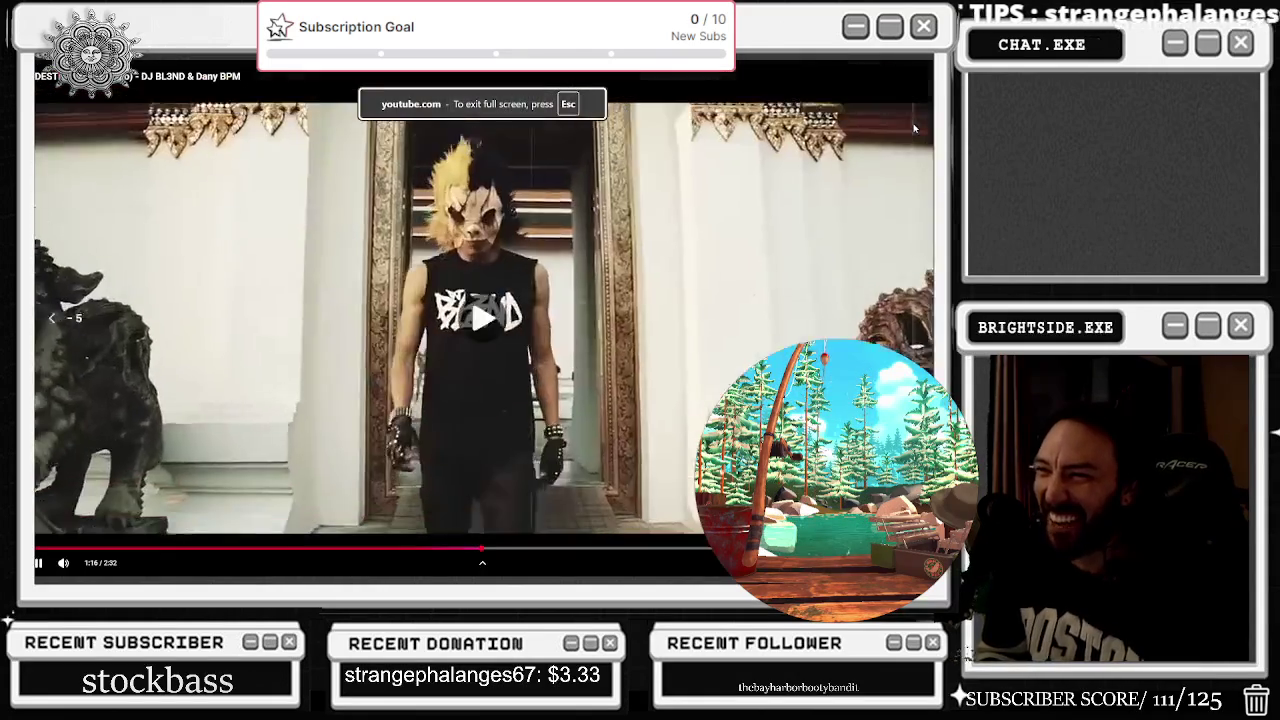
# Step: Replay the moment around 1:17 in full screen, pausing at 1:20
pyautogui.press('space')
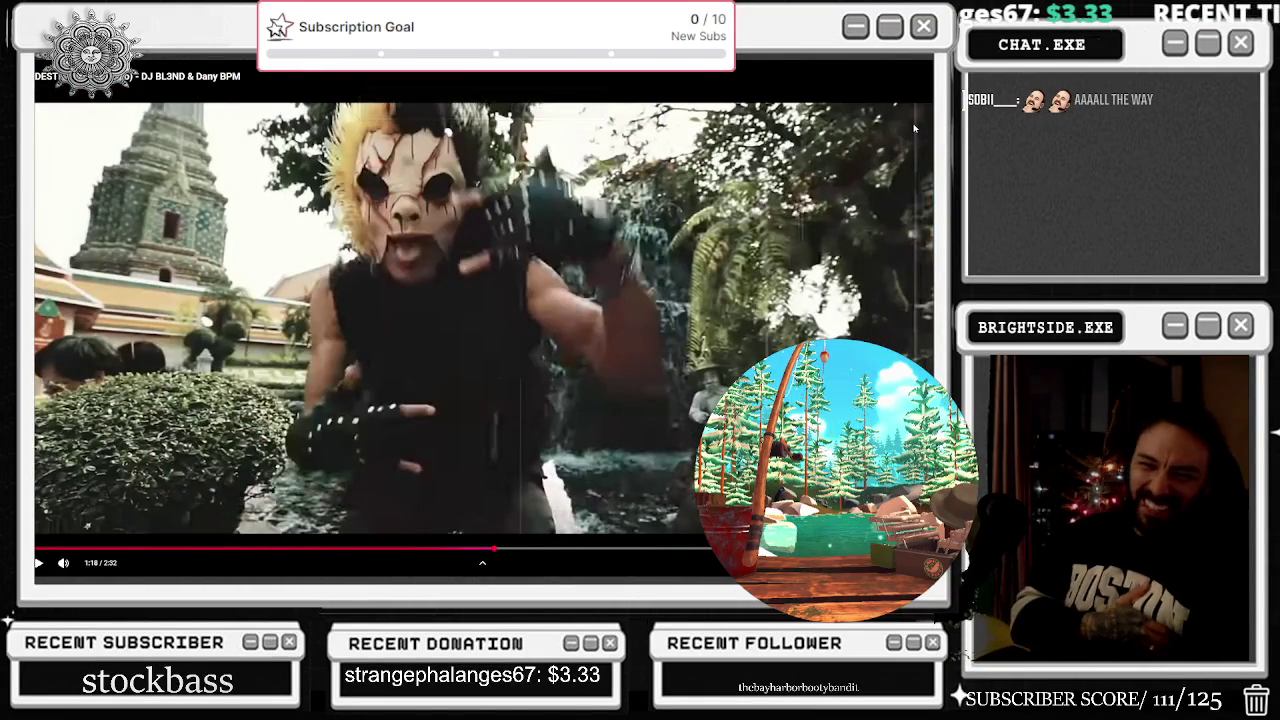
pyautogui.press('space')
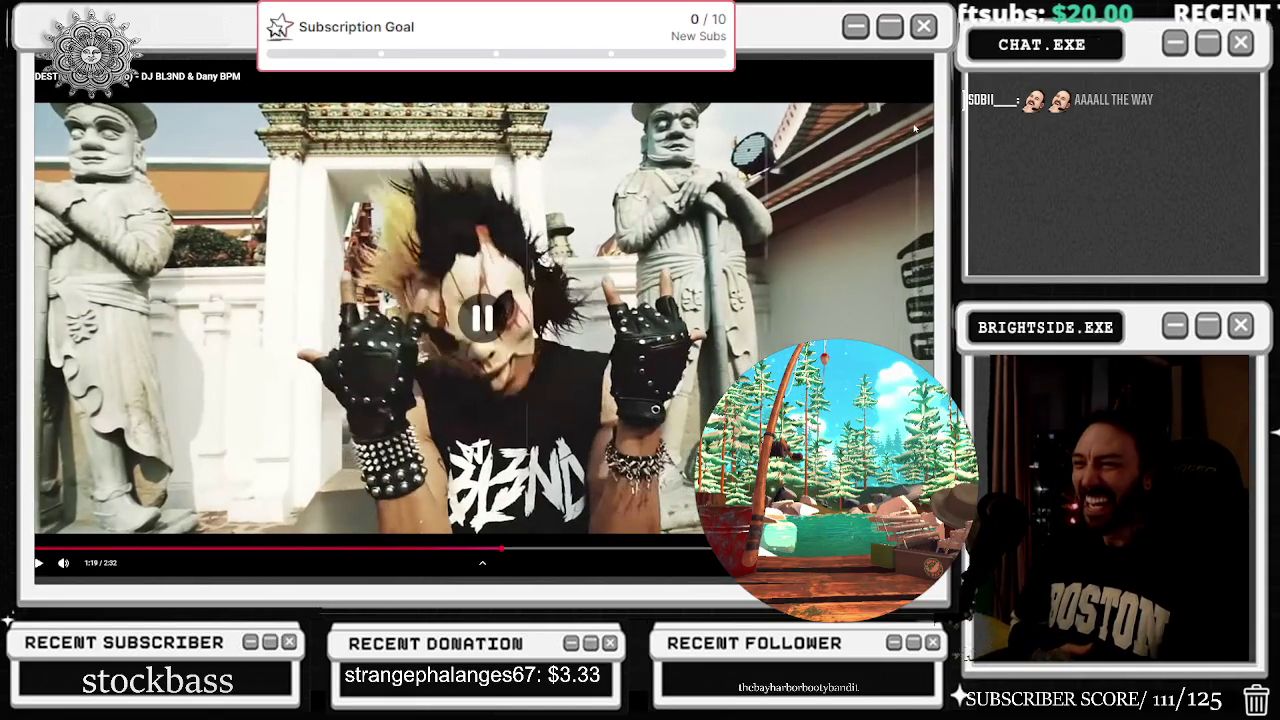
pyautogui.press('space')
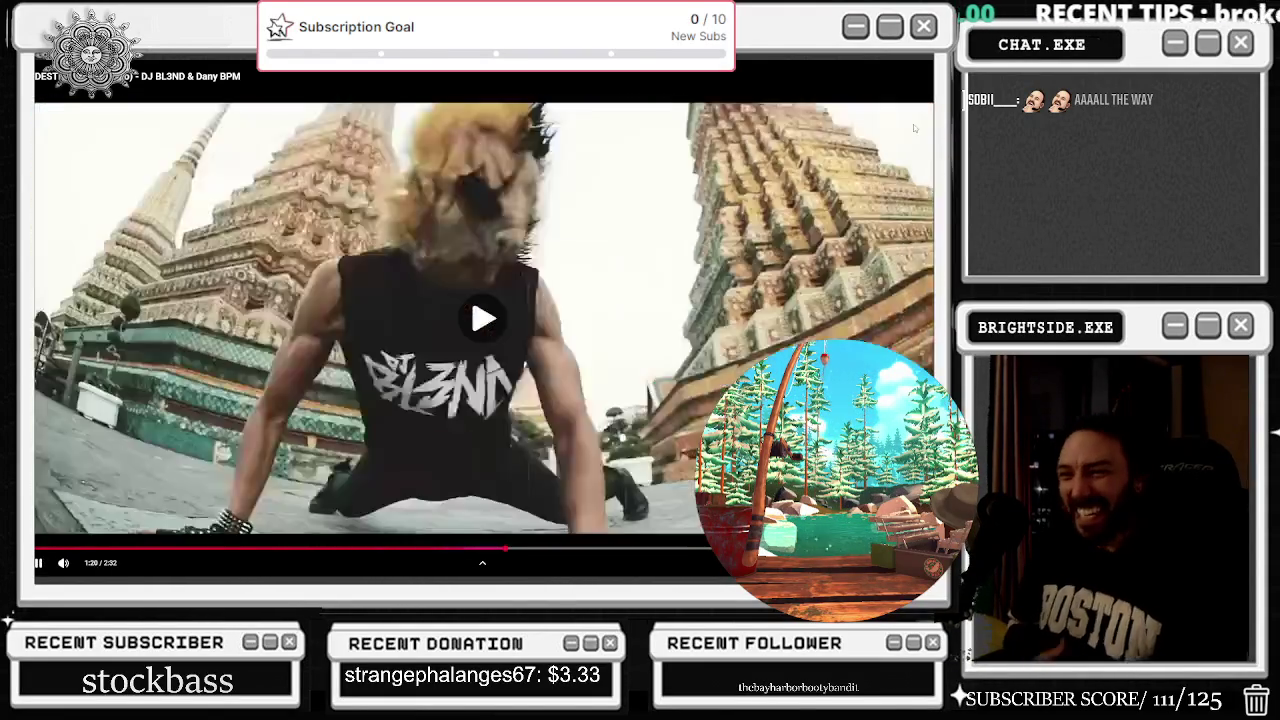
pyautogui.press('space')
pyautogui.press('Left')
pyautogui.press('space')
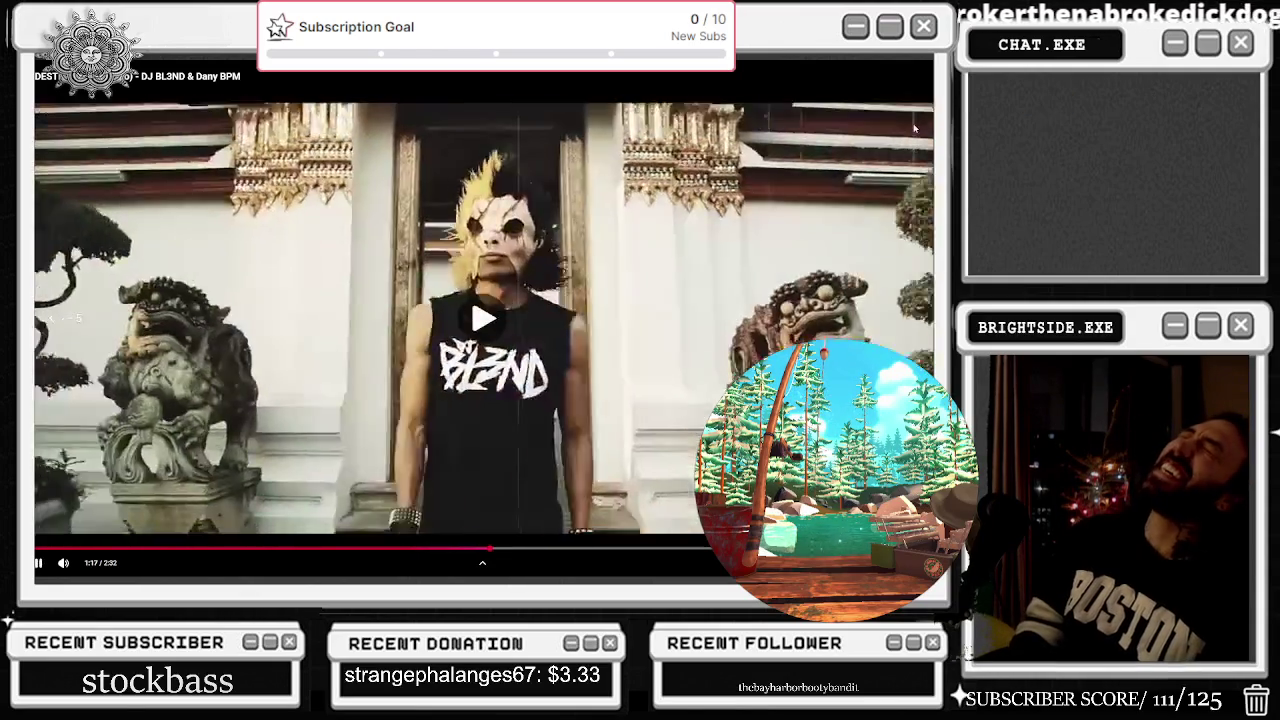
pyautogui.press('space')
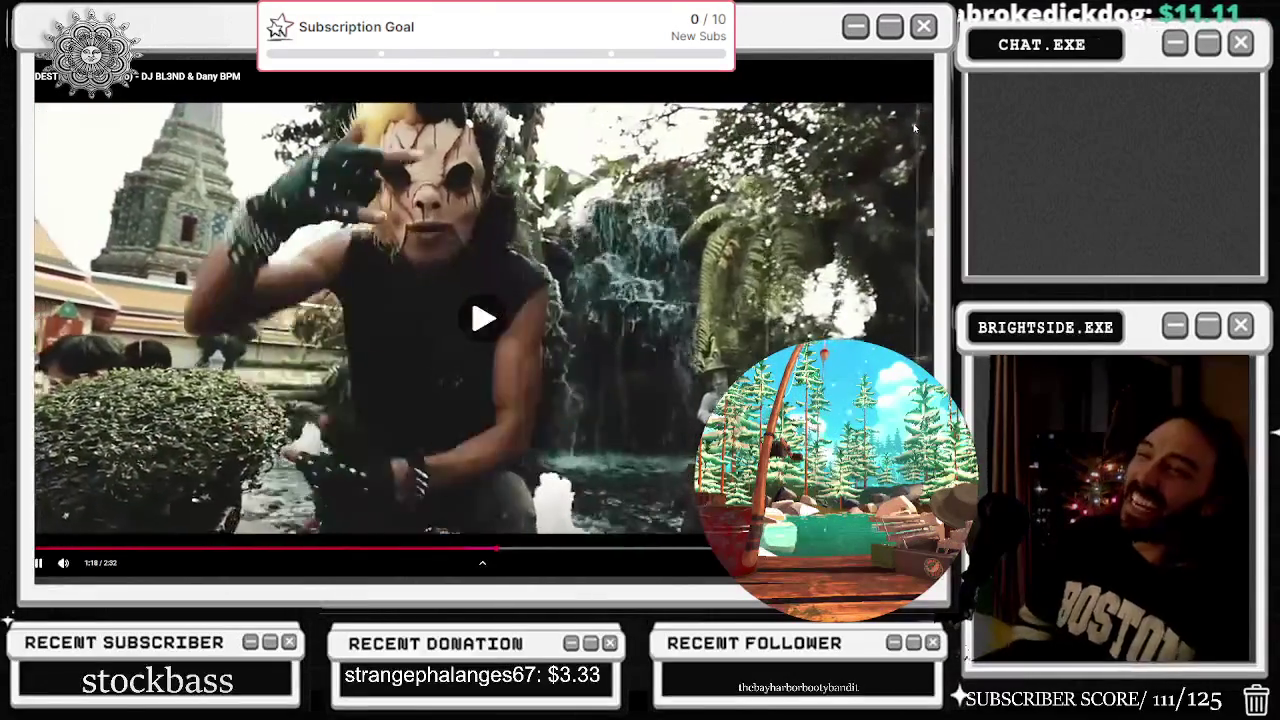
pyautogui.press('space')
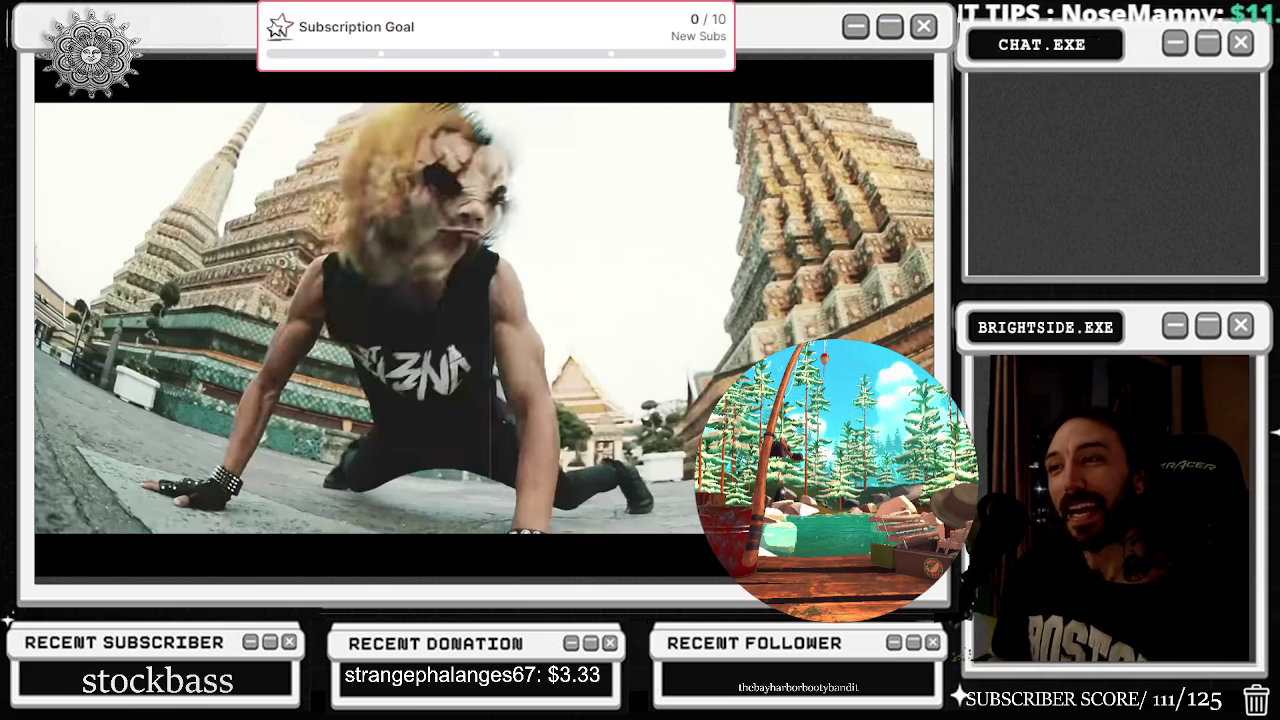
# Step: Rewind to 1:35, replay that stretch, then pause the full-screen video
pyautogui.click(541, 269)
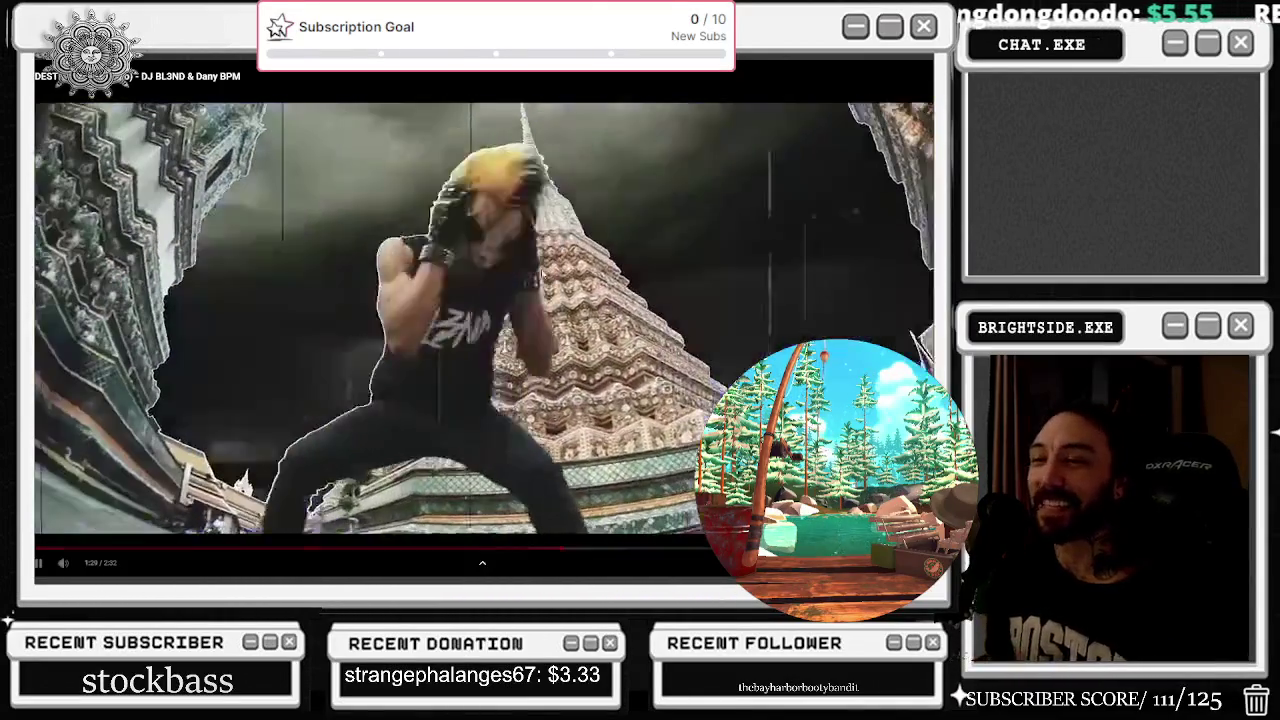
pyautogui.click(541, 269)
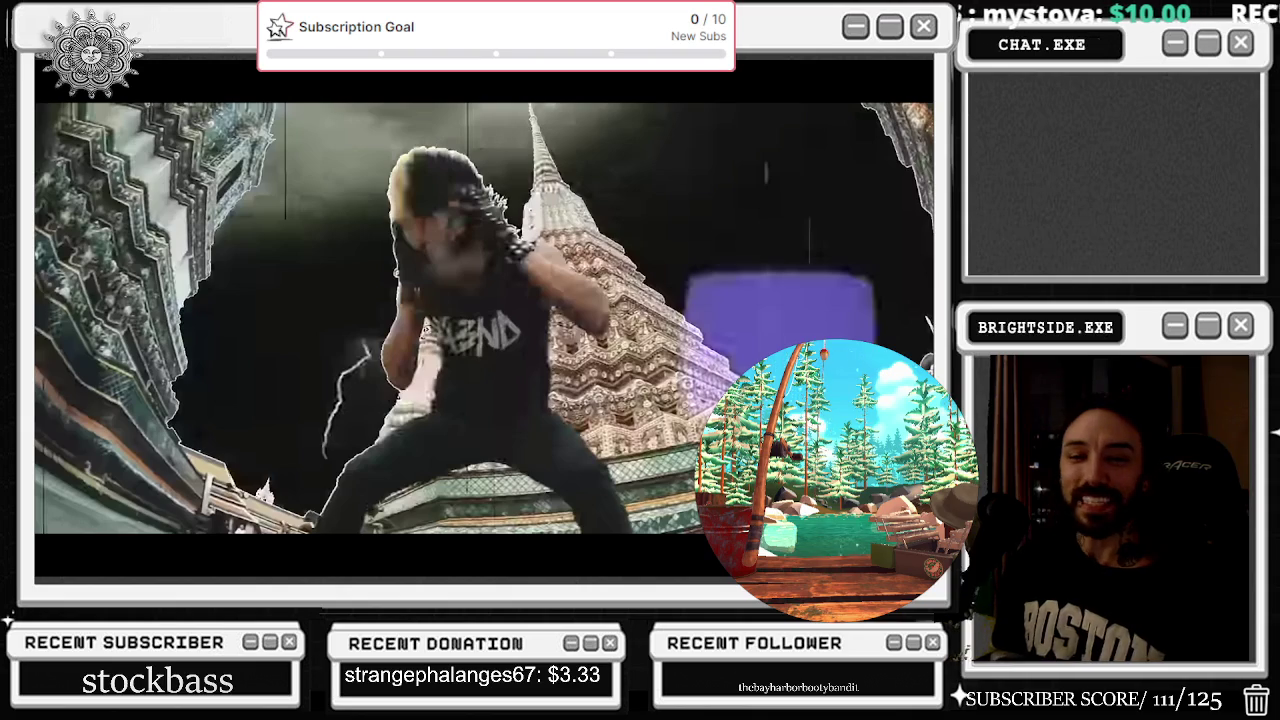
pyautogui.click(541, 269)
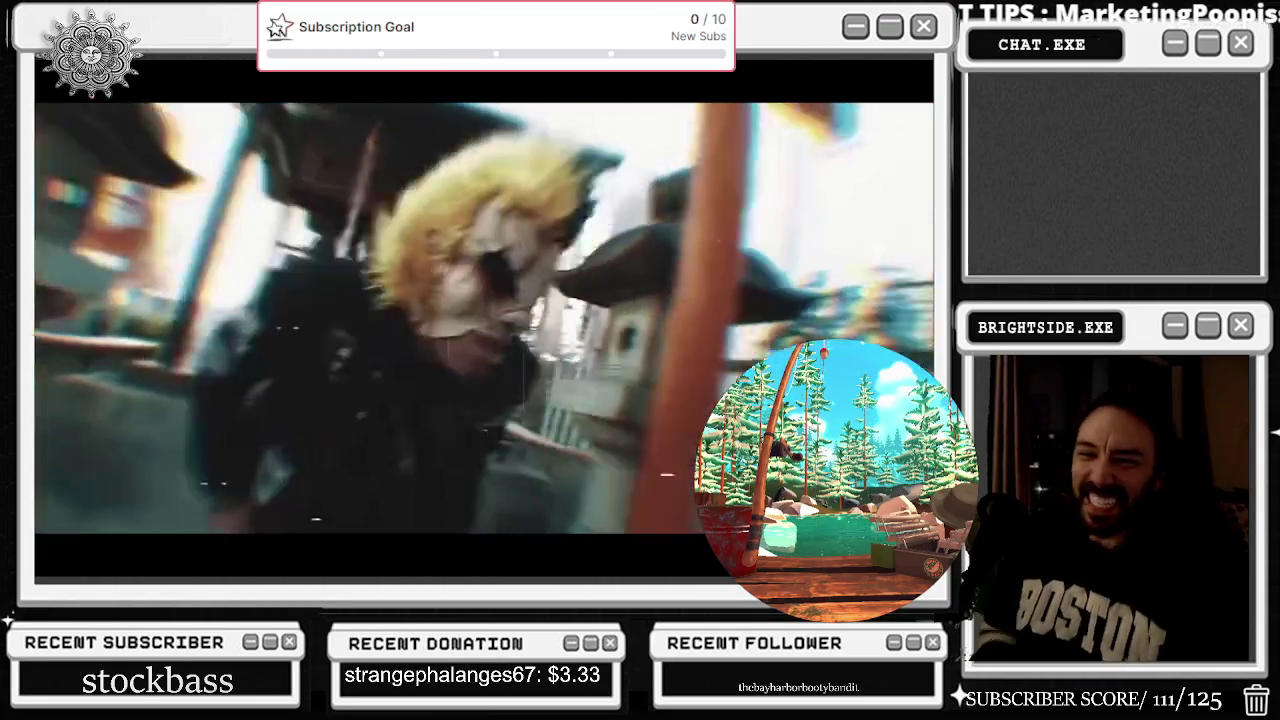
pyautogui.click(541, 272)
pyautogui.press('Left')
pyautogui.click(541, 272)
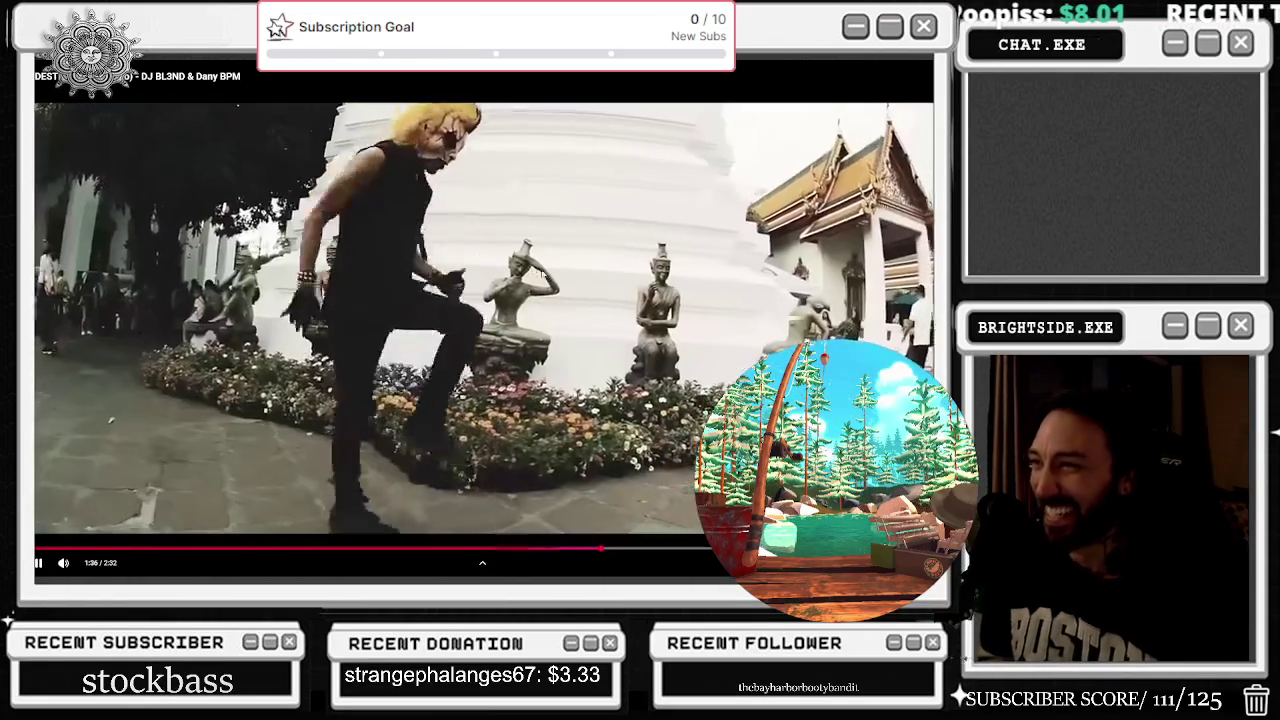
pyautogui.click(541, 270)
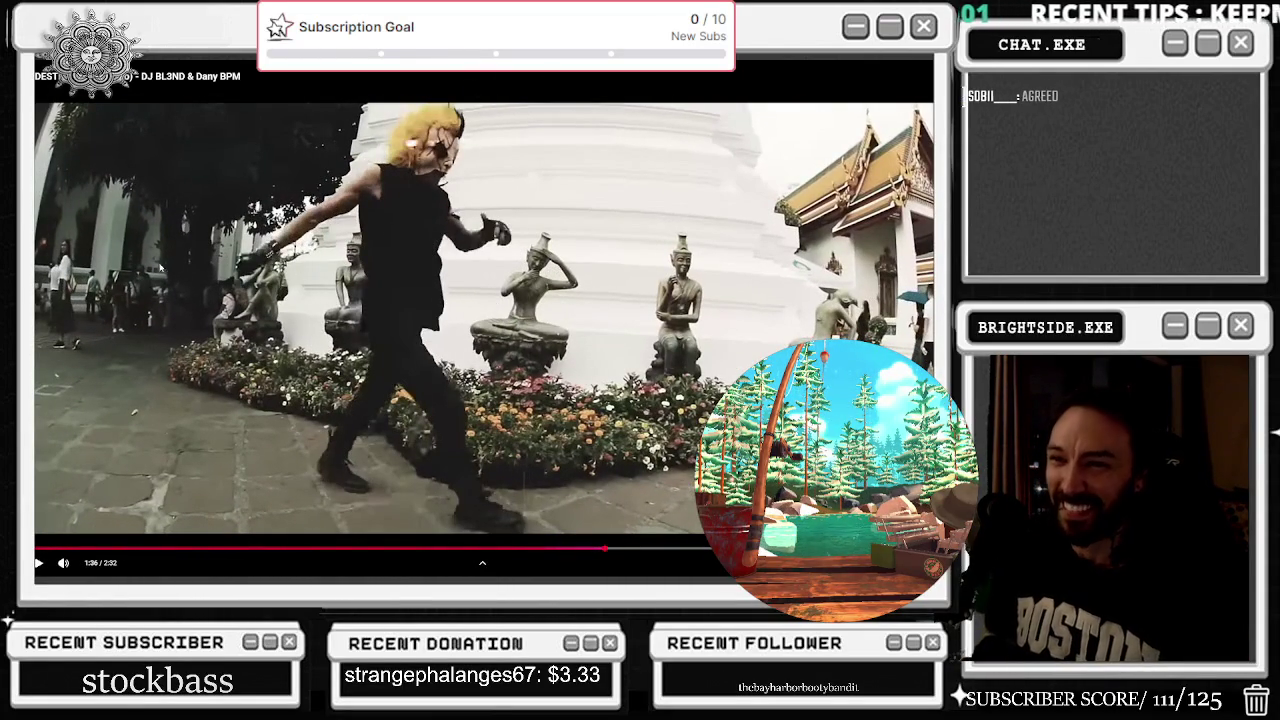
pyautogui.click(553, 218)
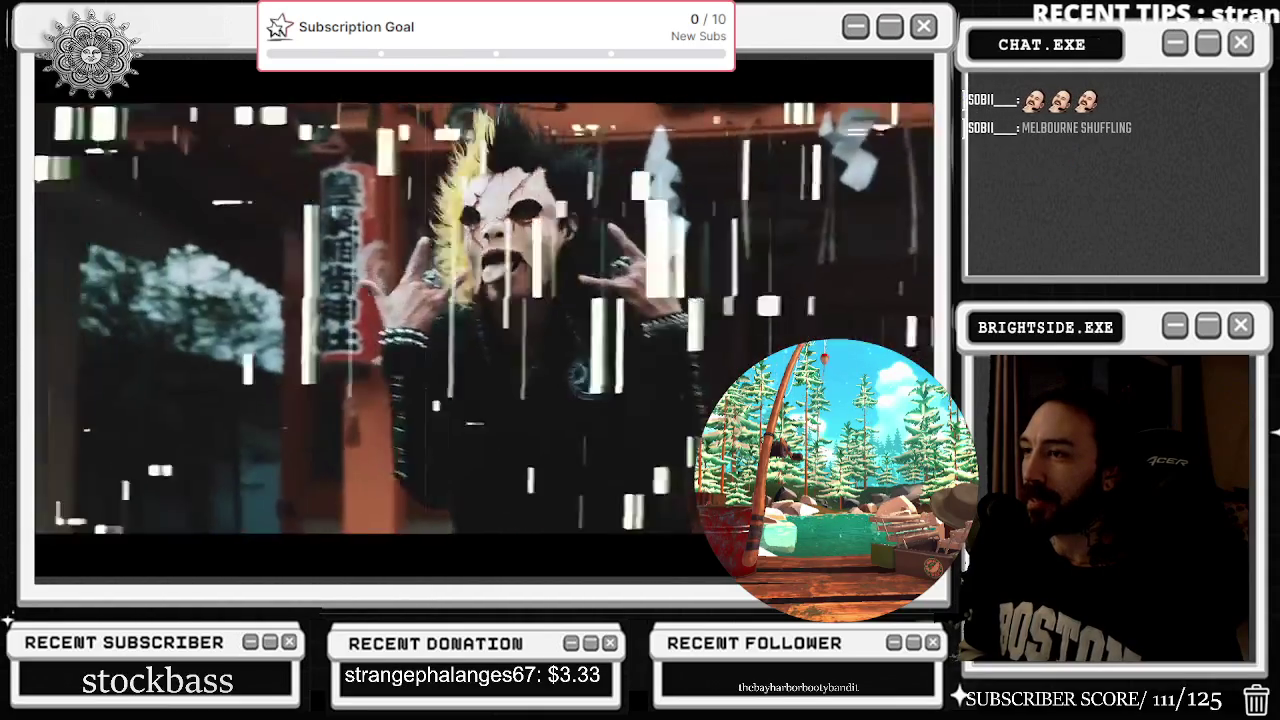
pyautogui.click(555, 216)
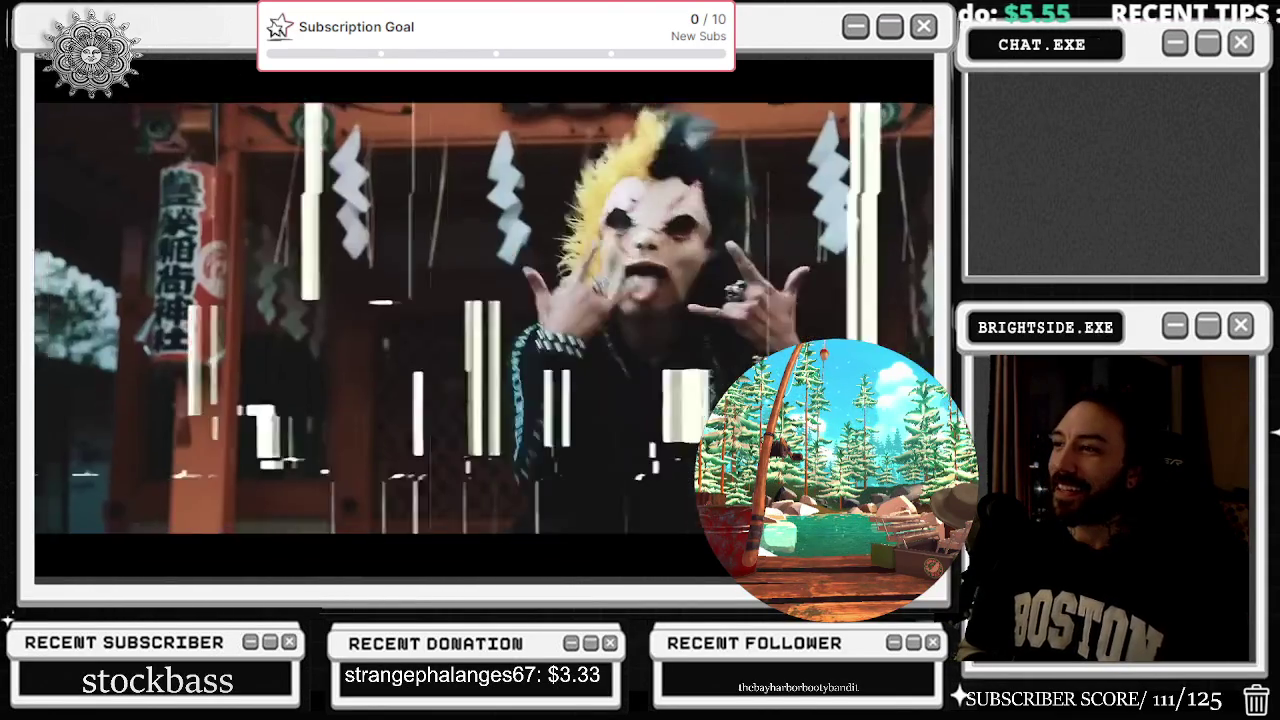
# Step: Rewind the full-screen video to replay the scenes around 1:46–1:48
pyautogui.press('Left')
pyautogui.click(553, 218)
pyautogui.press('Left')
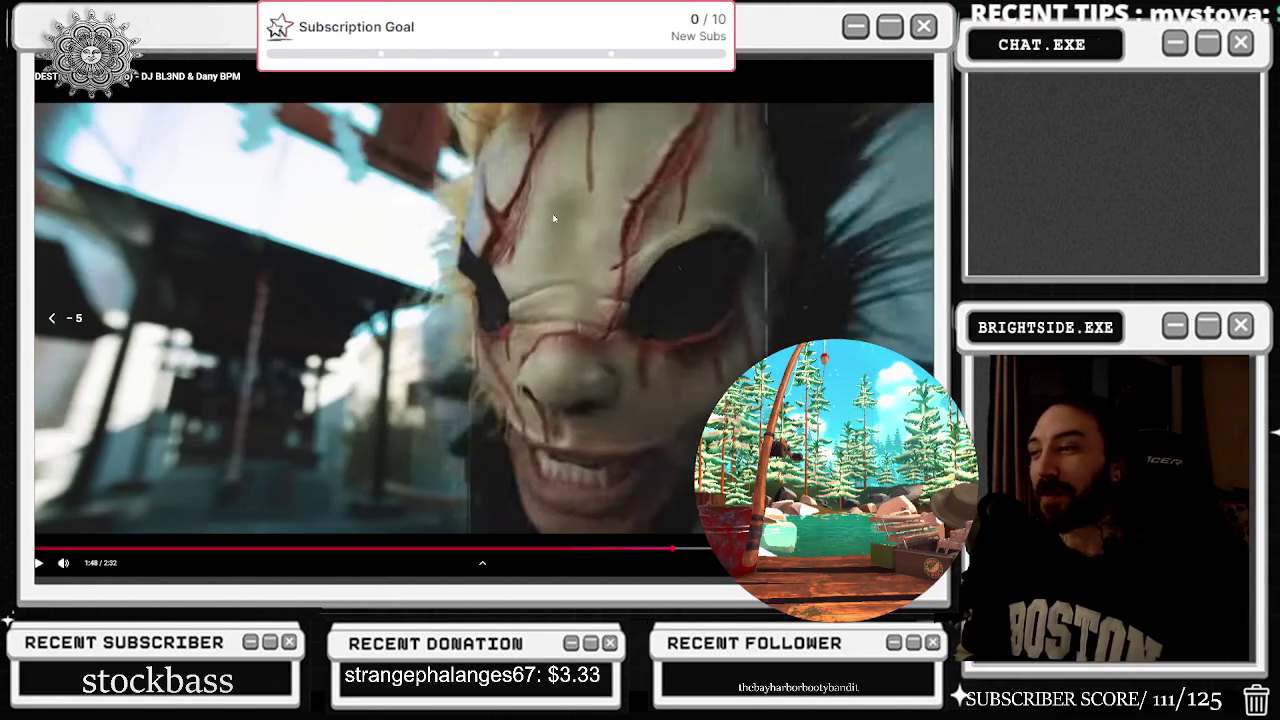
pyautogui.click(553, 218)
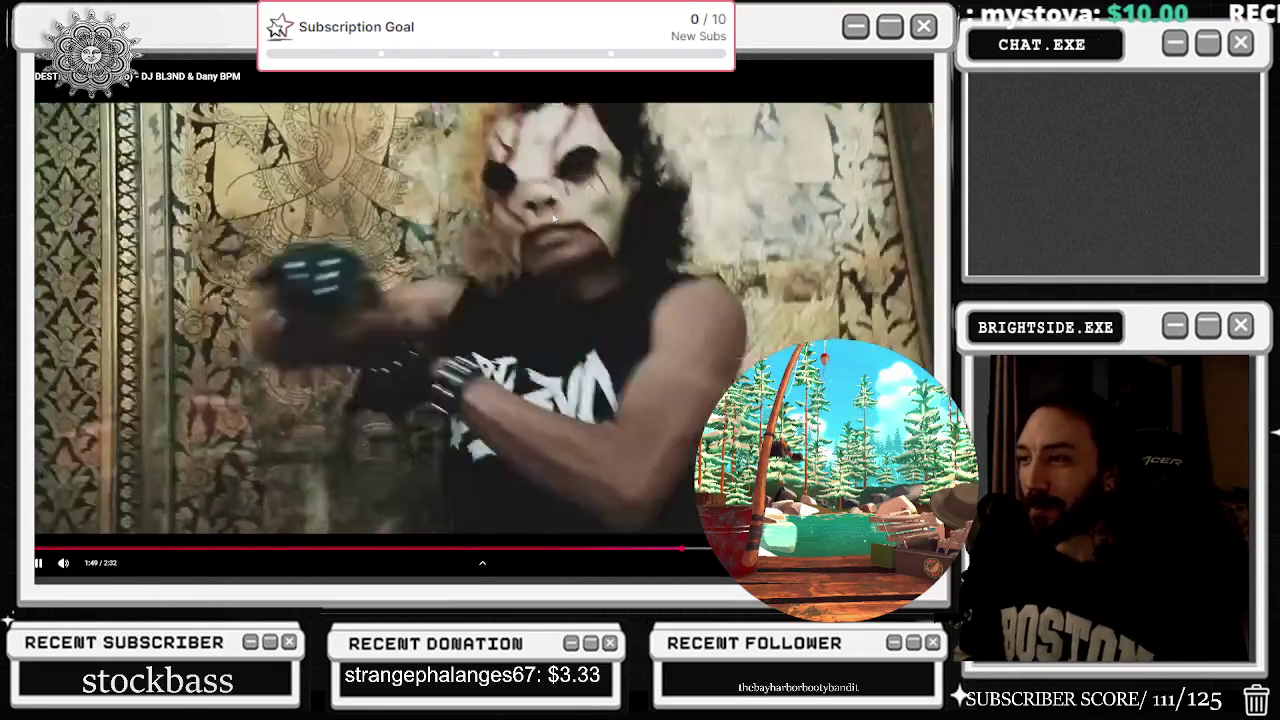
pyautogui.click(553, 218)
pyautogui.press('Left')
pyautogui.click(553, 218)
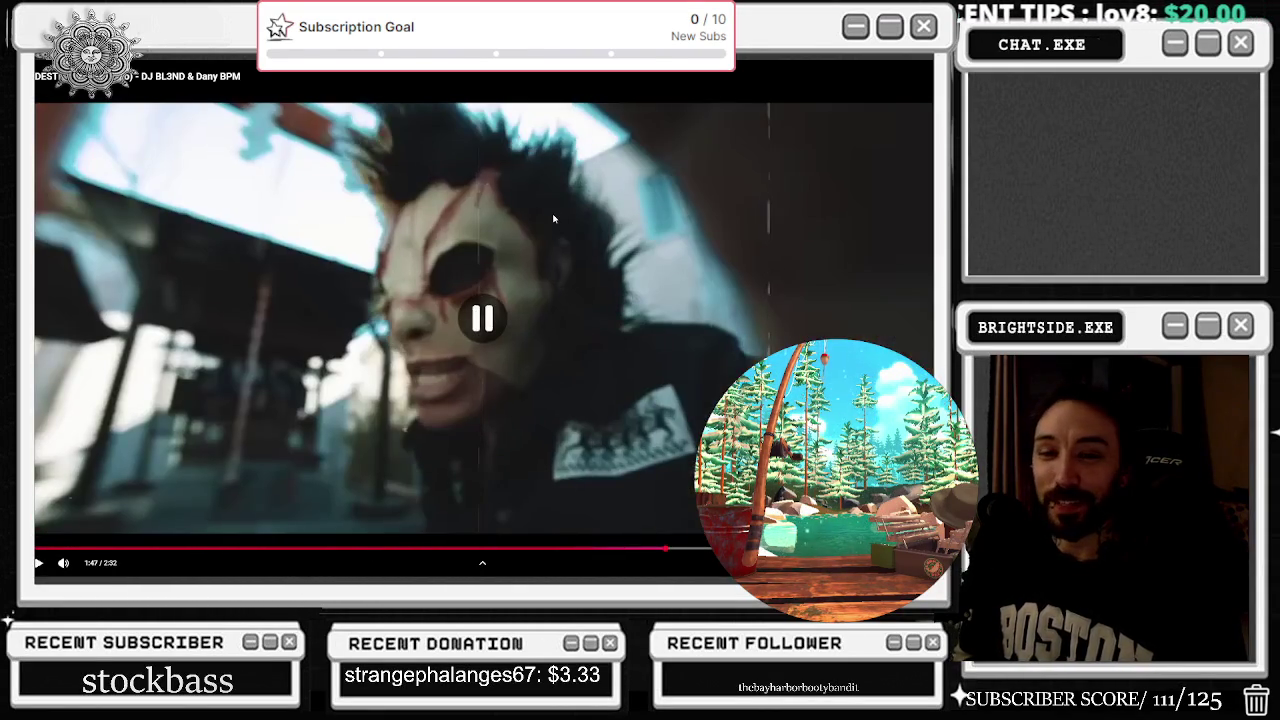
# Step: Watch the video to the end, exit full screen, and pause it on the watch page
pyautogui.click(553, 218)
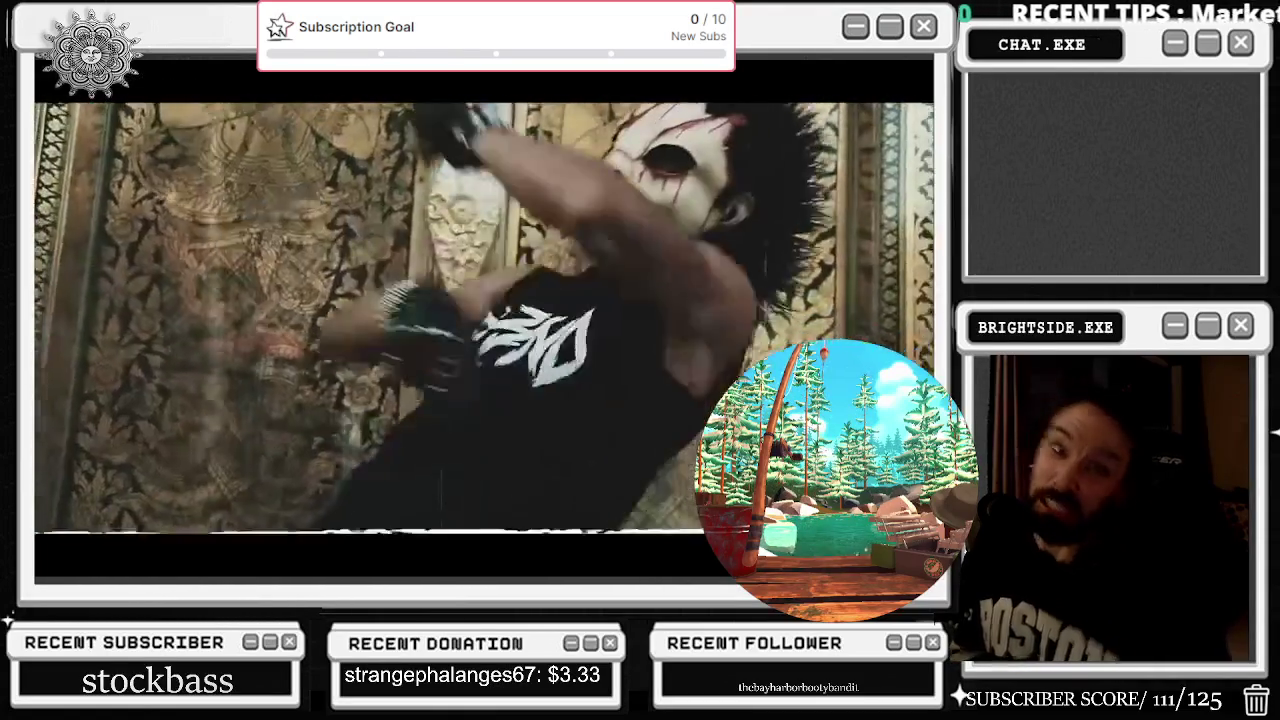
pyautogui.click(553, 218)
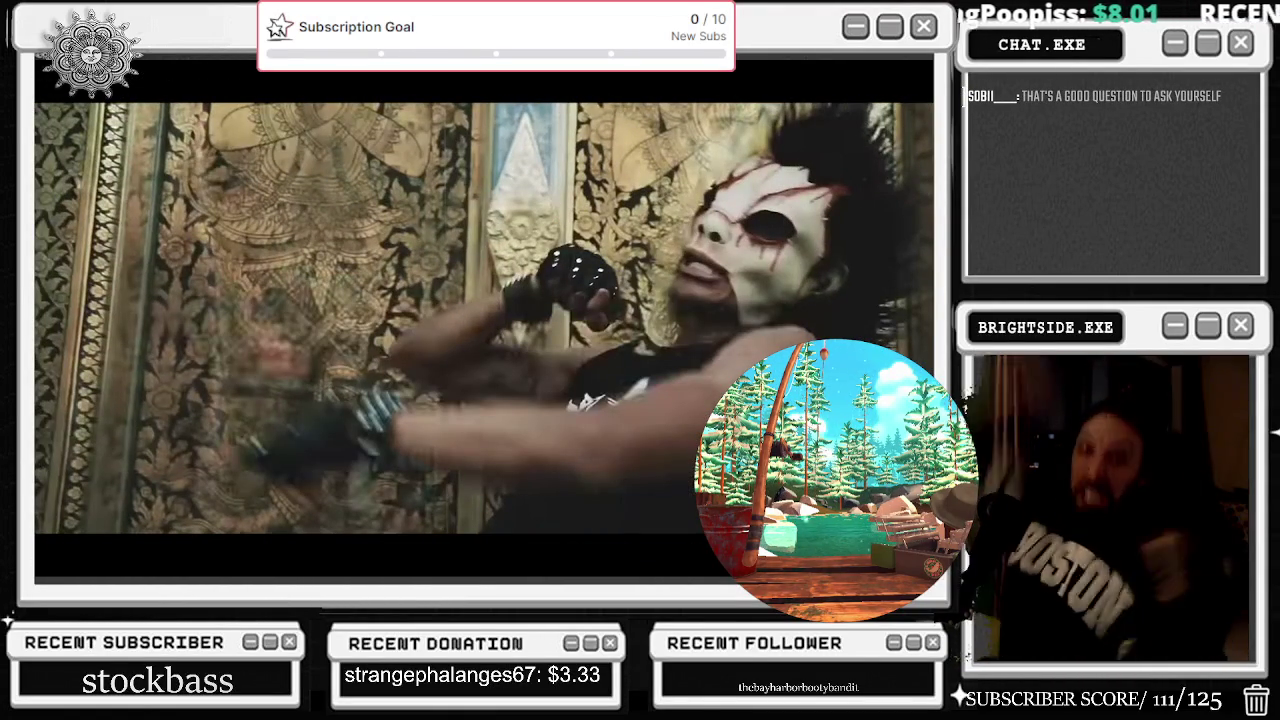
pyautogui.click(553, 218)
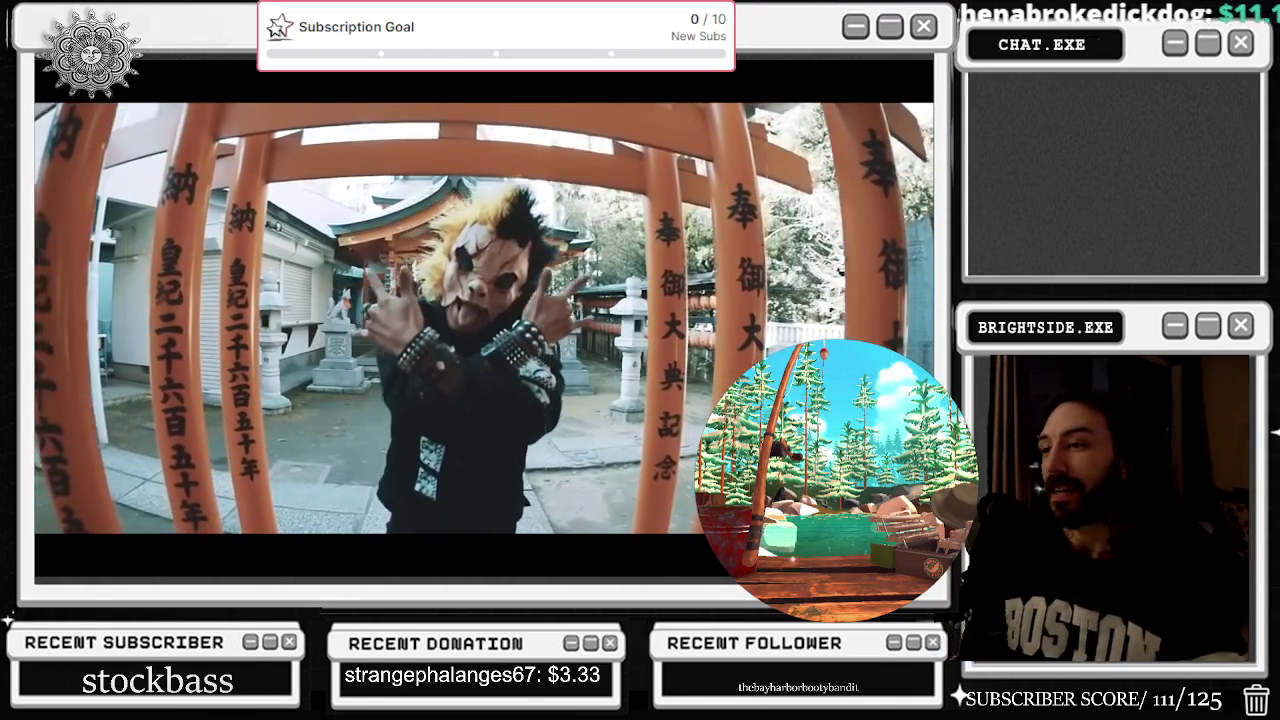
pyautogui.press('Escape')
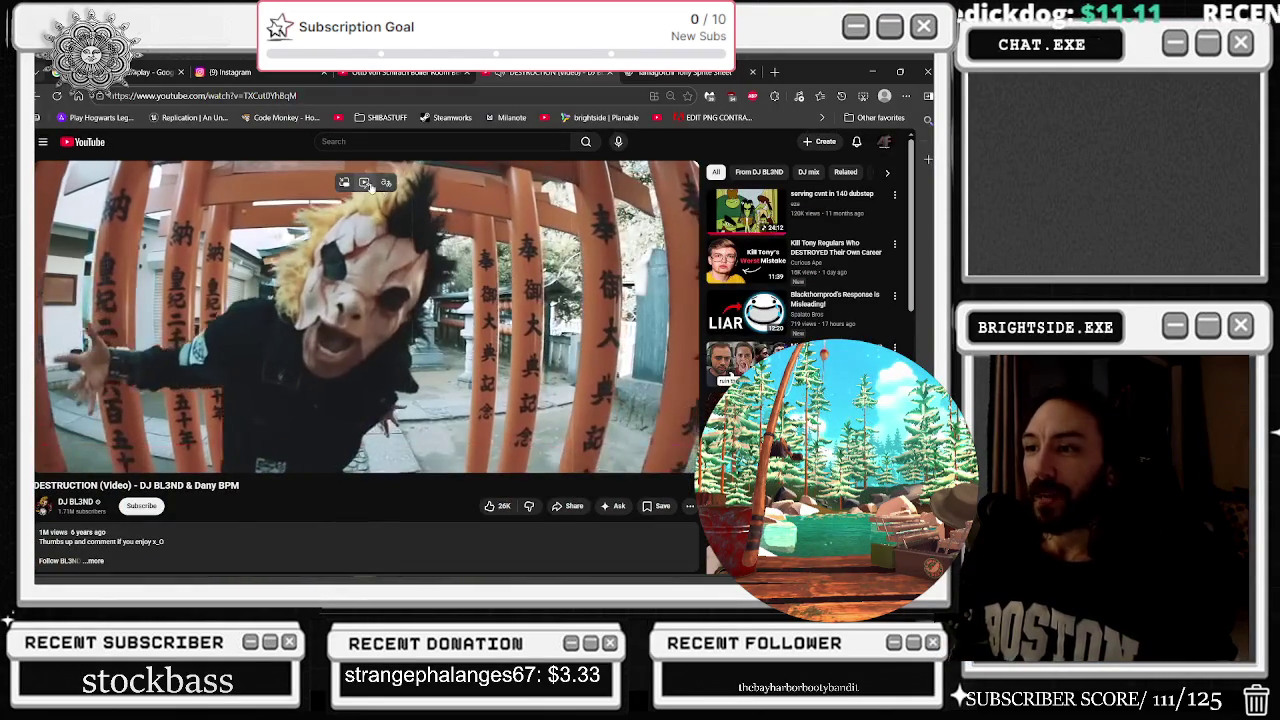
pyautogui.press('space')
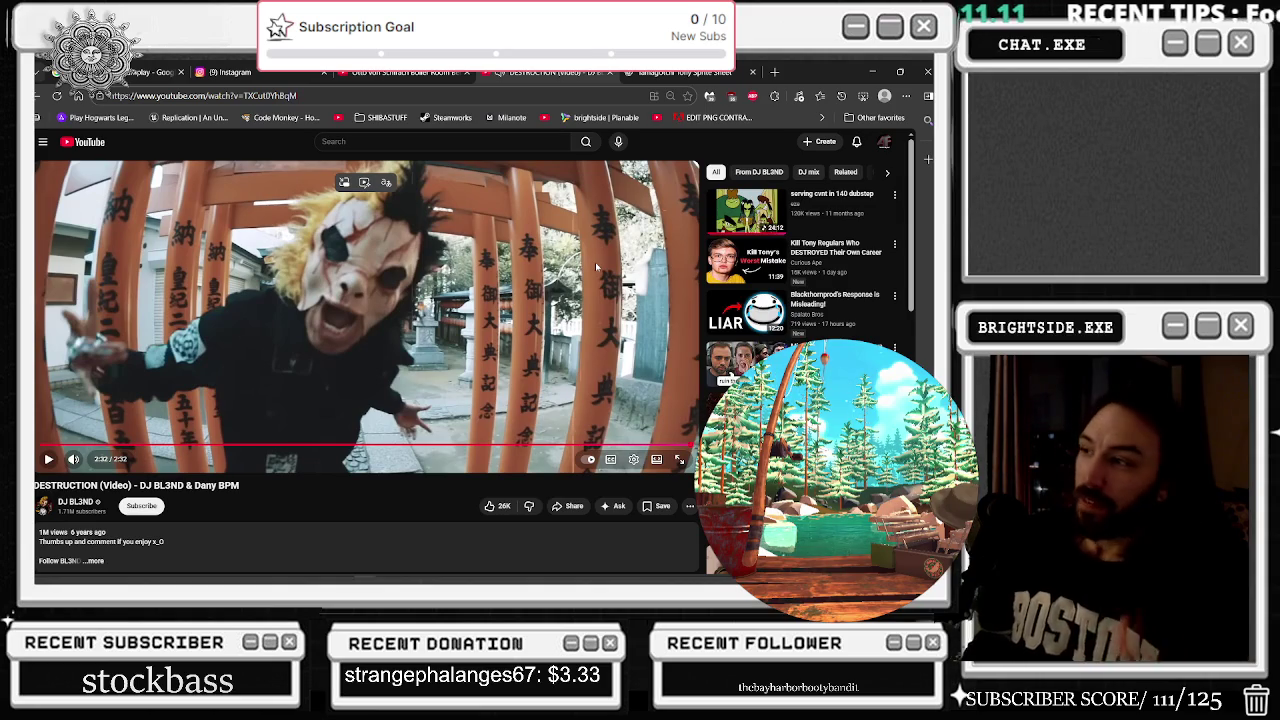
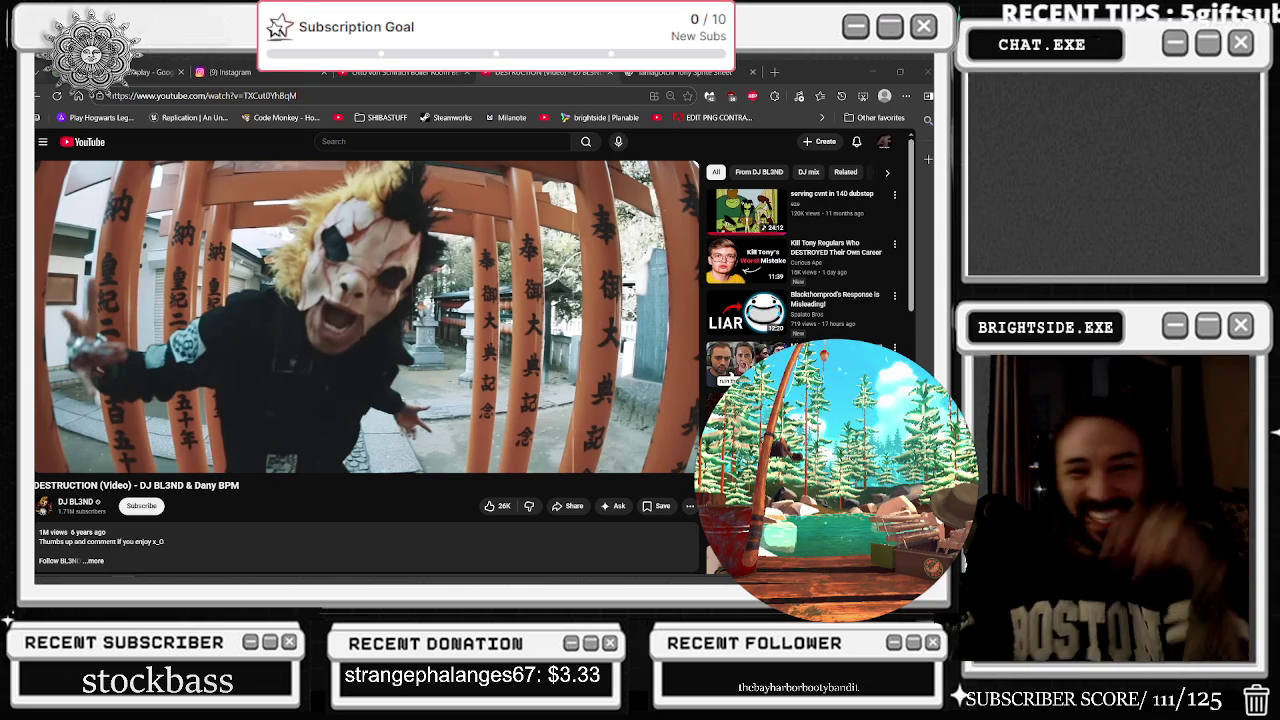
# Step: Bring the browser forward and pause, rewind and resume the DESTRUCTION video around 2:29
pyautogui.click(314, 240)
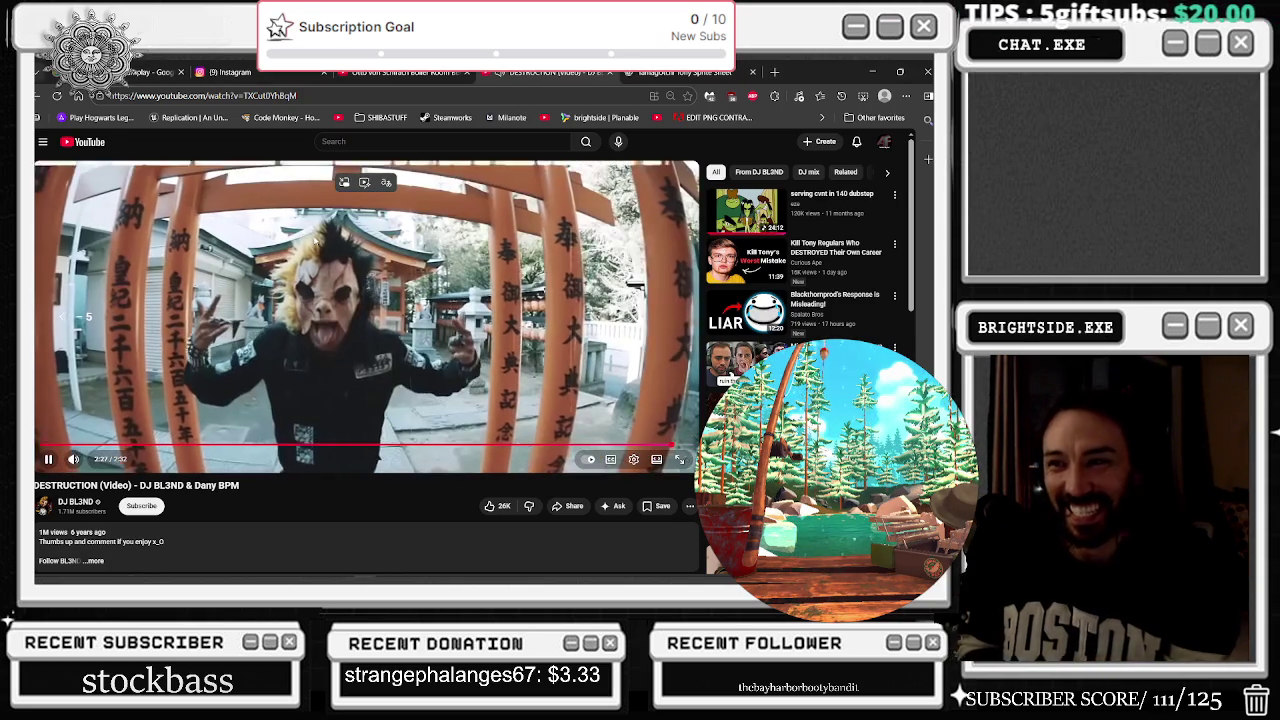
pyautogui.click(339, 356)
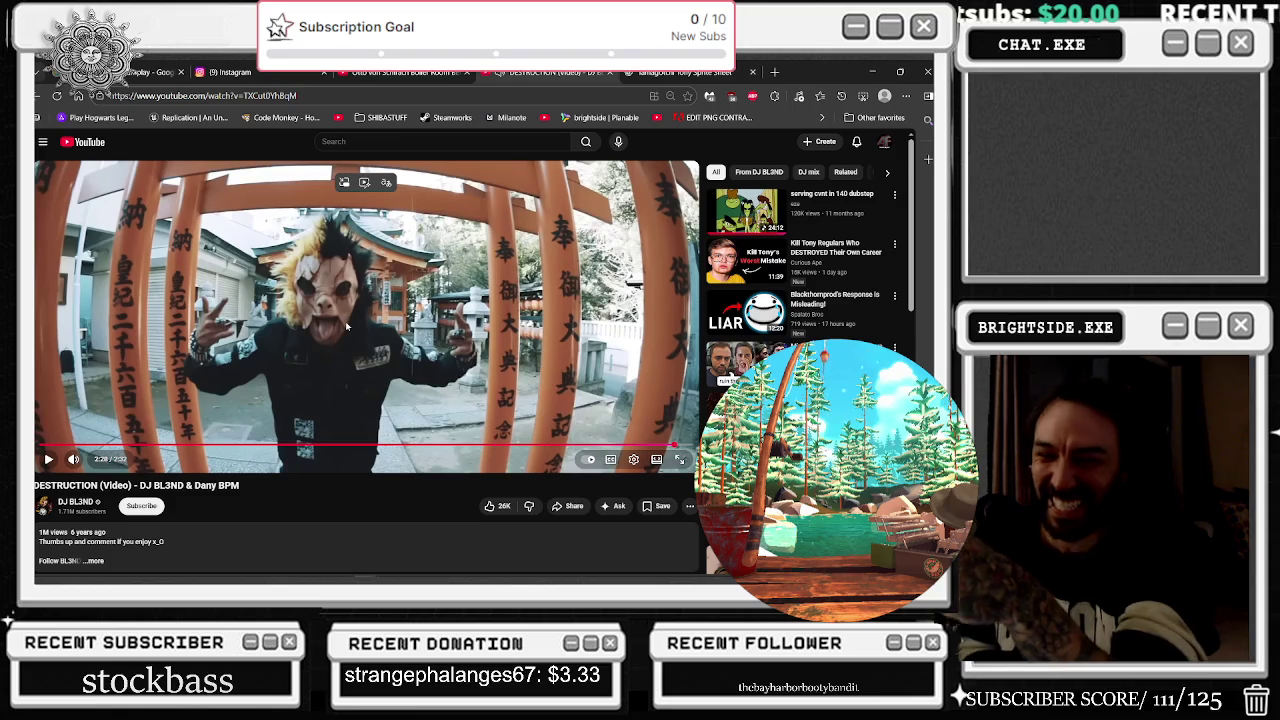
pyautogui.press('Left')
pyautogui.click(345, 325)
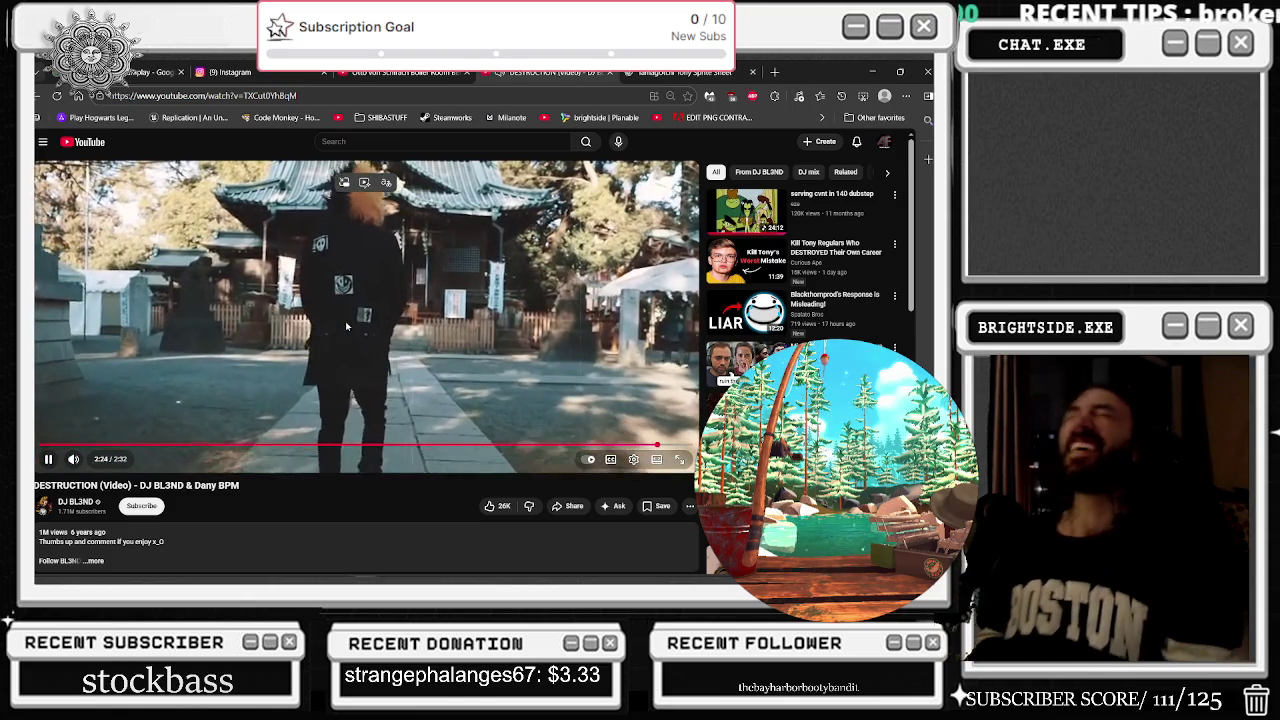
pyautogui.click(346, 326)
pyautogui.click(346, 326)
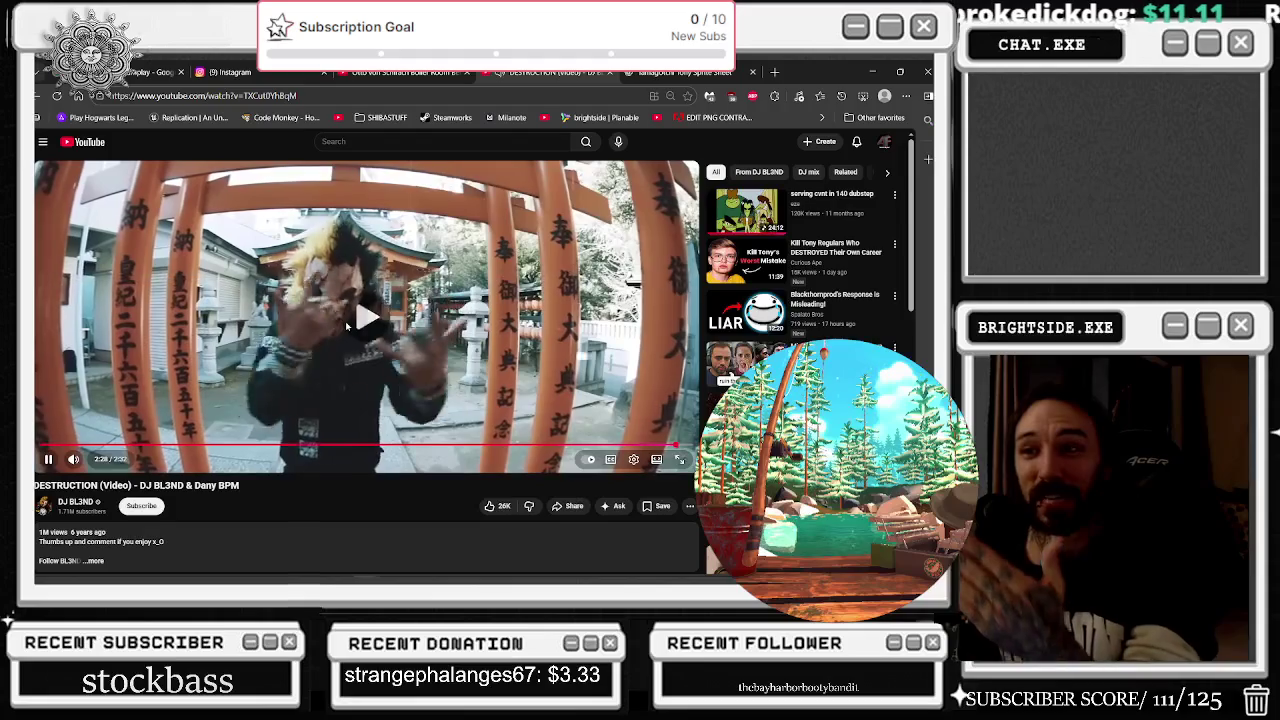
pyautogui.click(346, 326)
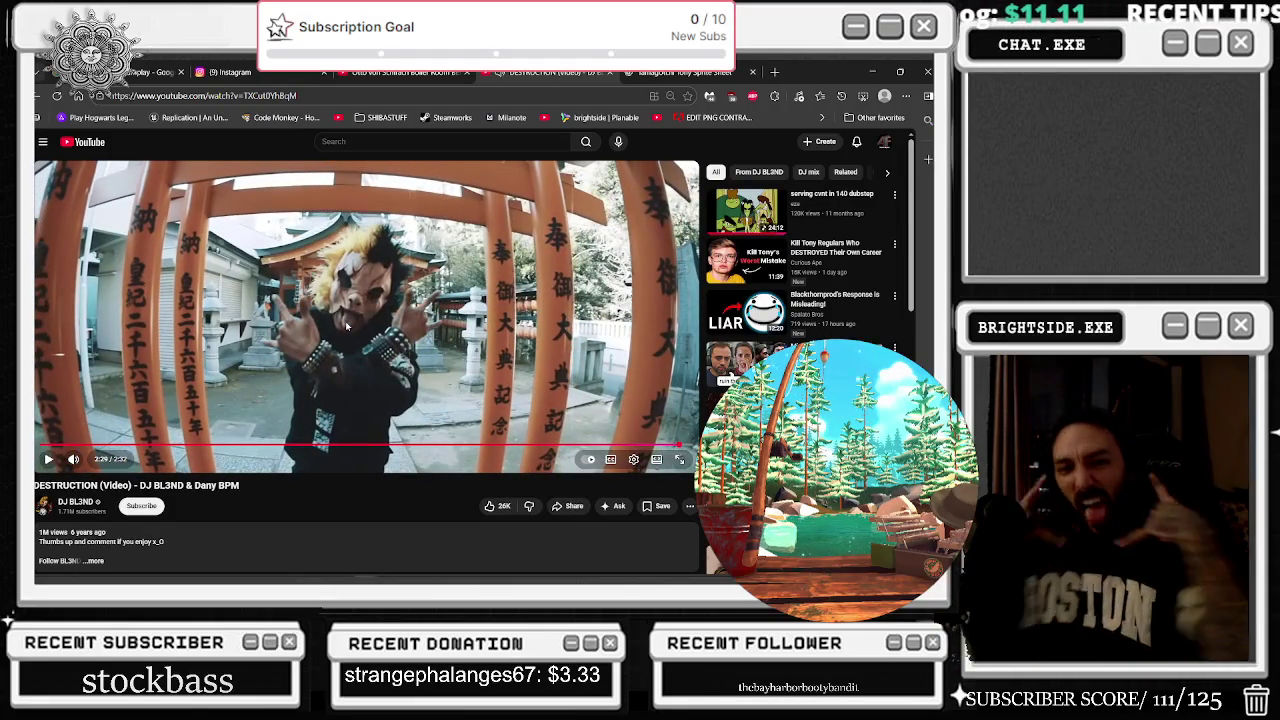
pyautogui.click(346, 326)
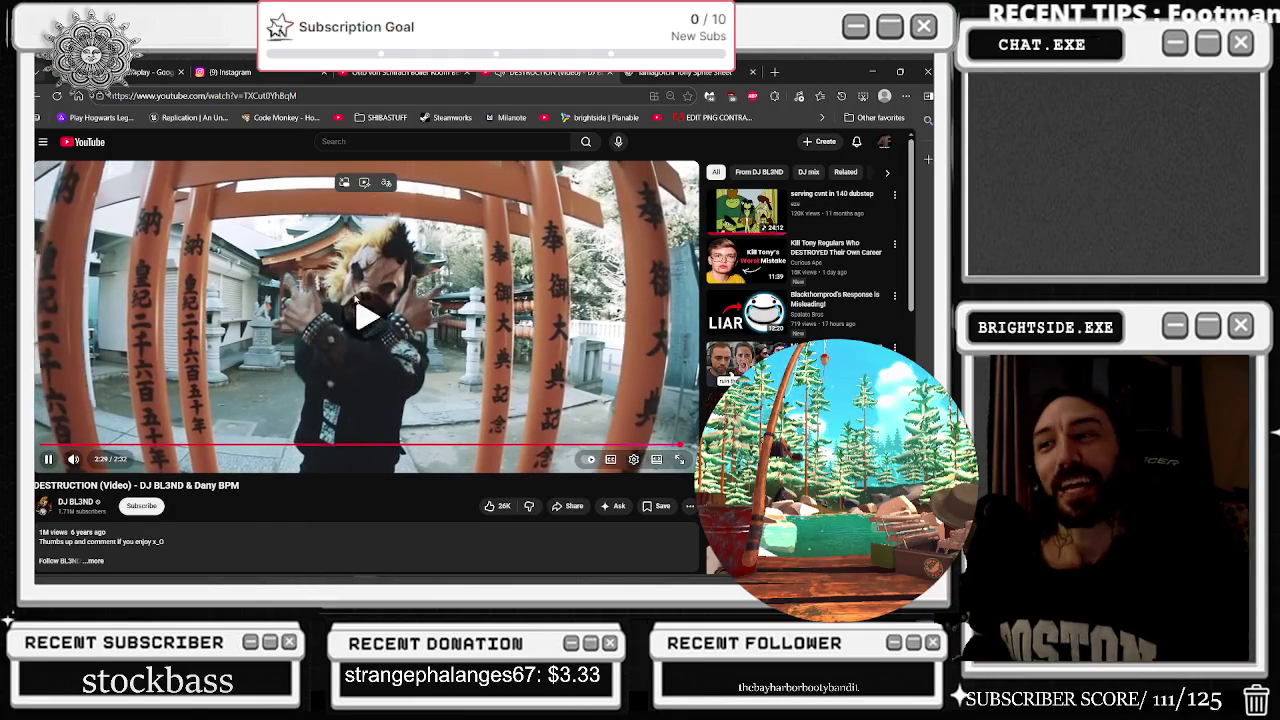
pyautogui.click(630, 360)
pyautogui.click(630, 360)
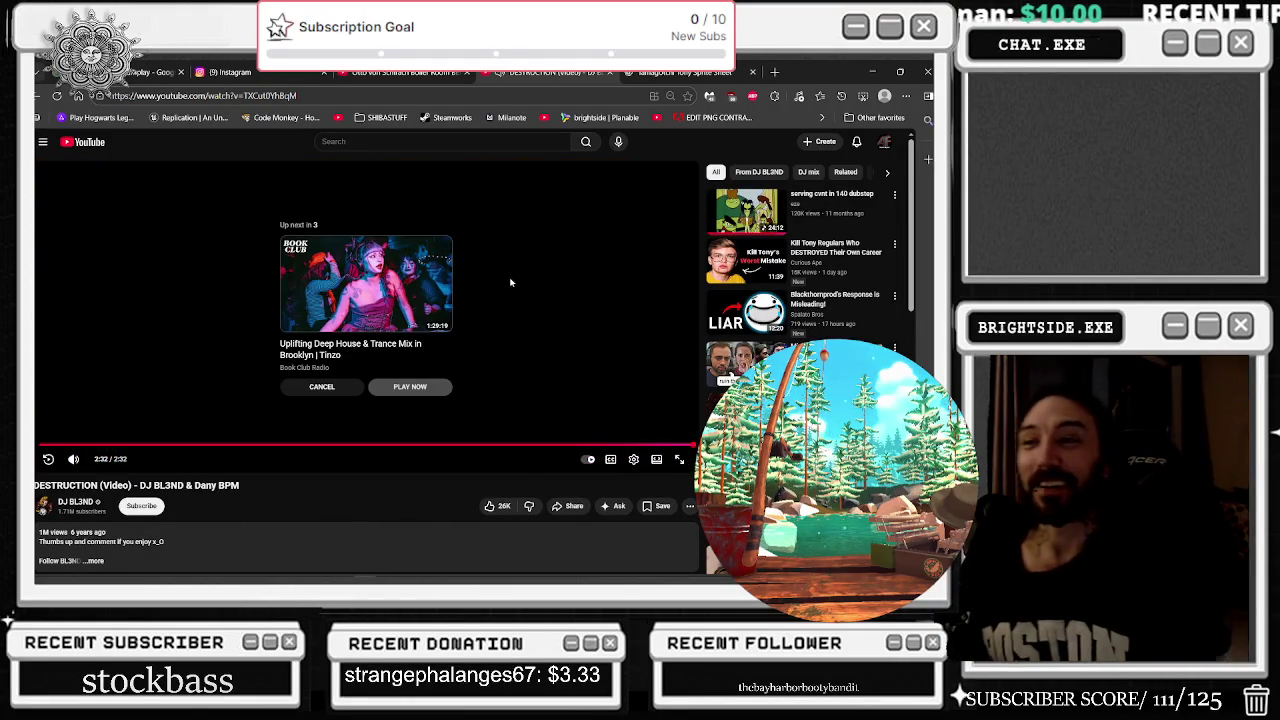
# Step: Replay the DESTRUCTION video's ending and resume it from 1:47
pyautogui.click(662, 446)
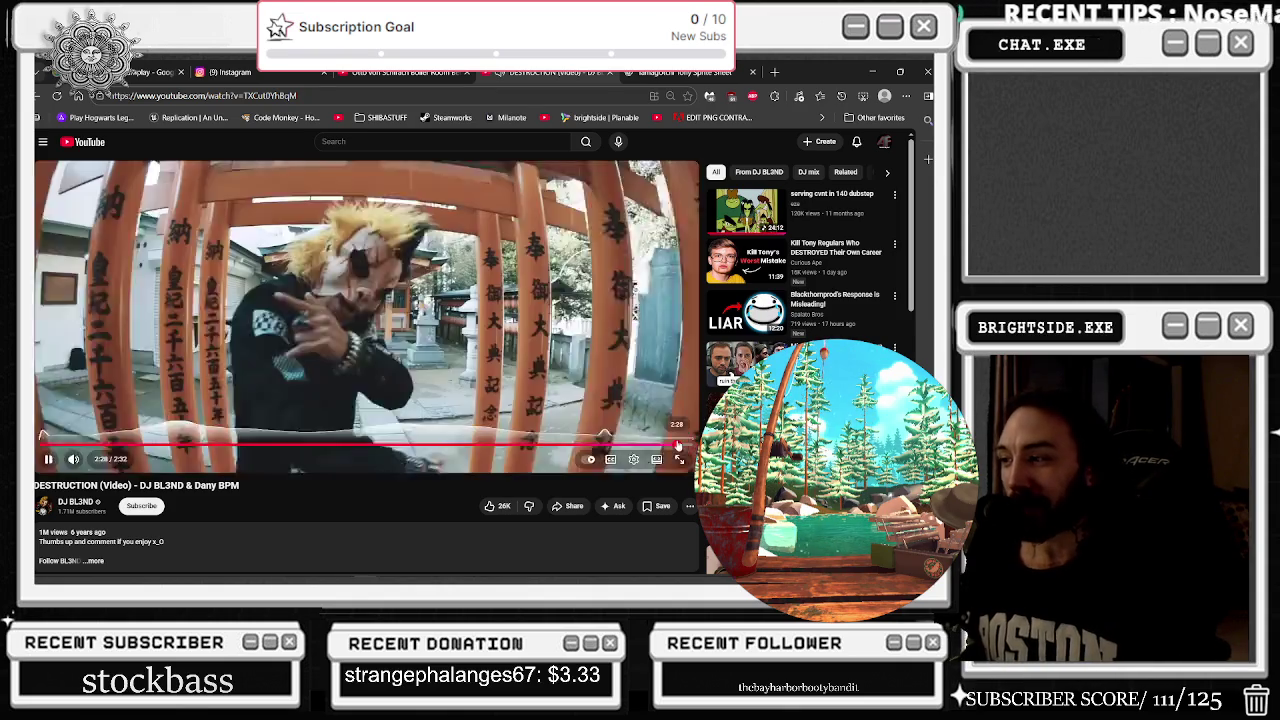
pyautogui.press('space')
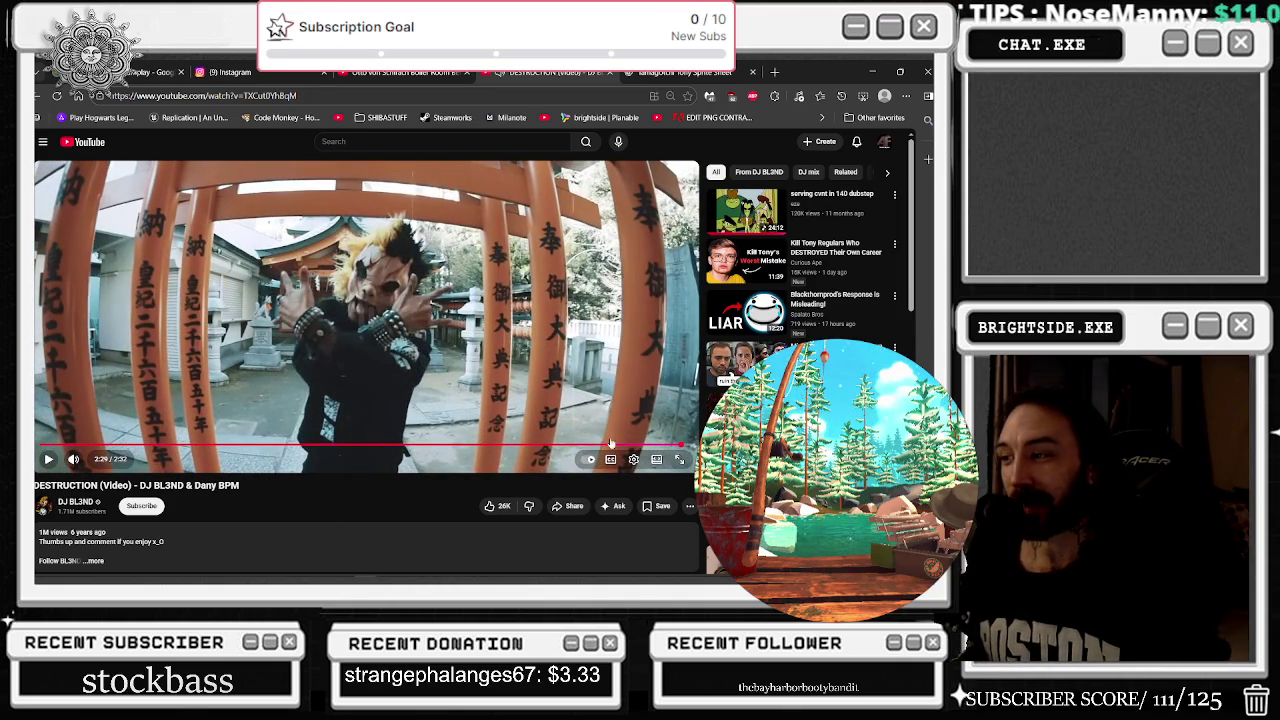
pyautogui.click(608, 444)
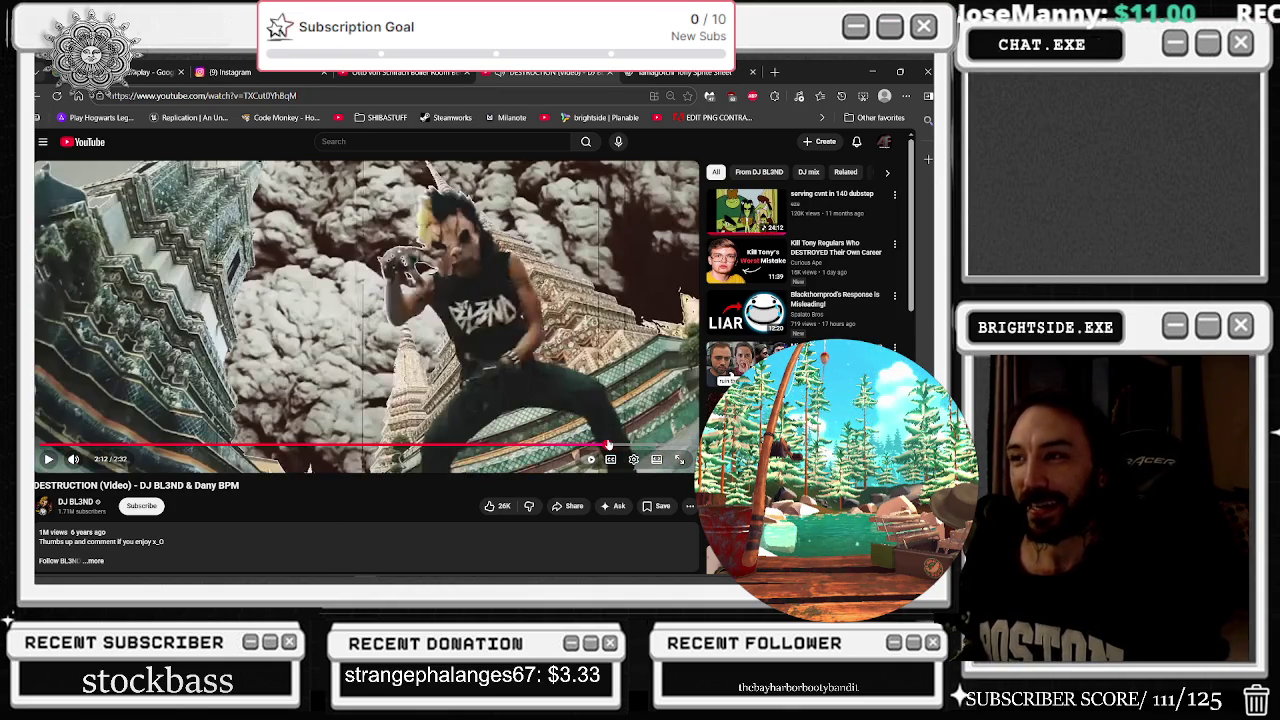
pyautogui.press('Left')
pyautogui.press('Left')
pyautogui.press('Left')
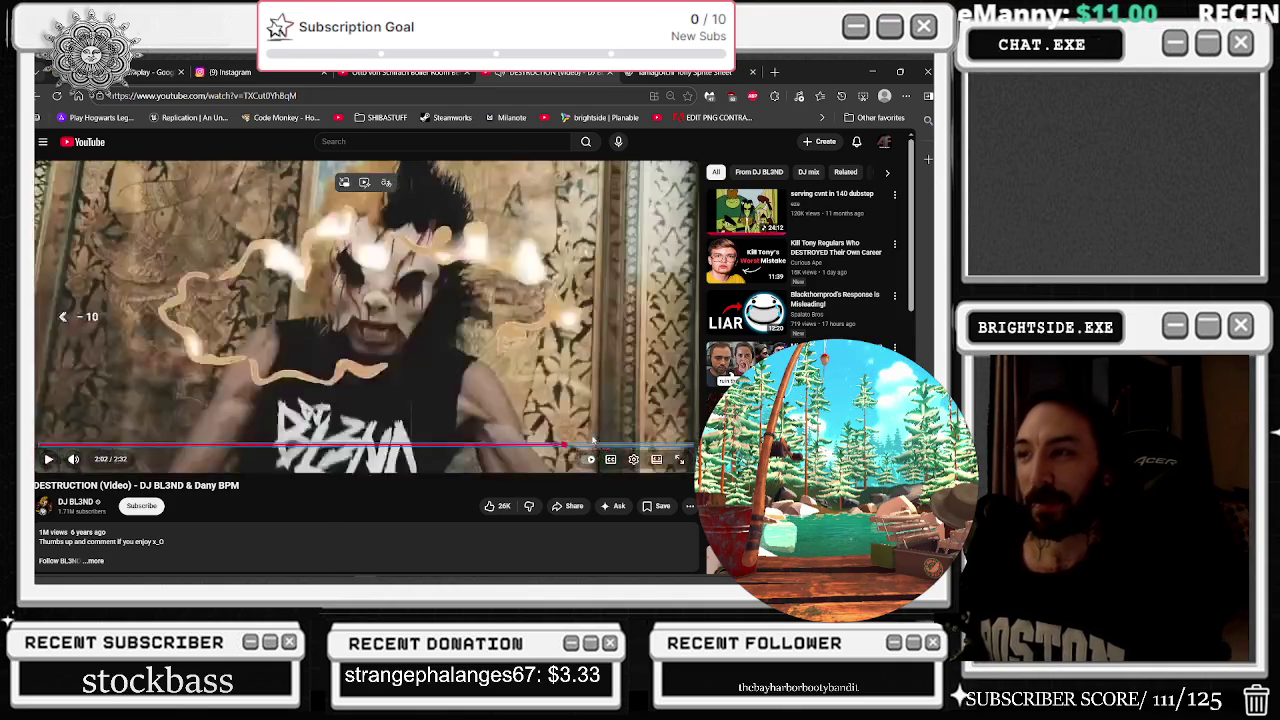
pyautogui.press('space')
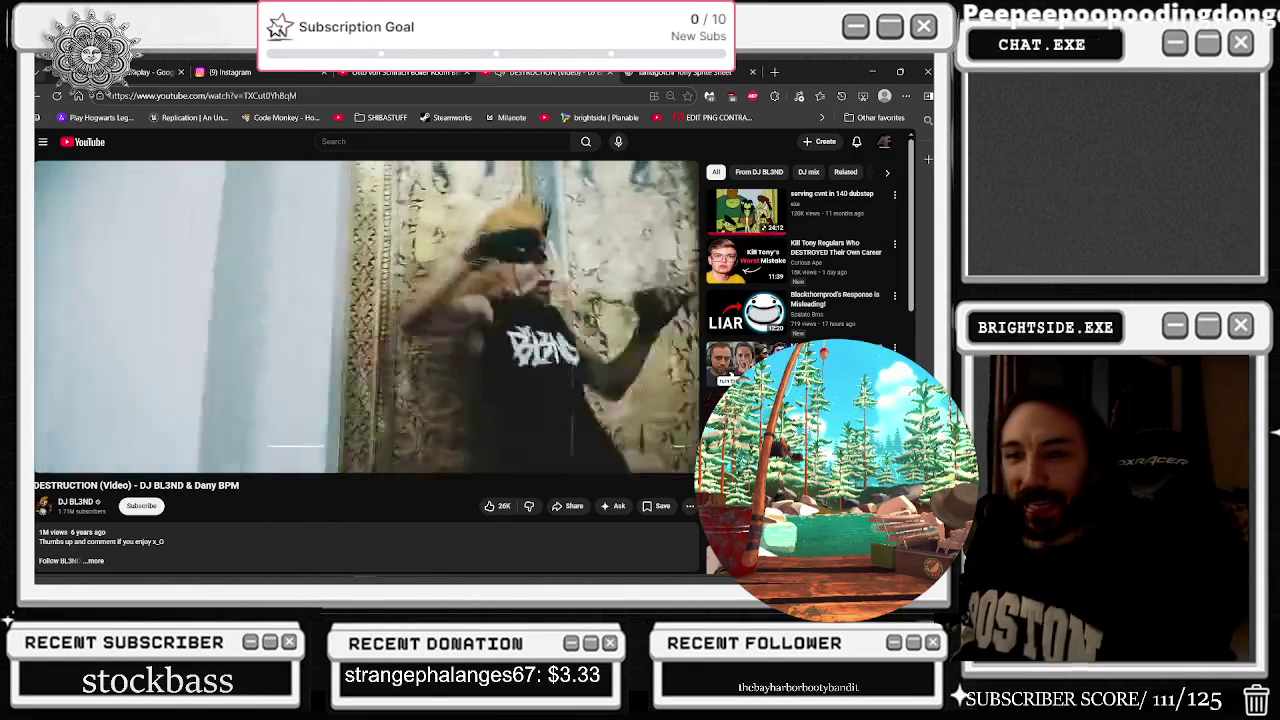
# Step: Close the DESTRUCTION tab and play the Boiler Room DJ set in picture-in-picture beside Unreal Editor
pyautogui.moveTo(90, 466)
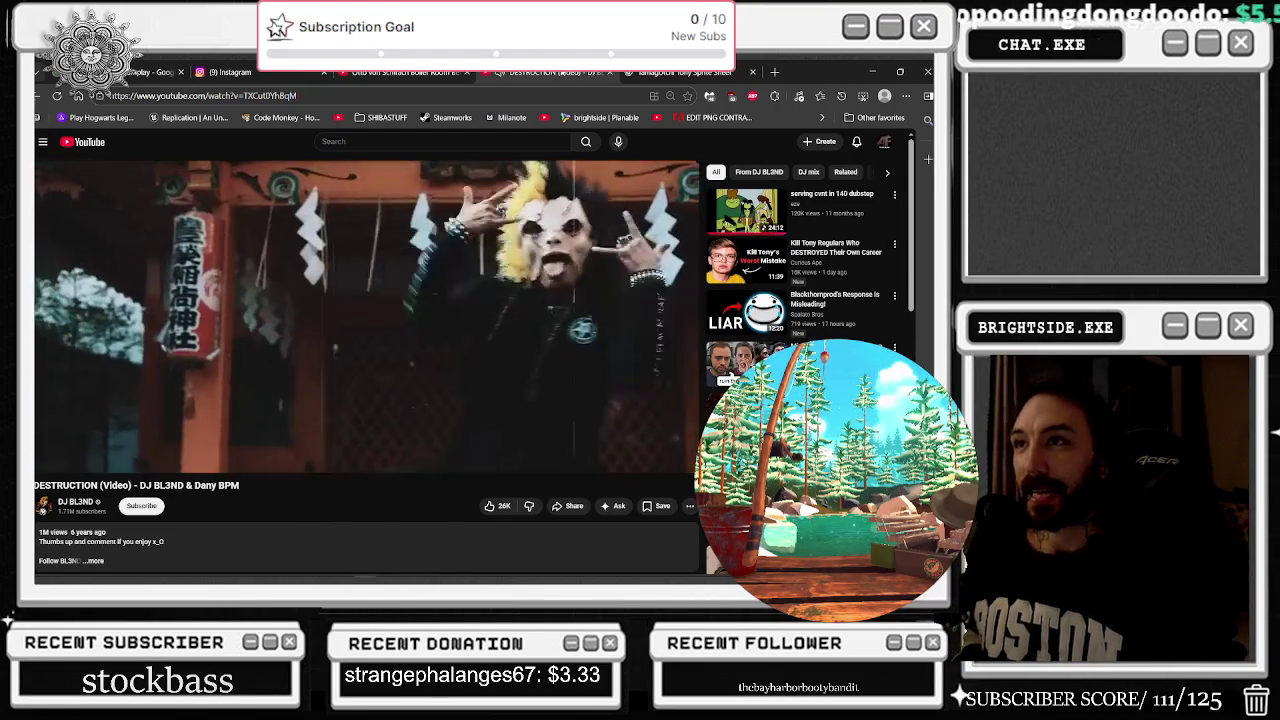
pyautogui.hotkey('ctrl', 'w')
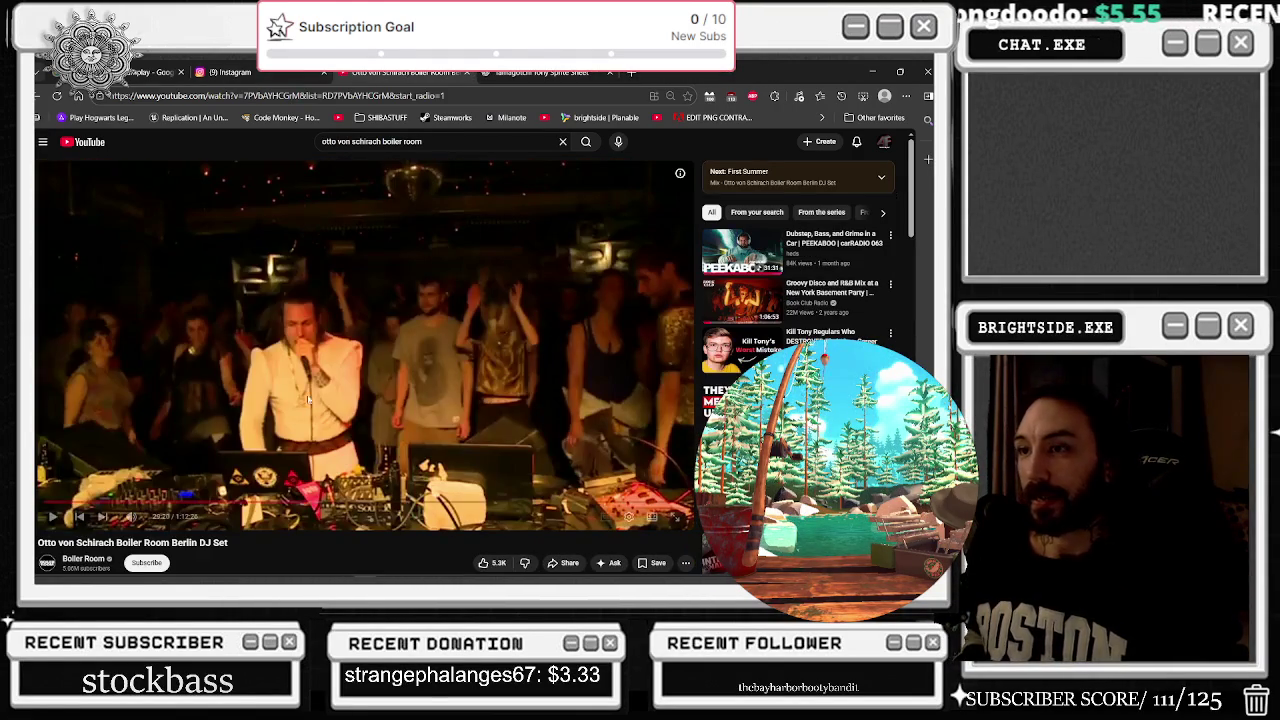
pyautogui.click(318, 328)
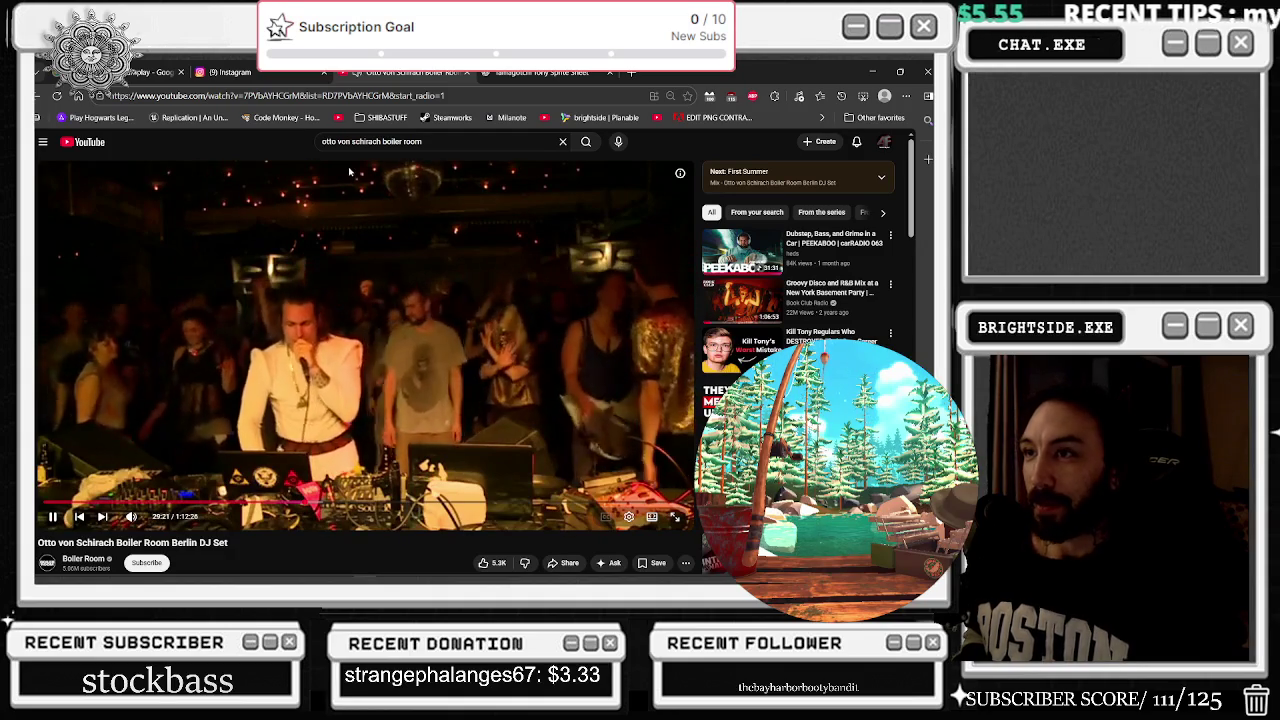
pyautogui.rightClick(380, 72)
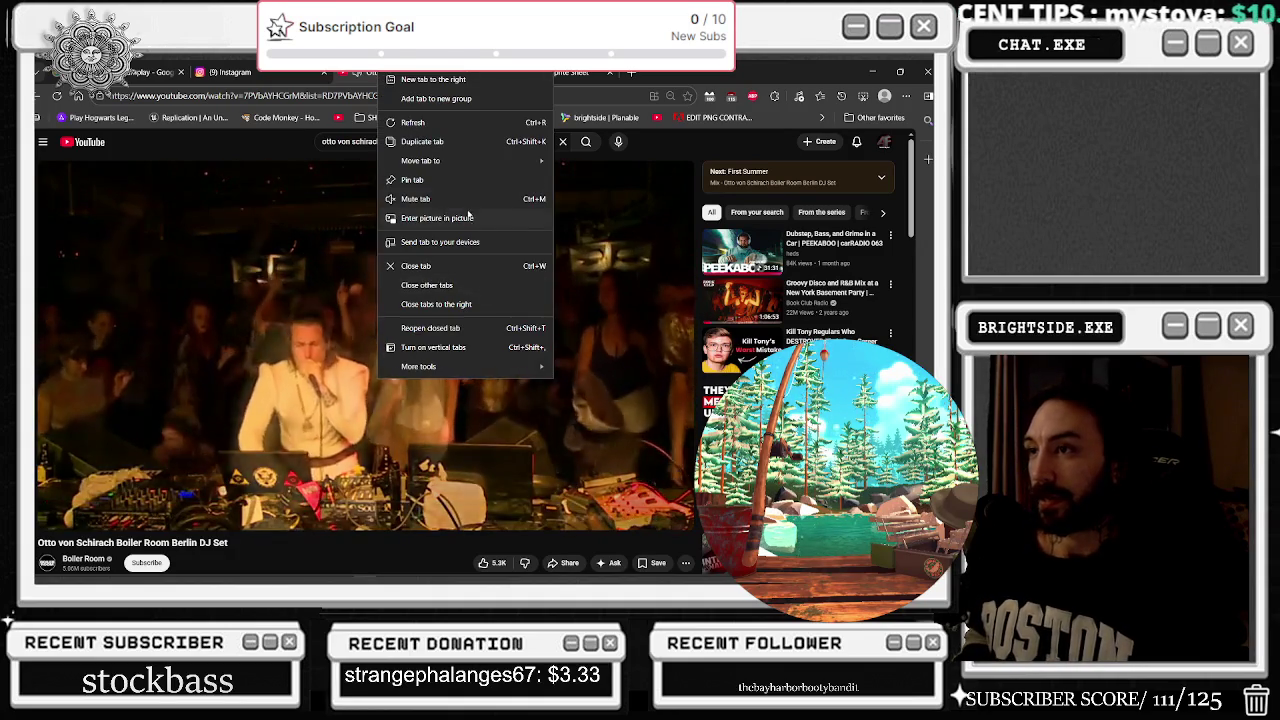
pyautogui.click(437, 217)
pyautogui.hotkey('alt', 'Tab')
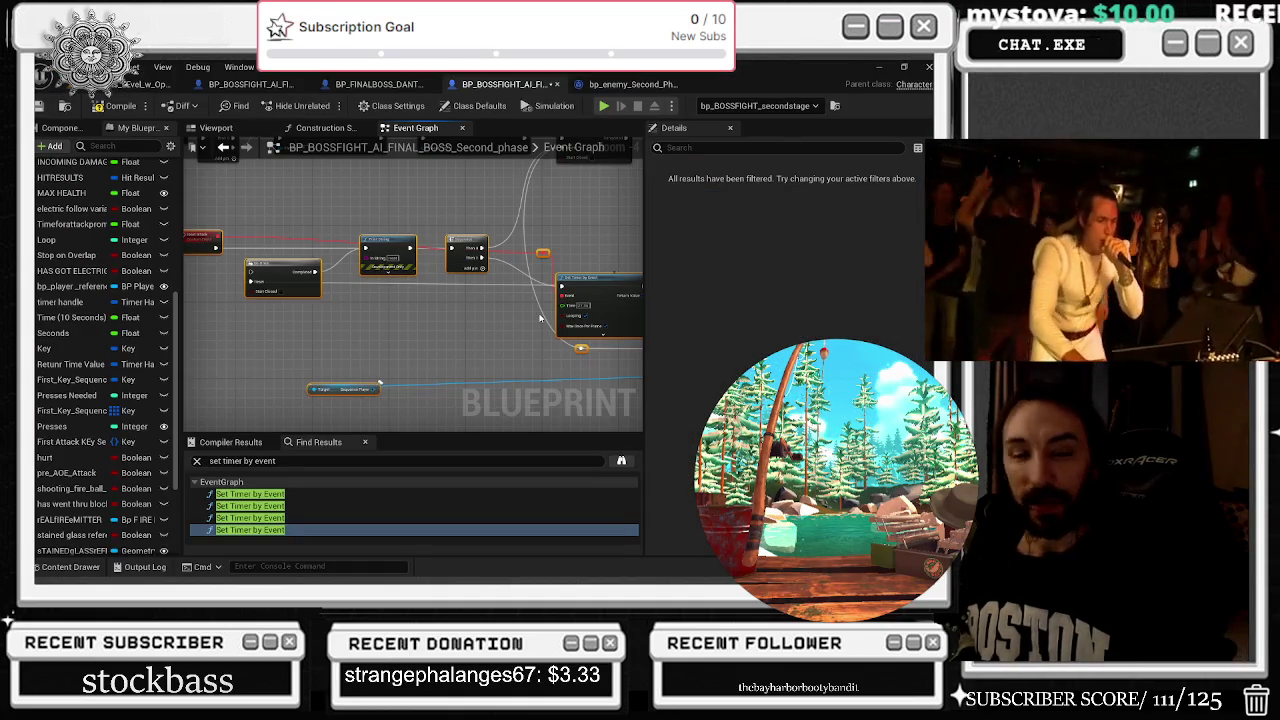
# Step: Deselect the Set Timer node in the boss AI Event Graph, then open the Alt+Tab window switcher
pyautogui.click(542, 257)
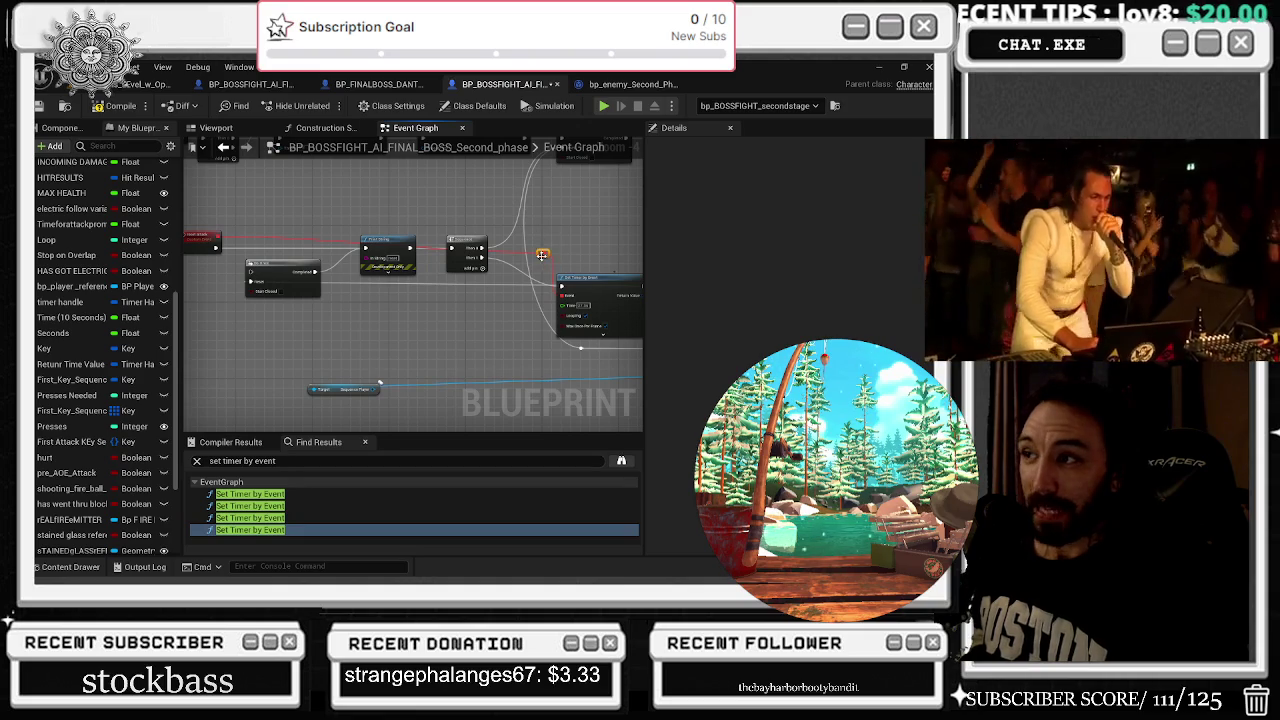
pyautogui.moveTo(1100, 250)
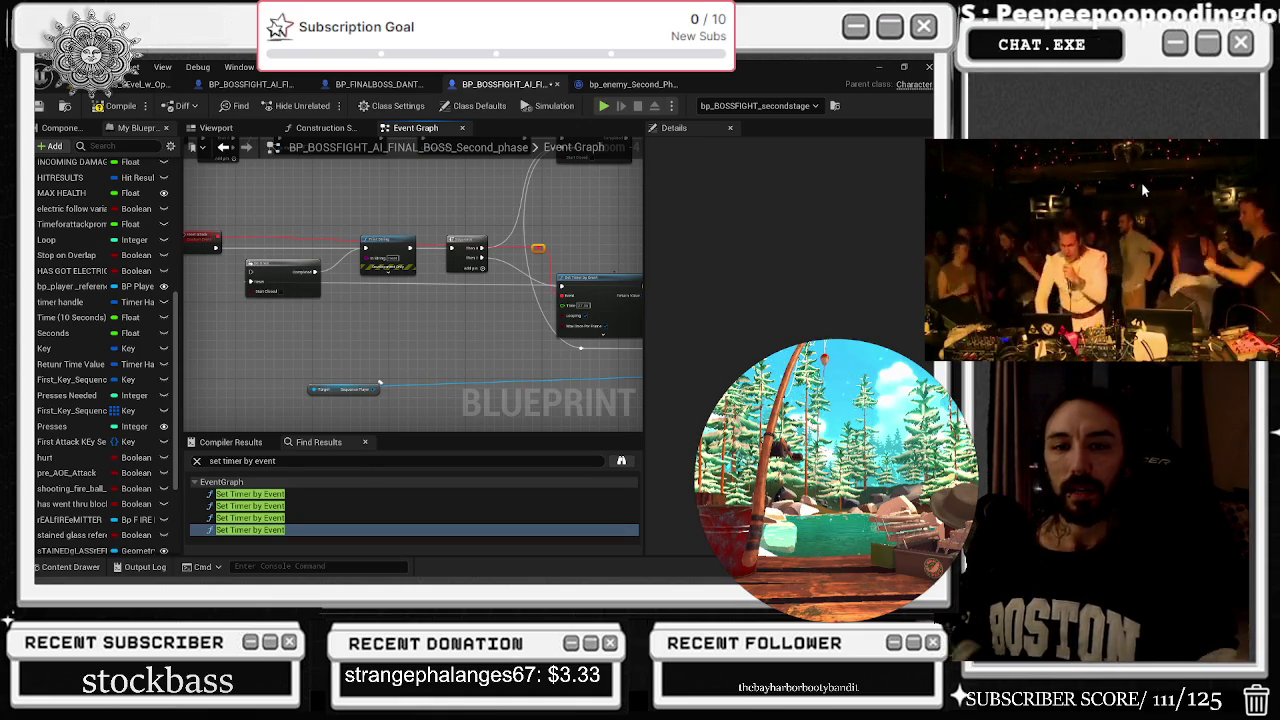
pyautogui.hotkey('alt', 'Tab')
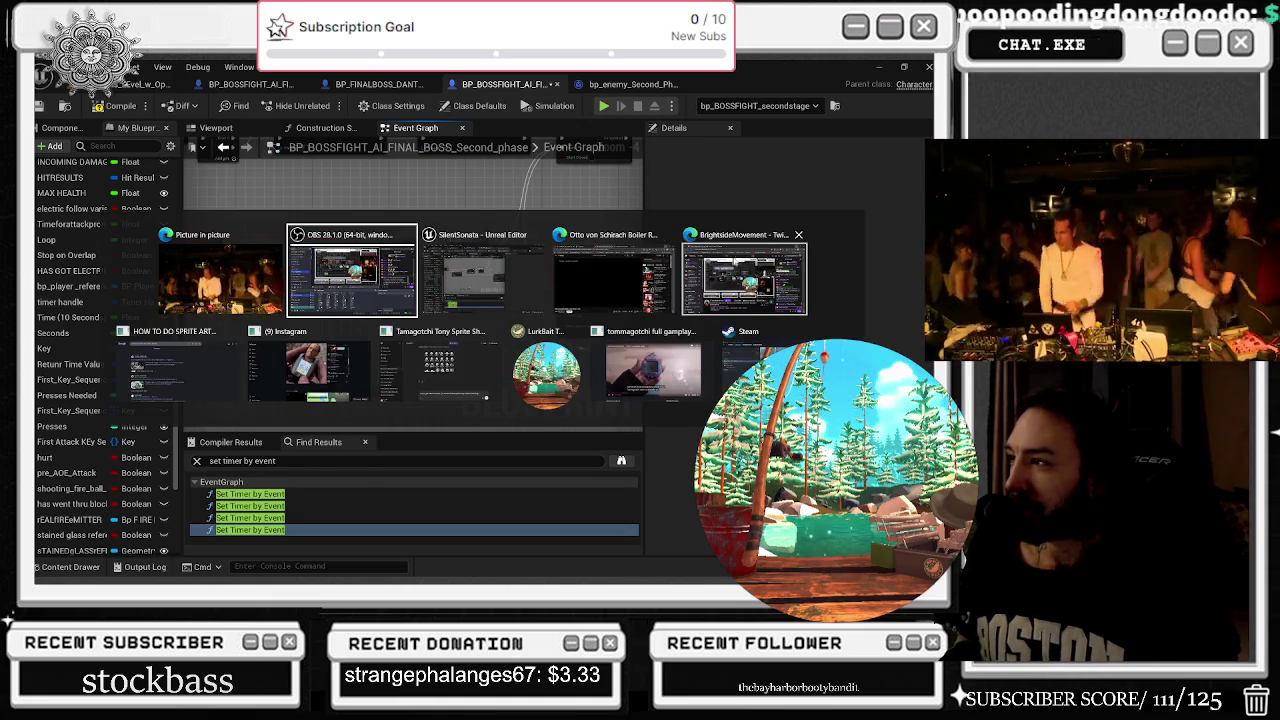